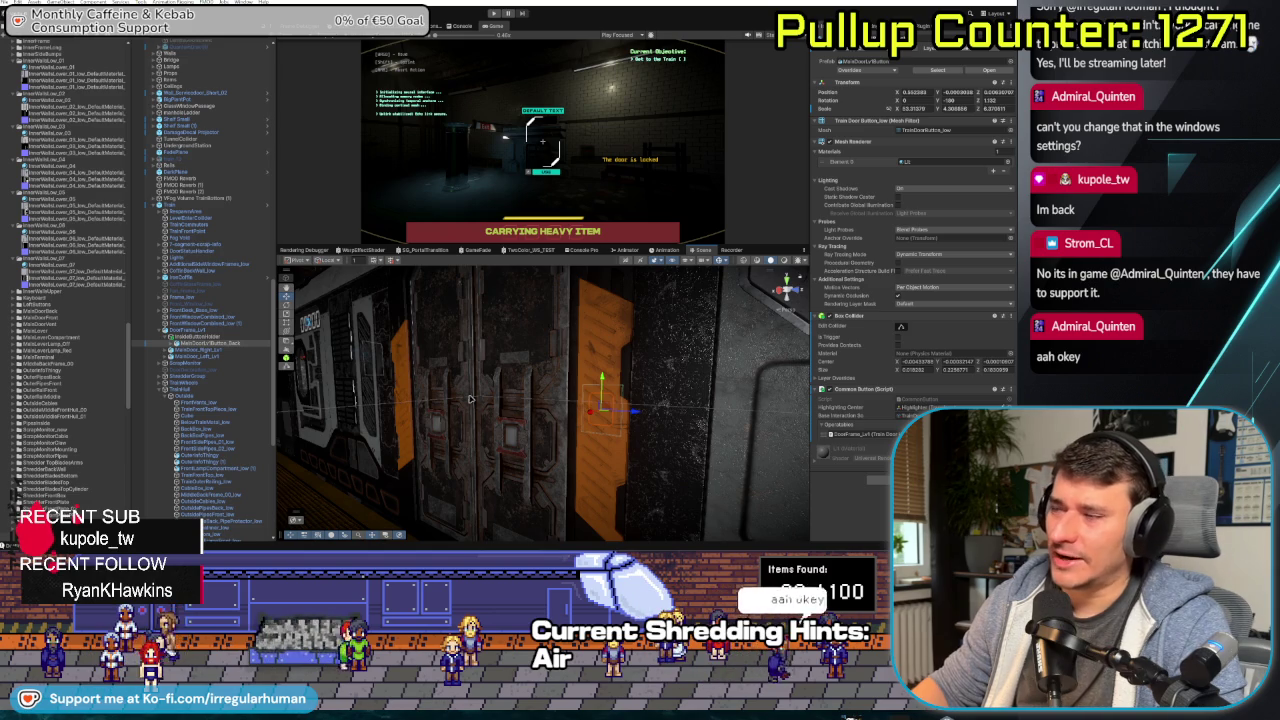
# - Save the project, enlarge the Game view over the Scene view, and show the Console Pro log
pyautogui.click(789, 288)
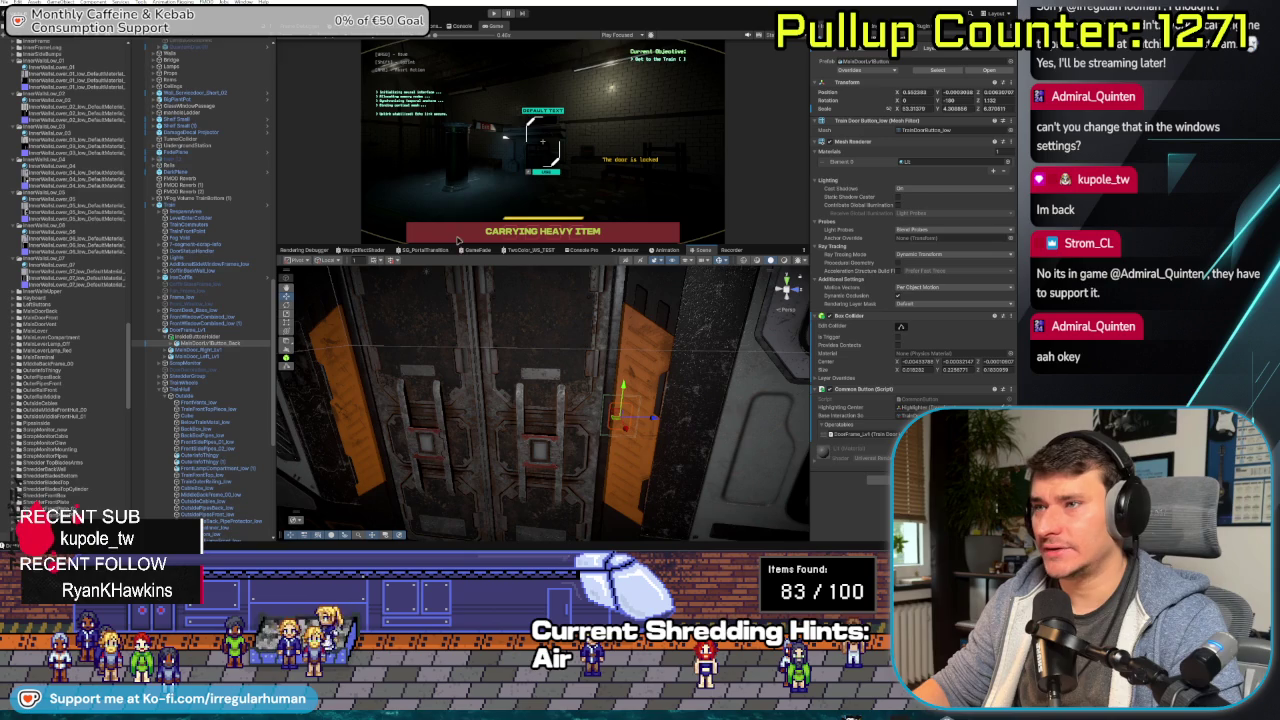
pyautogui.hotkey('ctrl', 's')
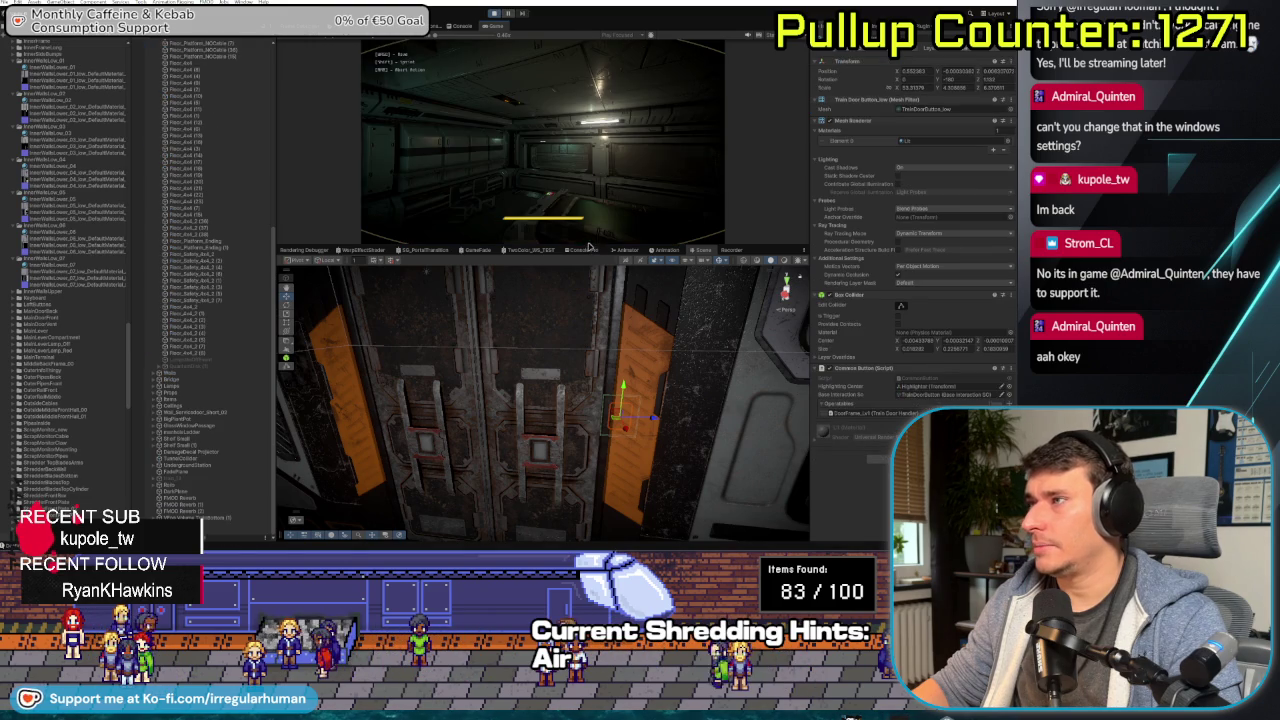
pyautogui.moveTo(590, 250); pyautogui.dragTo(583, 414)
pyautogui.click(582, 414)
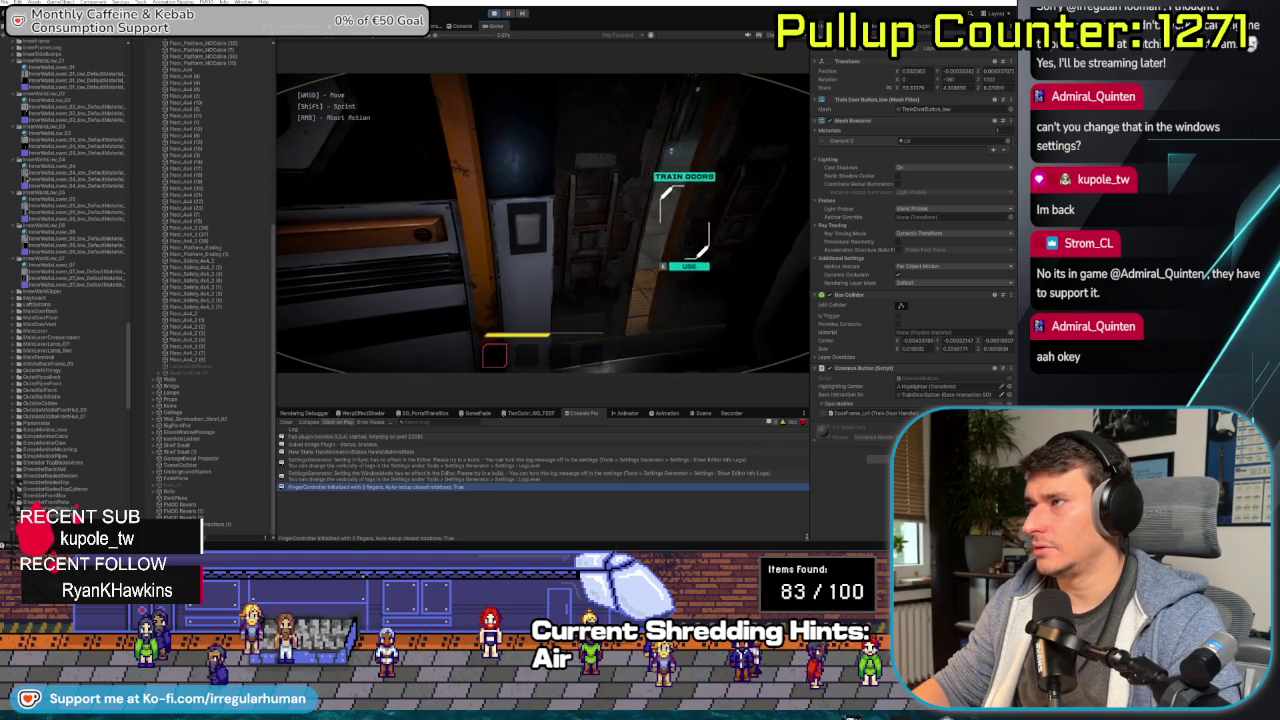
# - Open and close the game's pause menu, then bring the Scene viewport back with Ctrl+1
pyautogui.press('Escape')
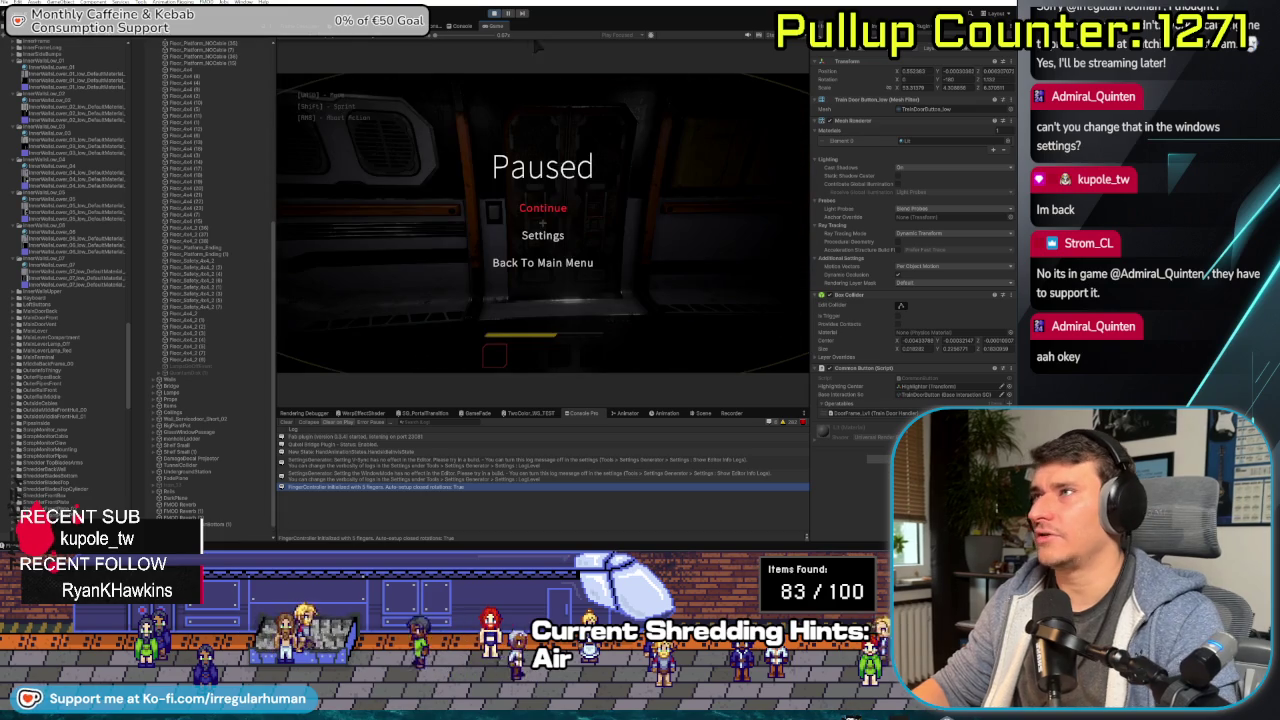
pyautogui.press('Escape')
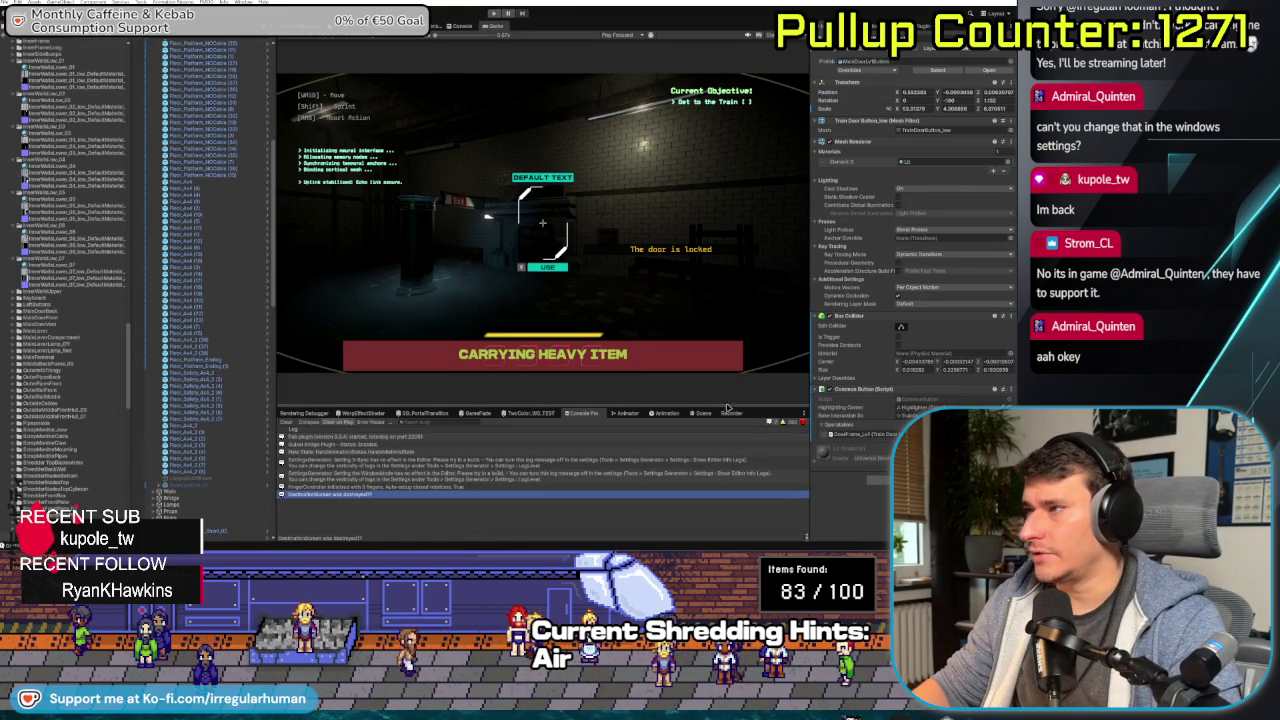
pyautogui.hotkey('ctrl', '1')
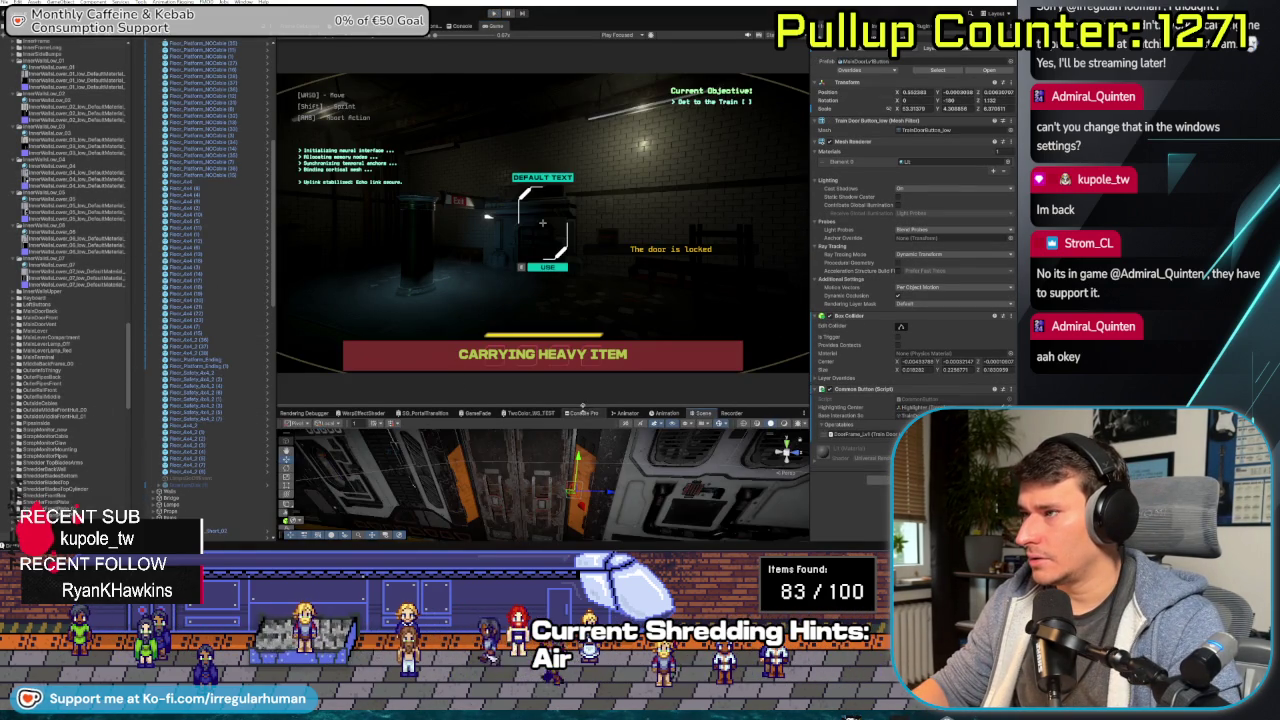
# - Frame the train door button in the Scene view and select it to view its components
pyautogui.press('f')
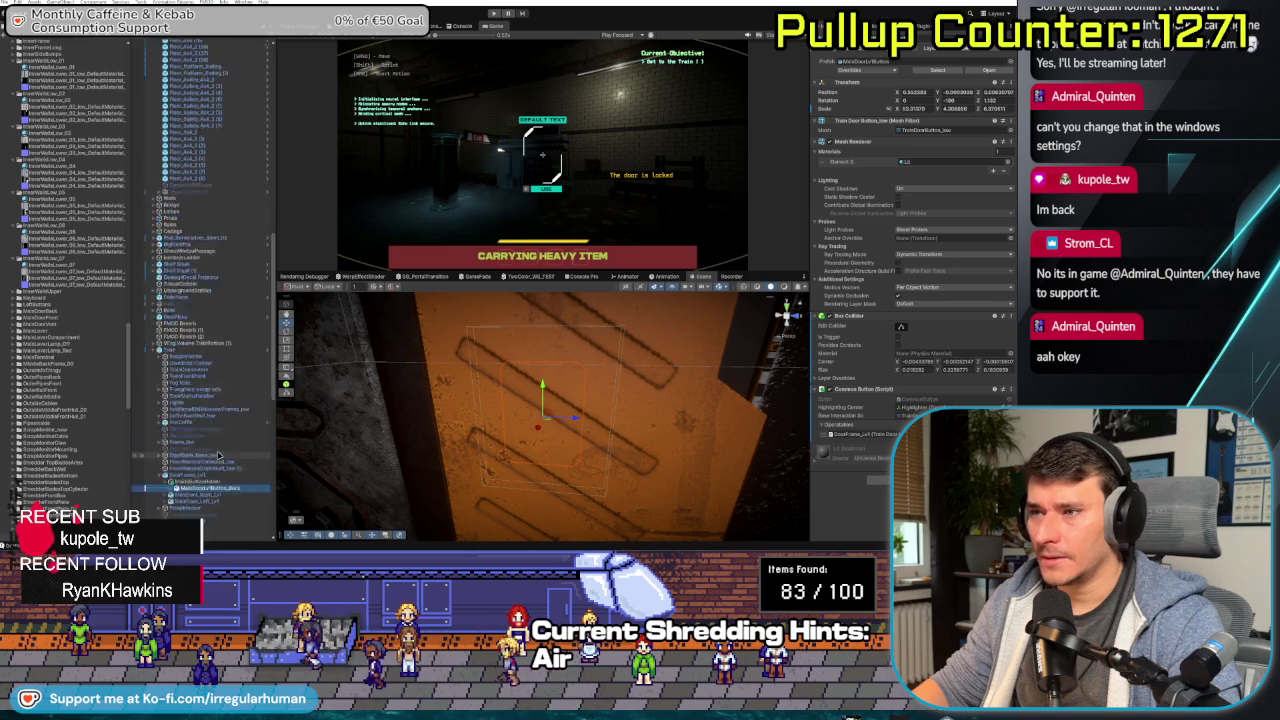
pyautogui.scroll(-3, 218, 456)
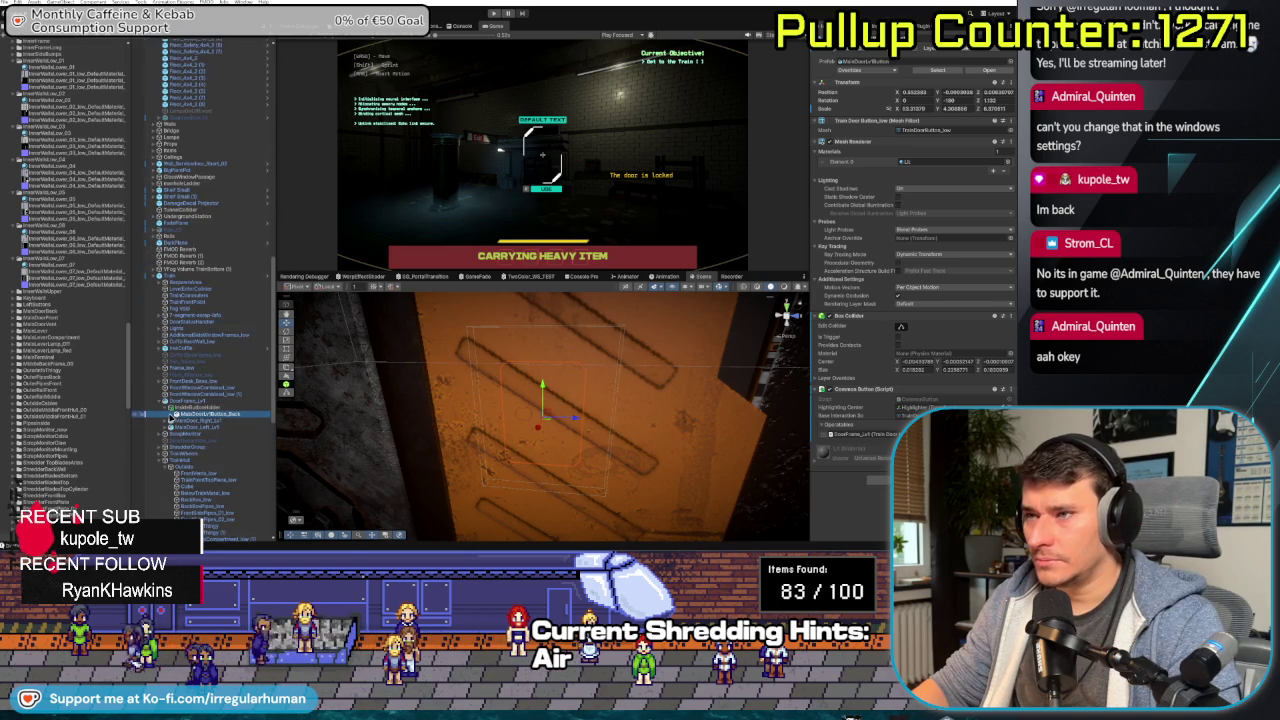
pyautogui.click(185, 420)
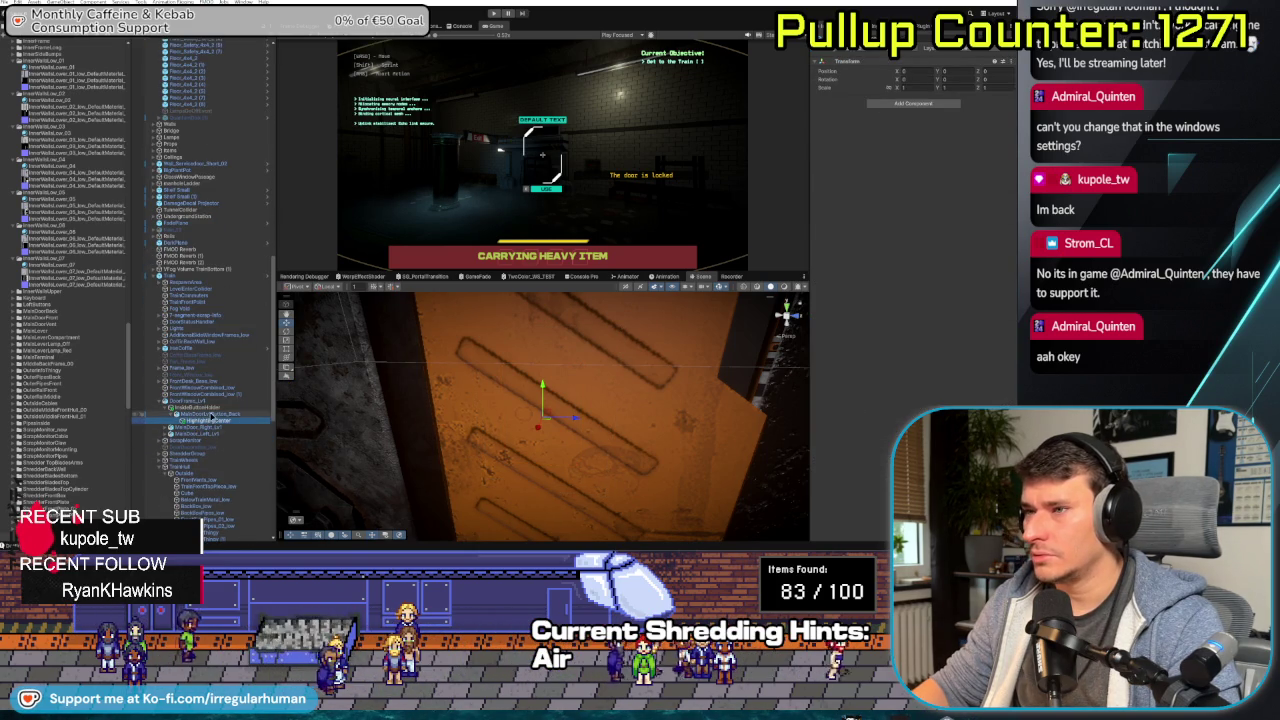
pyautogui.click(455, 425)
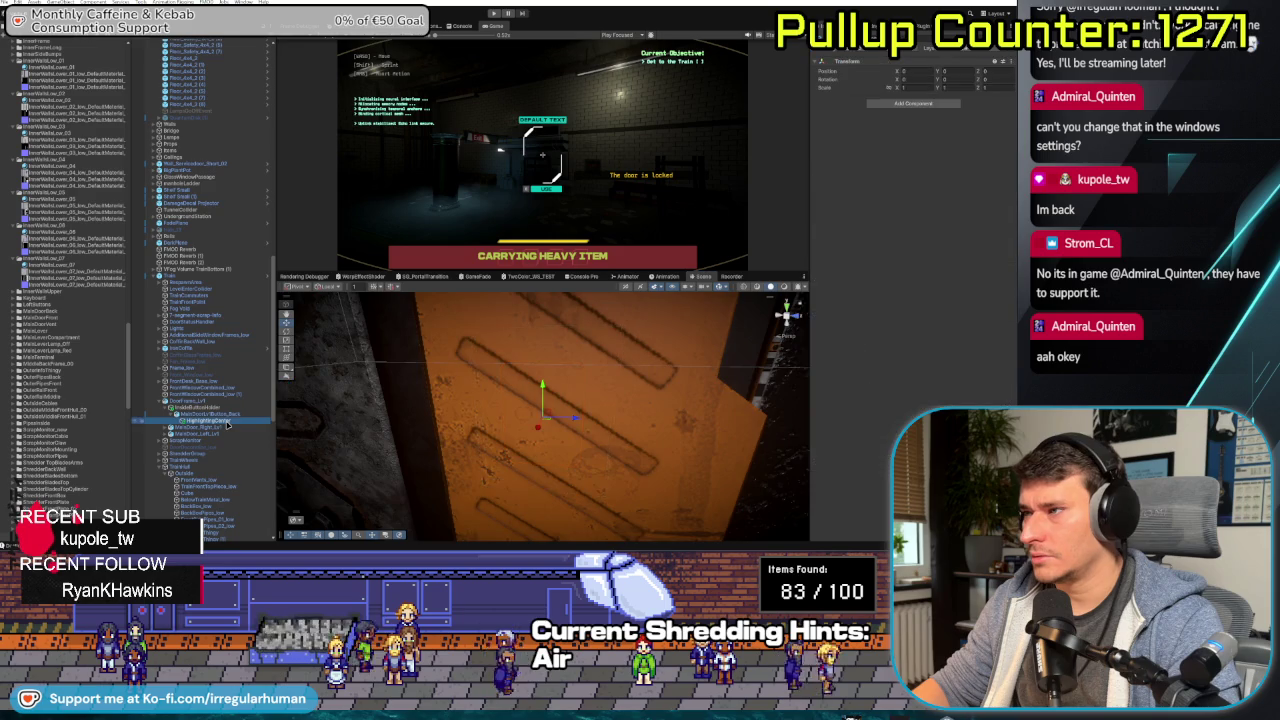
pyautogui.scroll(-5, 415, 403)
pyautogui.doubleClick(266, 425)
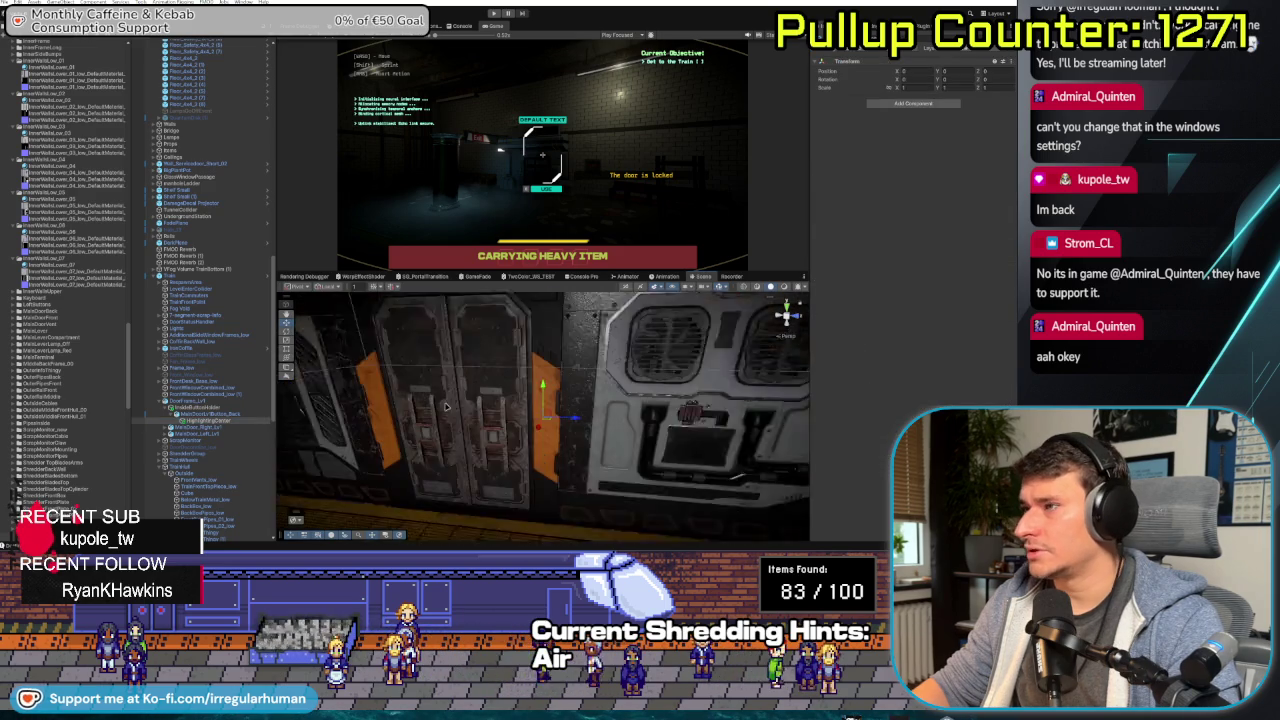
pyautogui.click(205, 414)
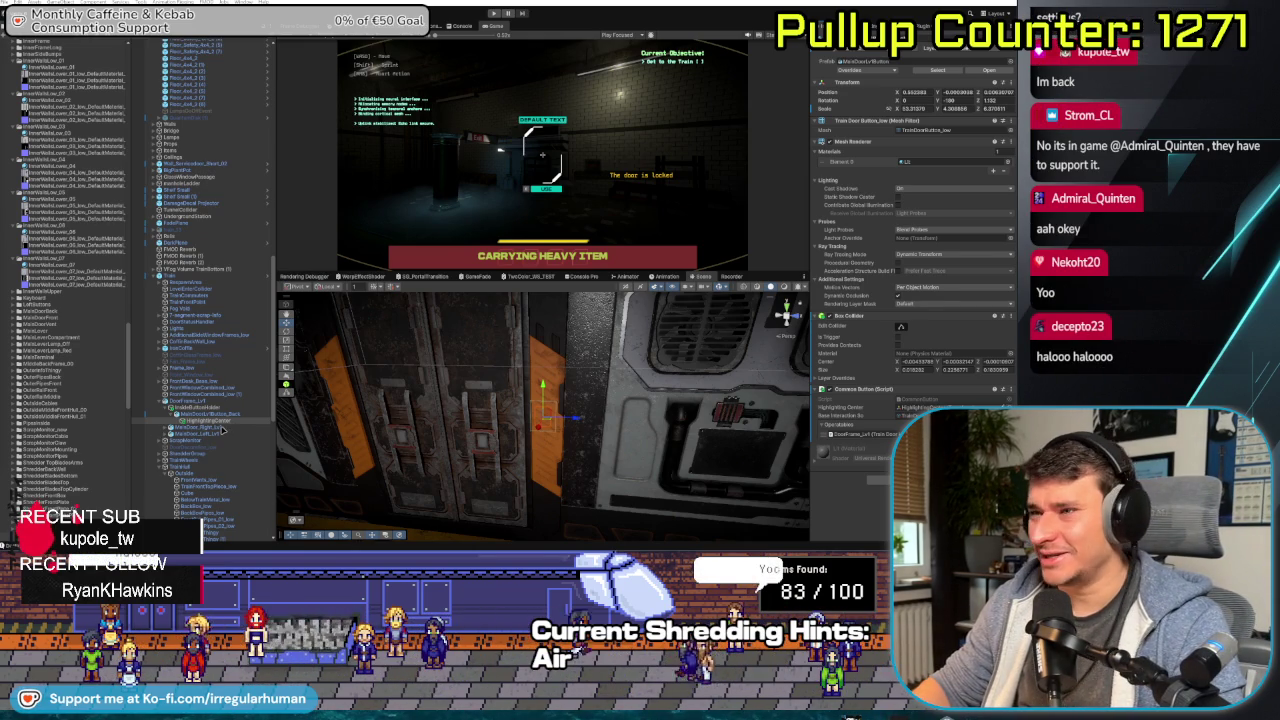
# - Ping the Highlighting Center references of both doors' MainDoorL_Button objects, then clear the selection
pyautogui.click(222, 432)
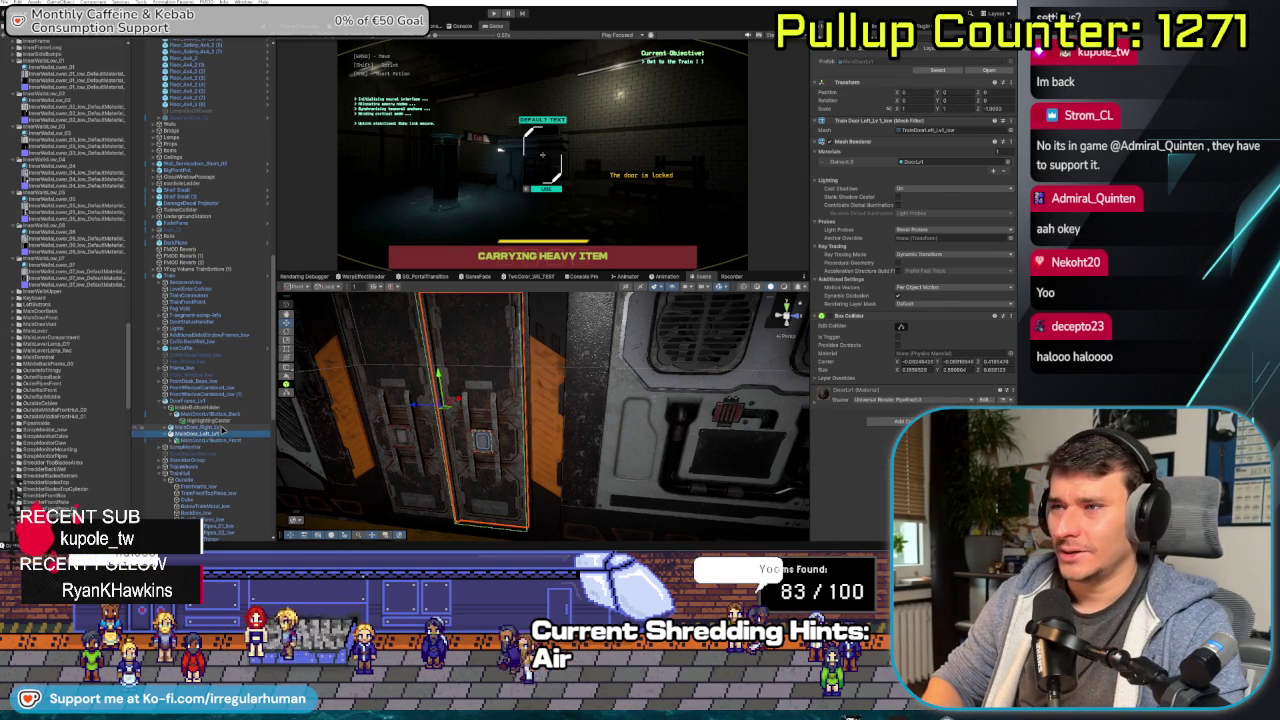
pyautogui.press('Down')
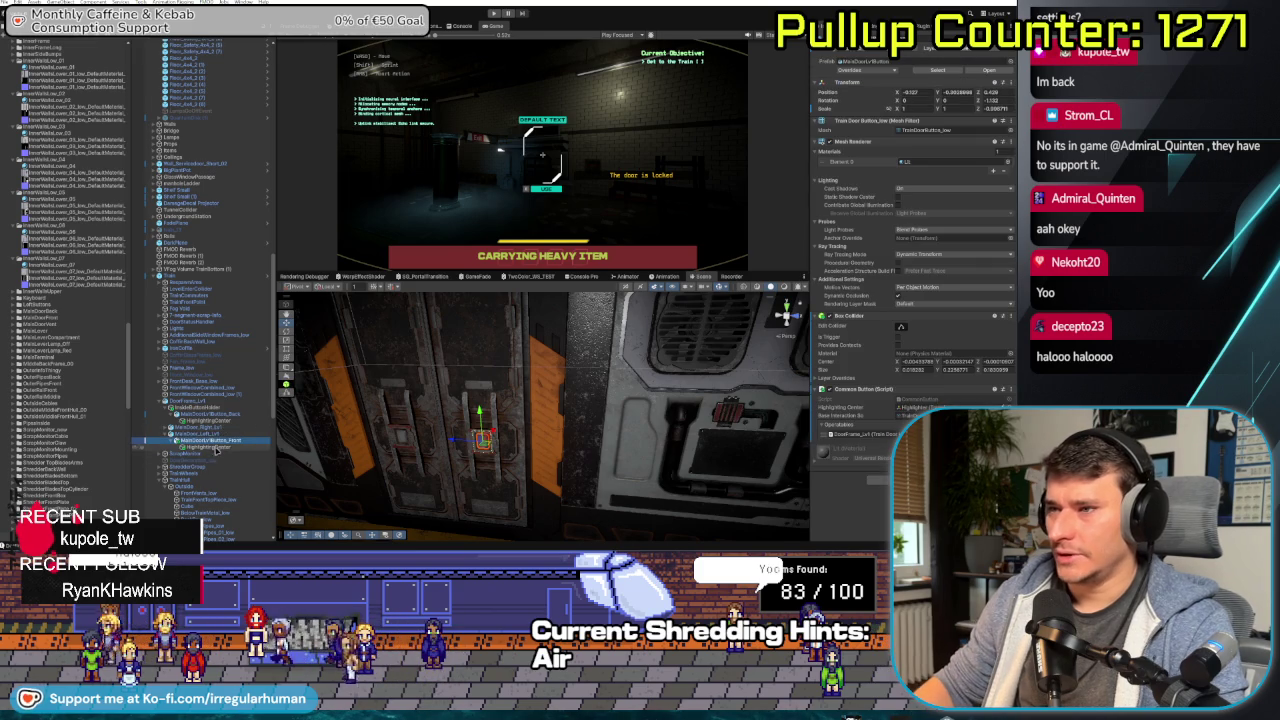
pyautogui.click(905, 407)
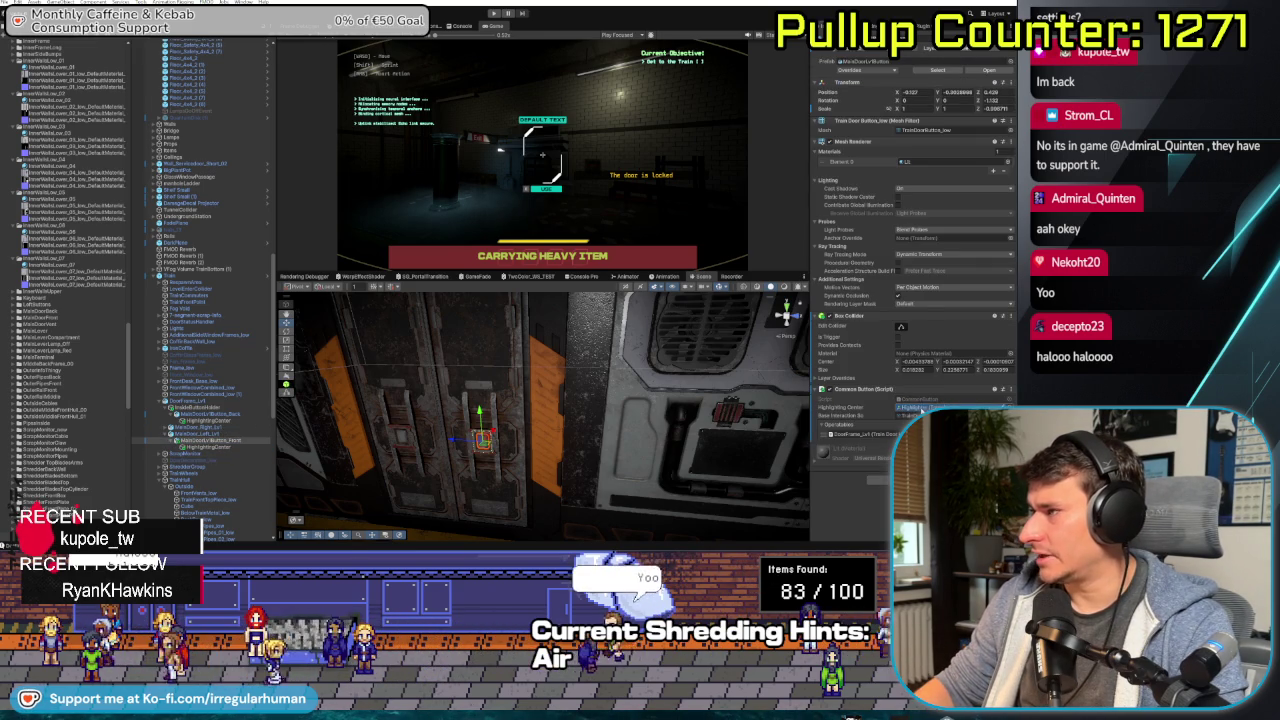
pyautogui.click(207, 433)
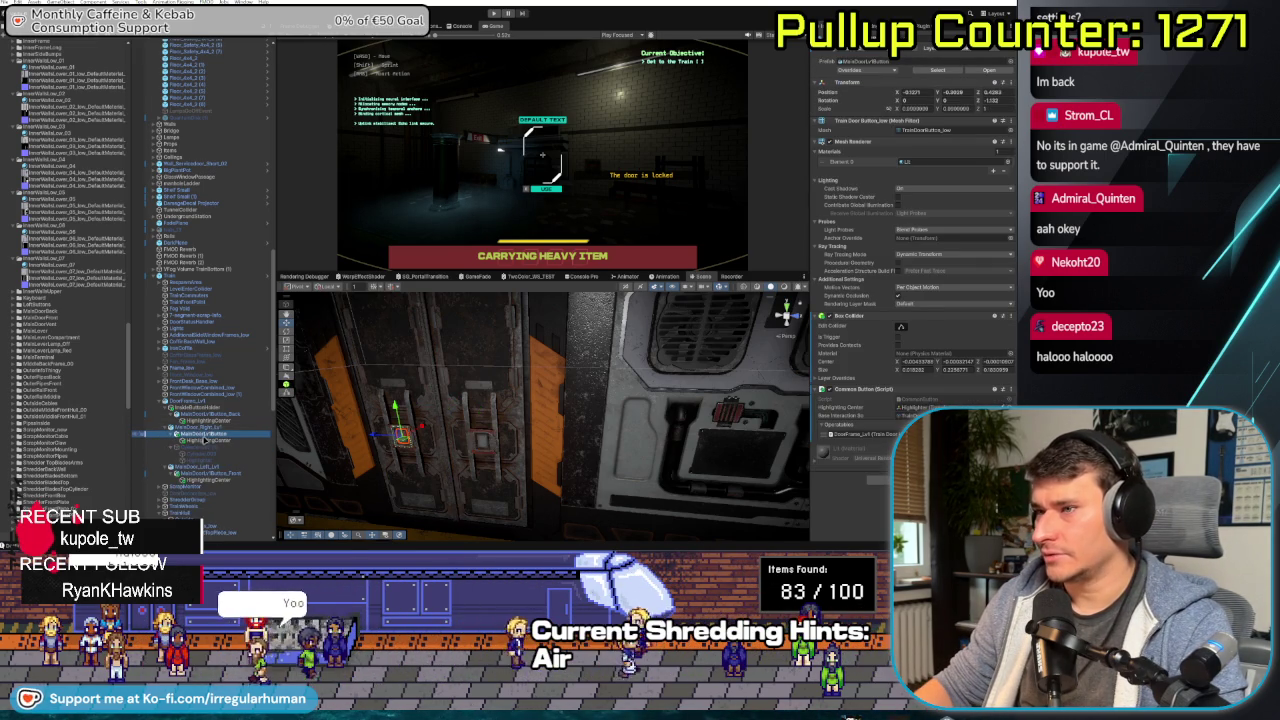
pyautogui.click(928, 407)
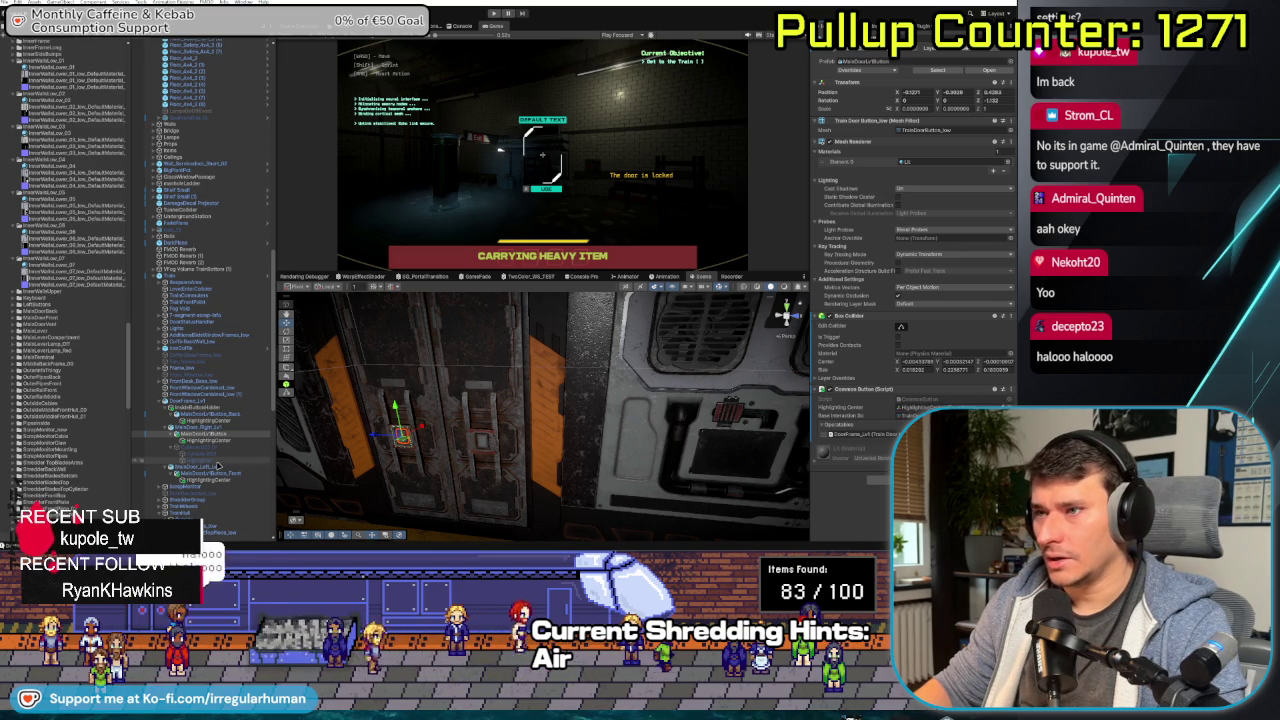
pyautogui.click(218, 467)
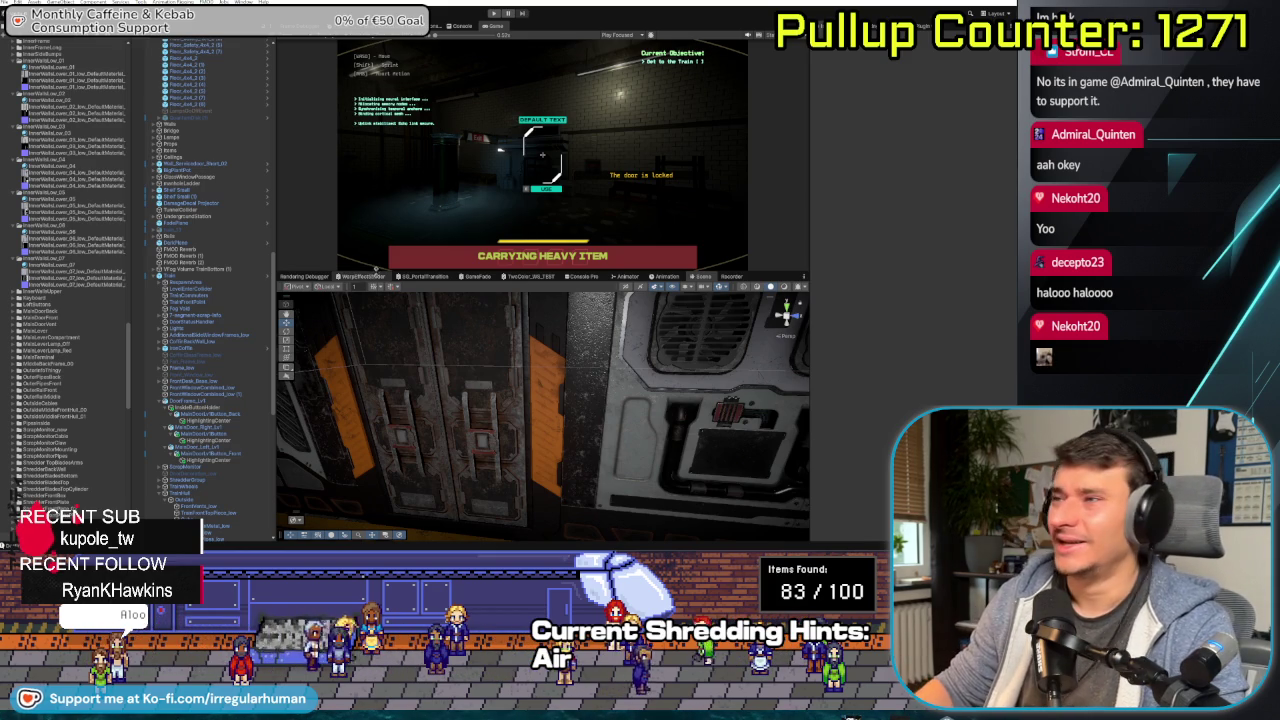
# - Fly the Scene camera toward the double door, then collapse the Floor group in the Hierarchy
pyautogui.moveTo(366, 305)
pyautogui.mouseDown()
pyautogui.moveTo(470, 390)
pyautogui.moveTo(523, 414)
pyautogui.moveTo(455, 393)
pyautogui.moveTo(492, 446)
pyautogui.moveTo(685, 460)
pyautogui.moveTo(378, 398)
pyautogui.moveTo(372, 432)
pyautogui.mouseUp()
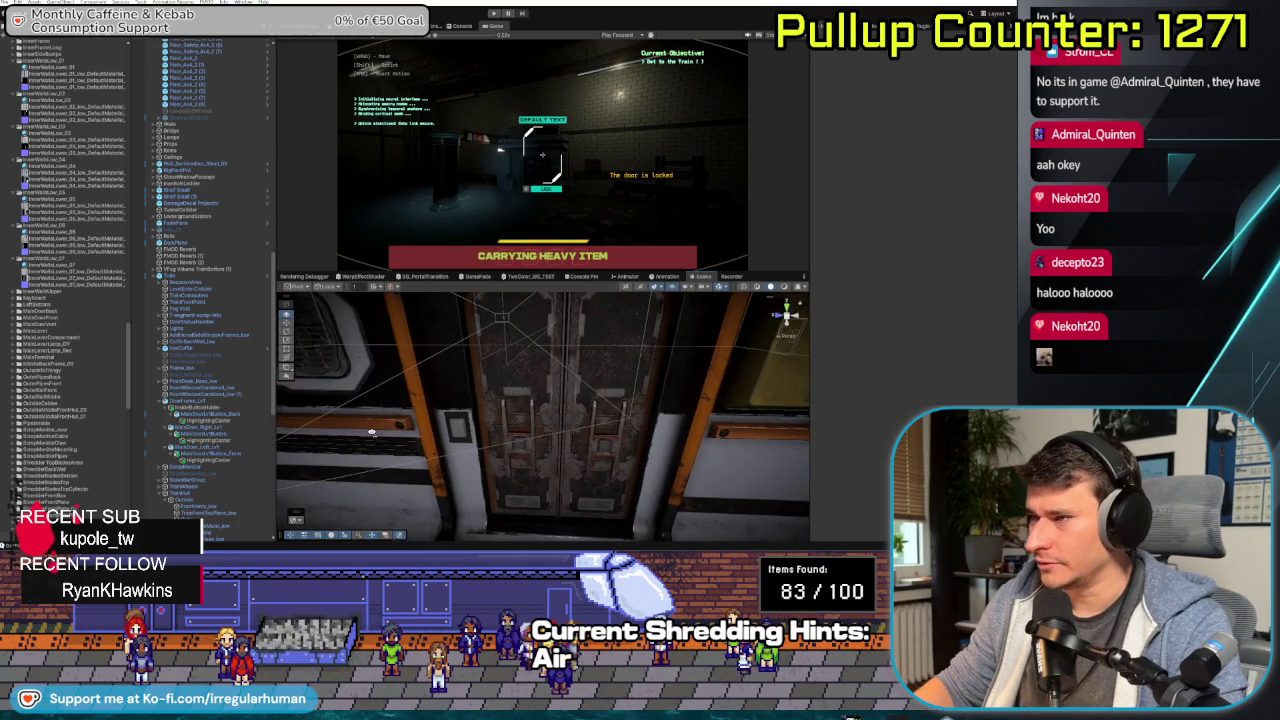
pyautogui.moveTo(461, 421)
pyautogui.mouseDown()
pyautogui.moveTo(535, 414)
pyautogui.moveTo(497, 428)
pyautogui.moveTo(420, 423)
pyautogui.mouseUp()
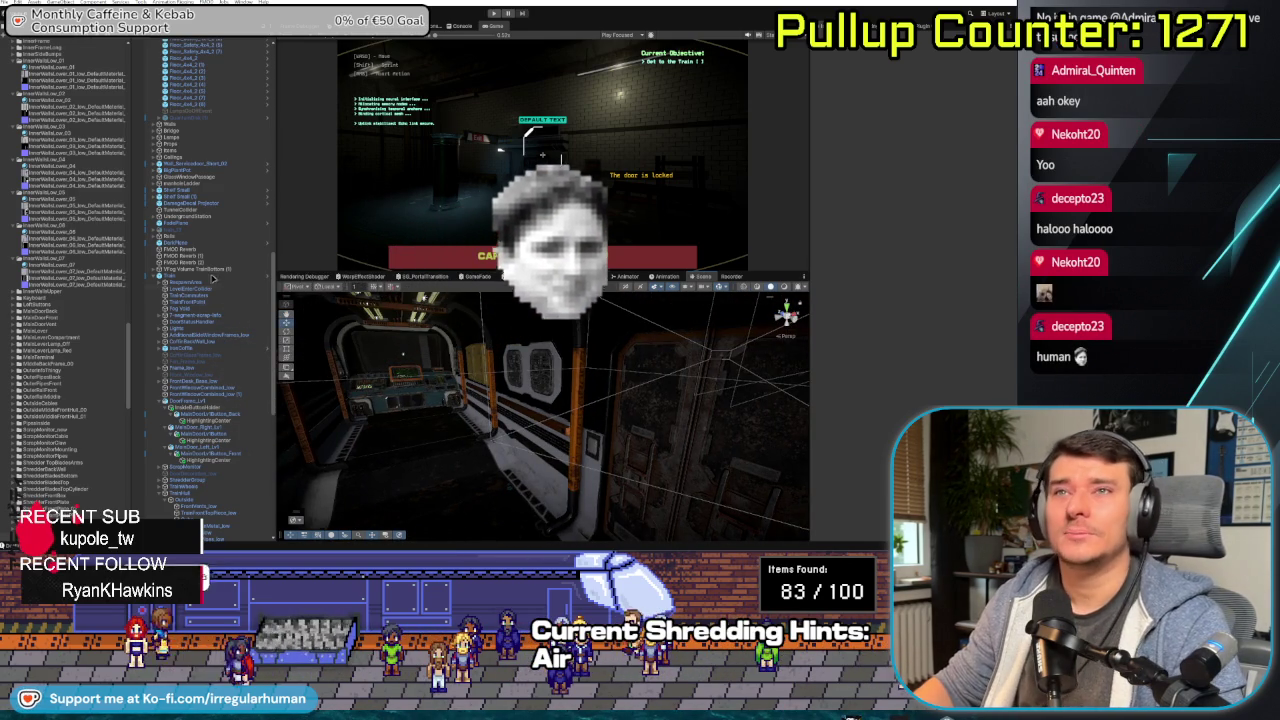
pyautogui.moveTo(425, 423)
pyautogui.mouseDown()
pyautogui.moveTo(477, 416)
pyautogui.moveTo(478, 428)
pyautogui.mouseUp()
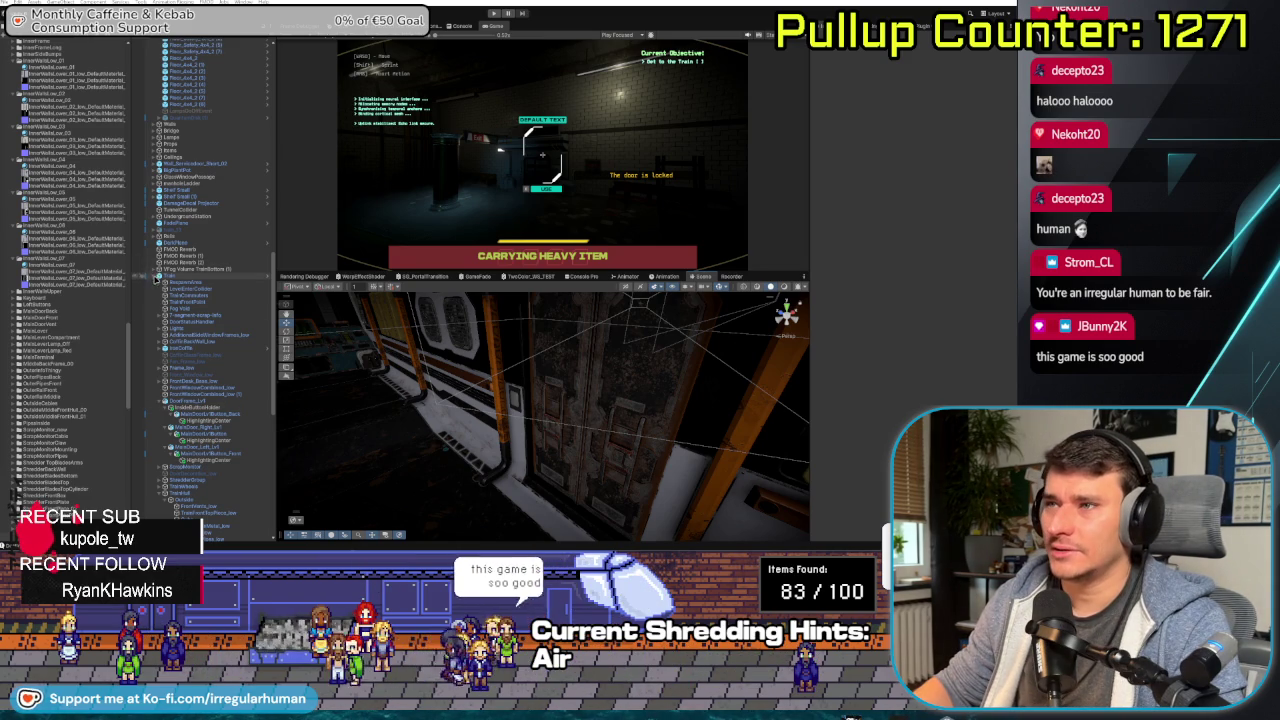
pyautogui.scroll(5, 153, 280)
pyautogui.scroll(5, 153, 280)
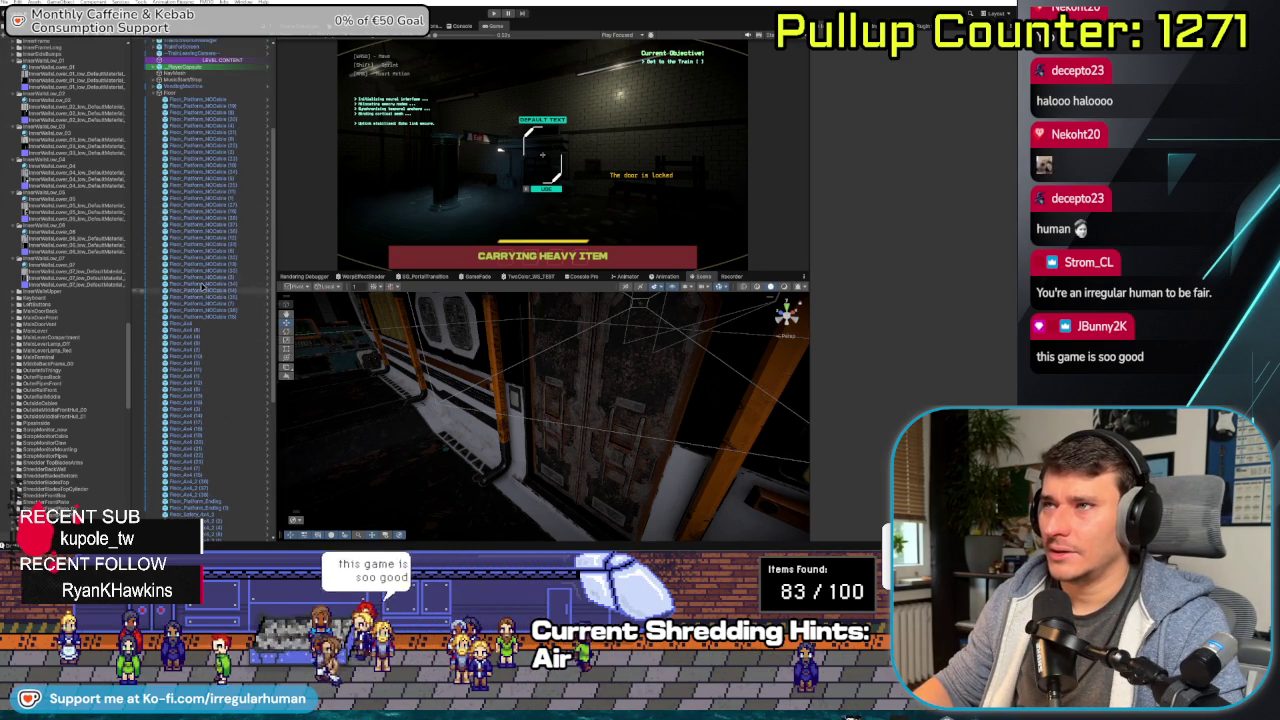
pyautogui.click(154, 93)
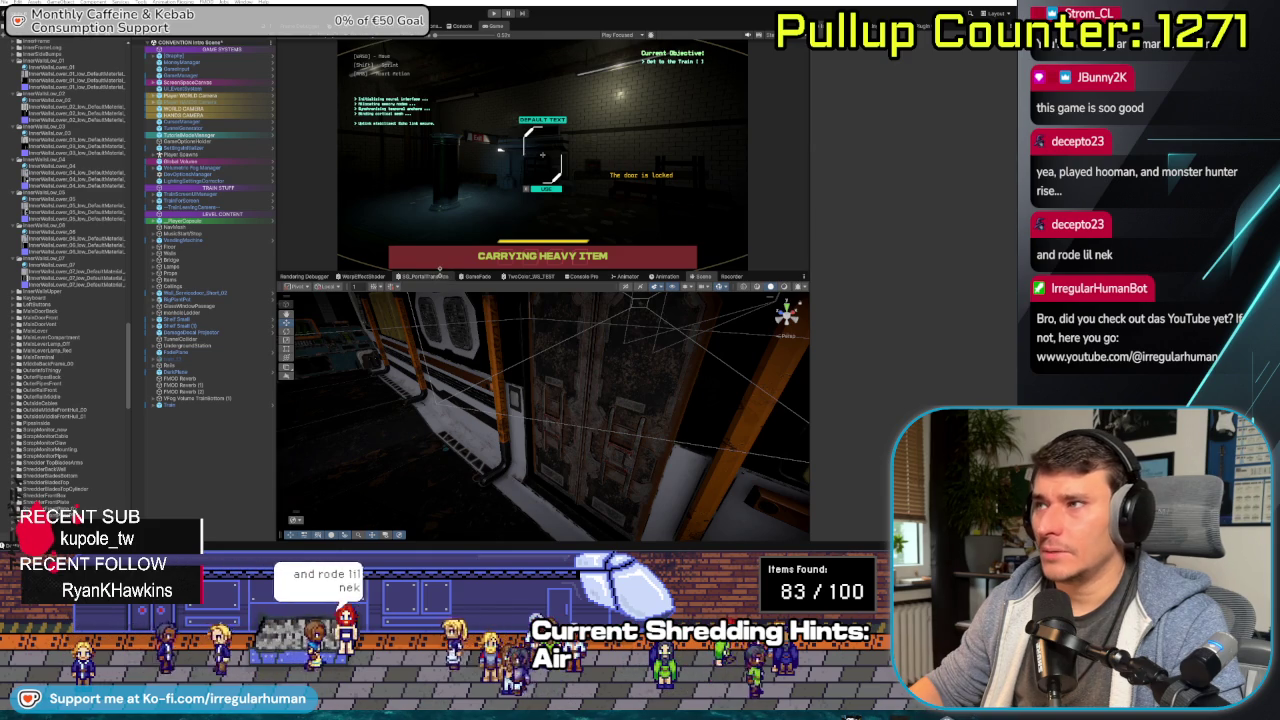
# - Enlarge the Game view, expand ScreenSpaceCanvas, and inspect PausePanel and SettingsPanel and their children
pyautogui.moveTo(440, 270); pyautogui.dragTo(440, 320)
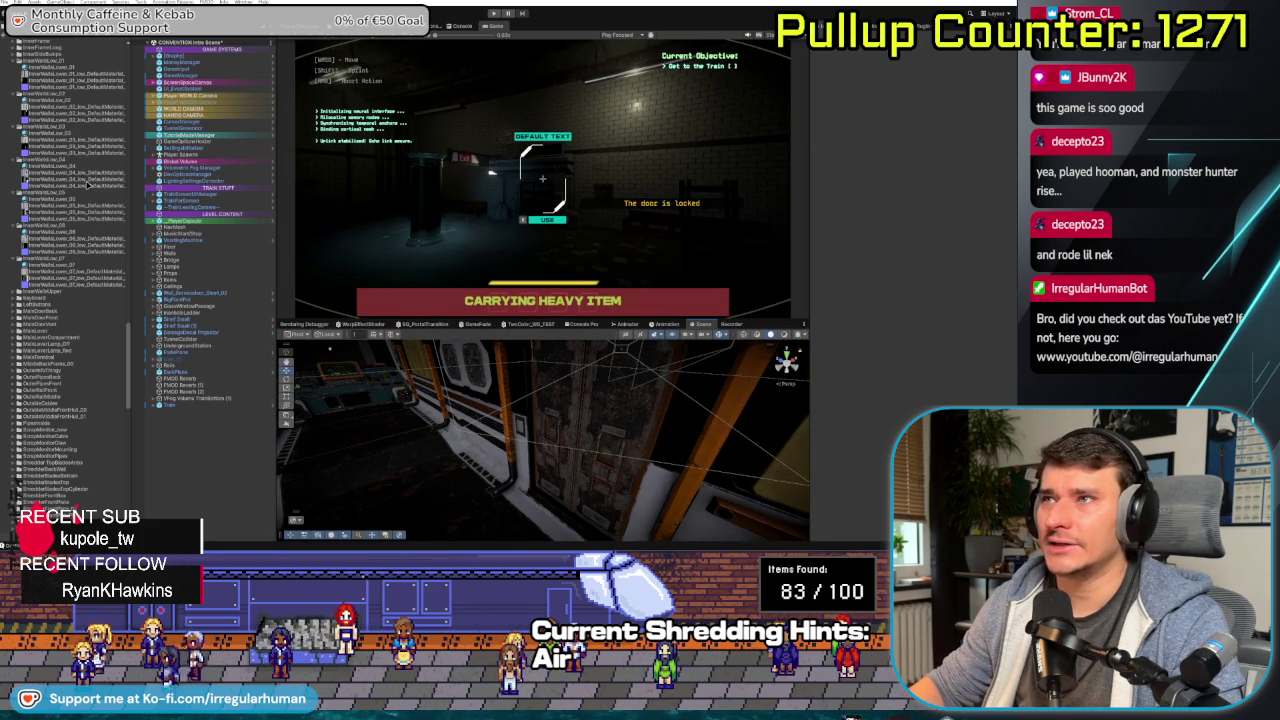
pyautogui.scroll(5, 62, 209)
pyautogui.scroll(15, 62, 209)
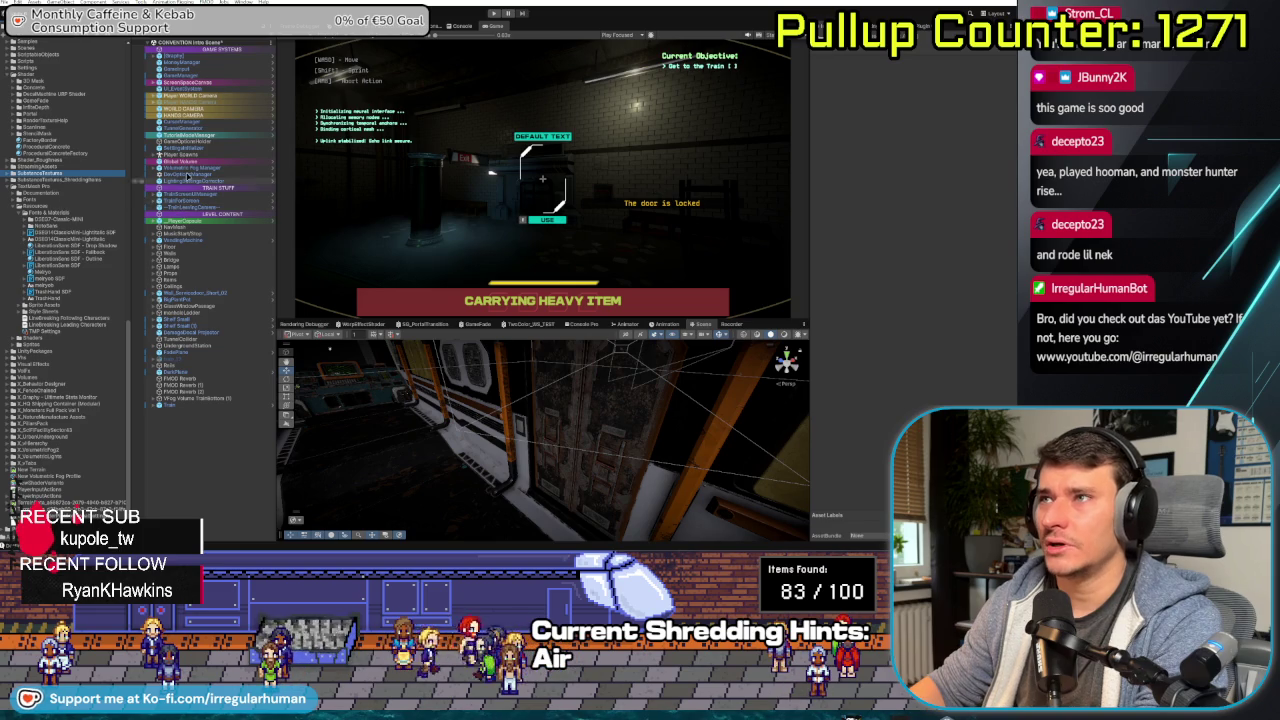
pyautogui.click(155, 82)
pyautogui.click(195, 95)
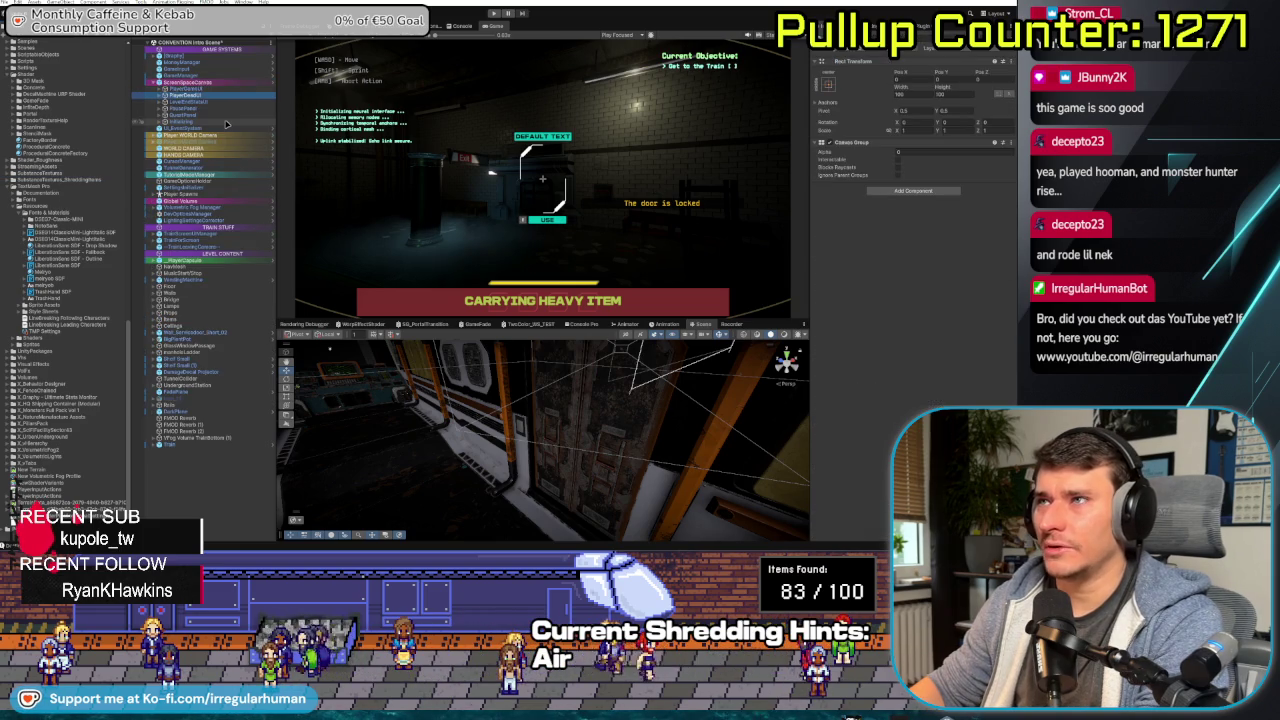
pyautogui.press('Down')
pyautogui.press('Down')
pyautogui.press('Right')
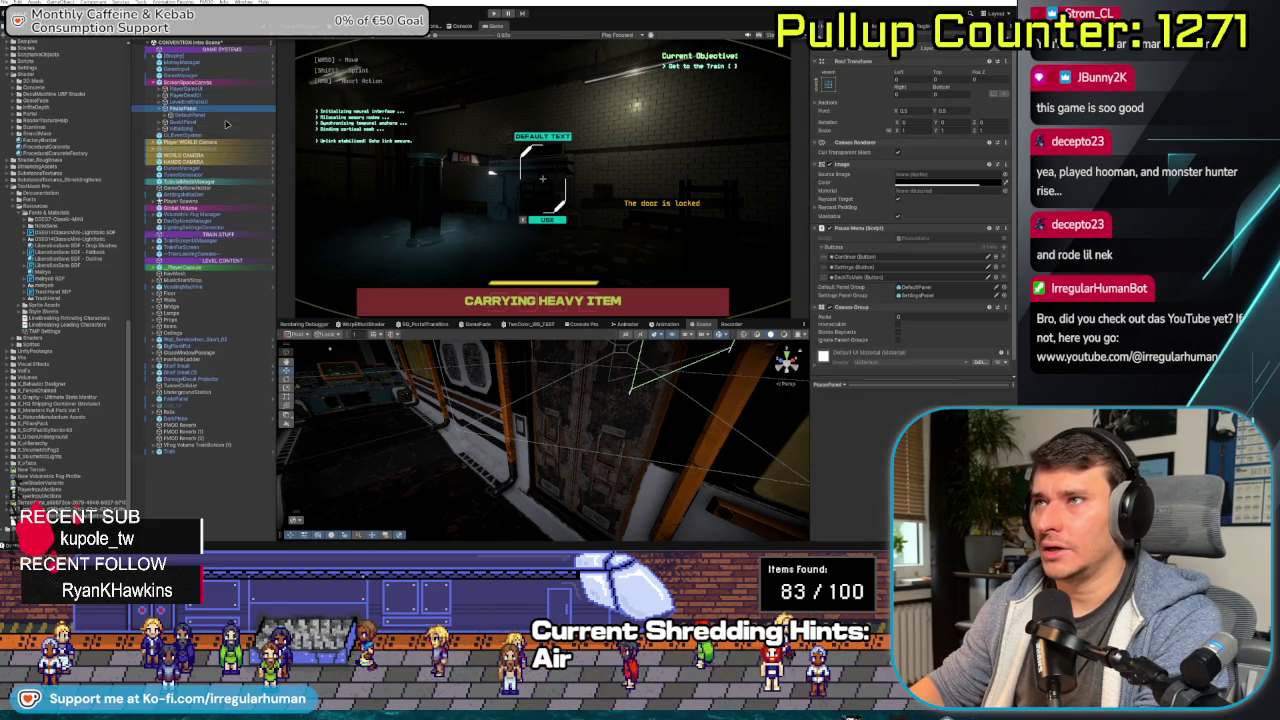
pyautogui.click(225, 122)
pyautogui.press('Right')
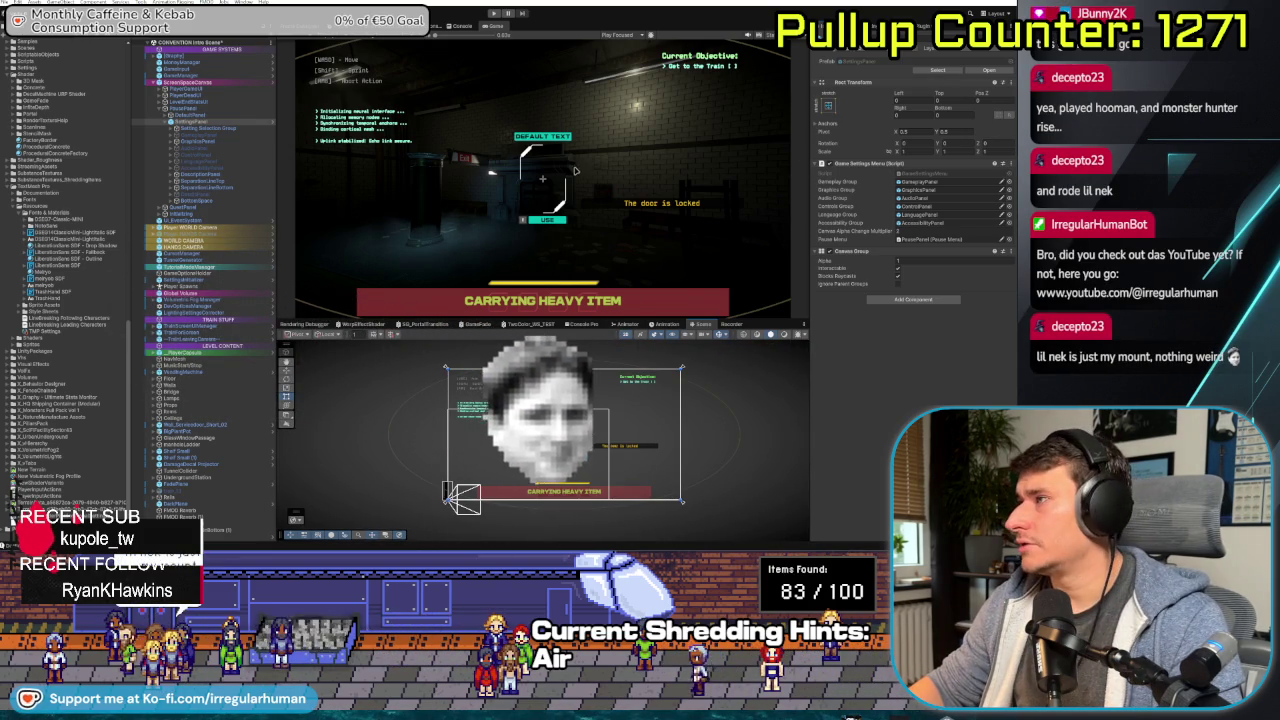
pyautogui.doubleClick(955, 239)
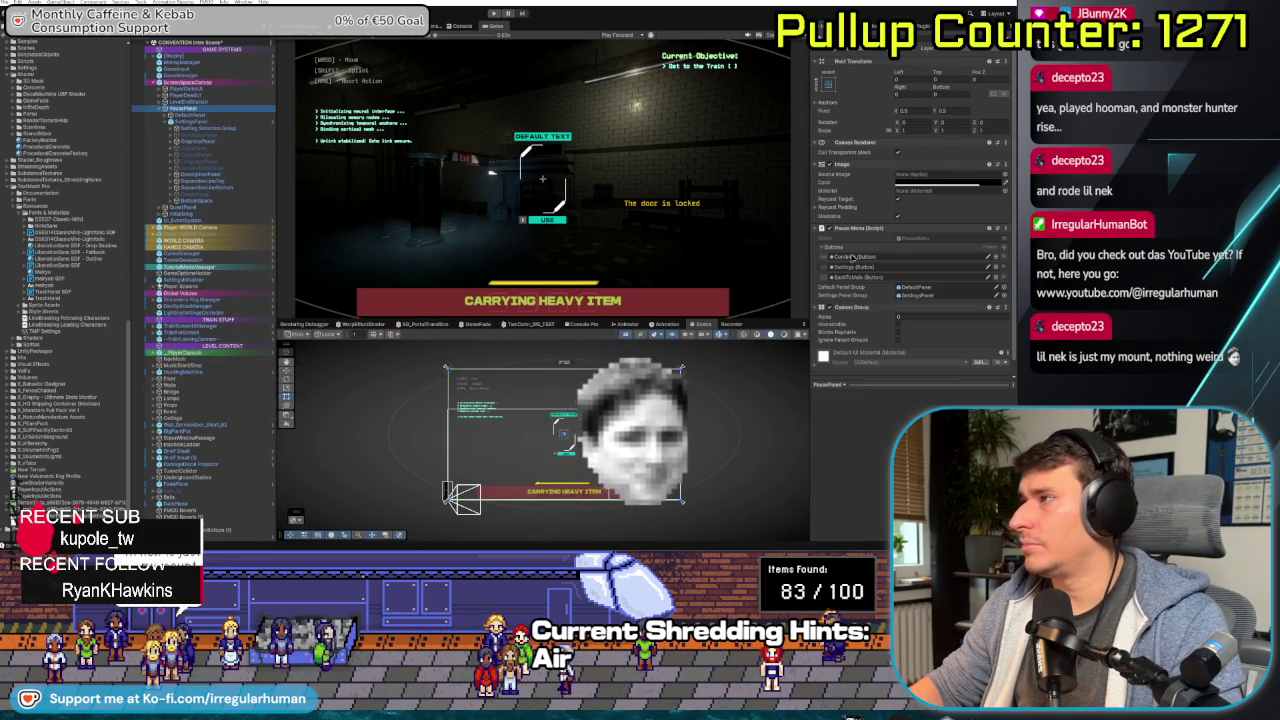
# - Set PausePanel's Canvas Group Alpha to 1 and DefaultPanel's Alpha to 0
pyautogui.click(940, 316)
pyautogui.write('1')
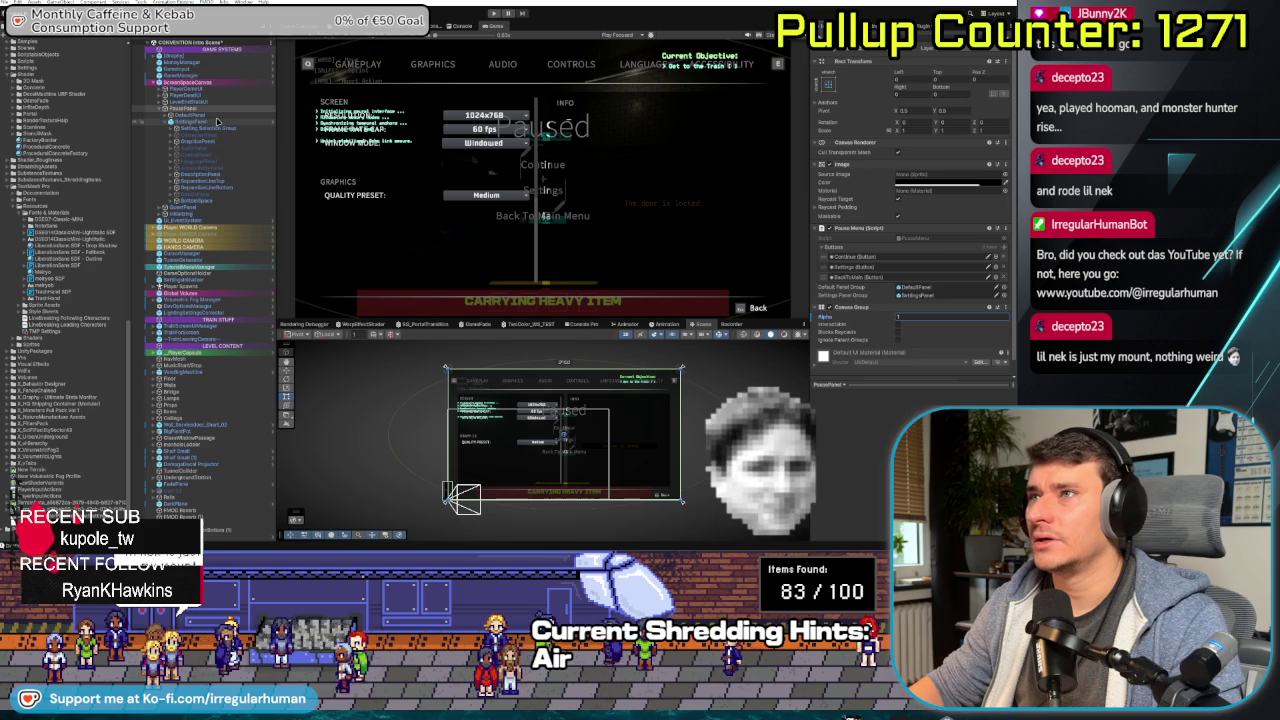
pyautogui.click(190, 115)
pyautogui.click(930, 151)
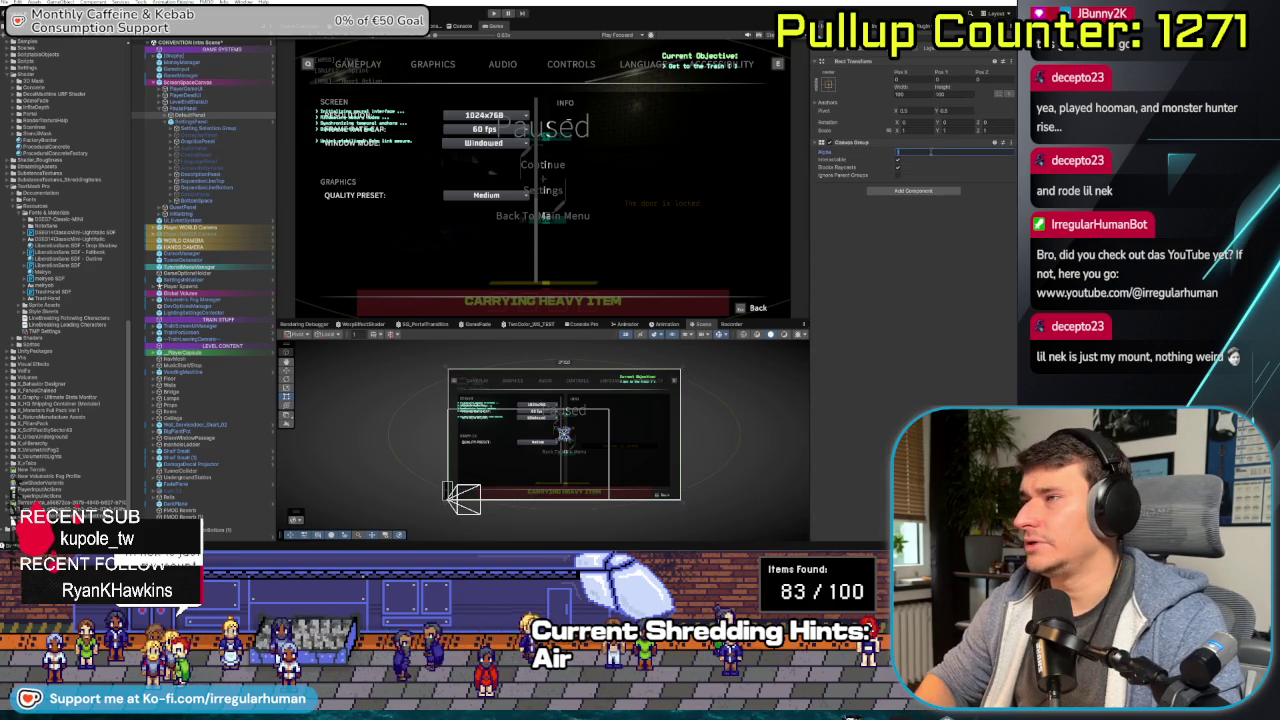
pyautogui.write('0')
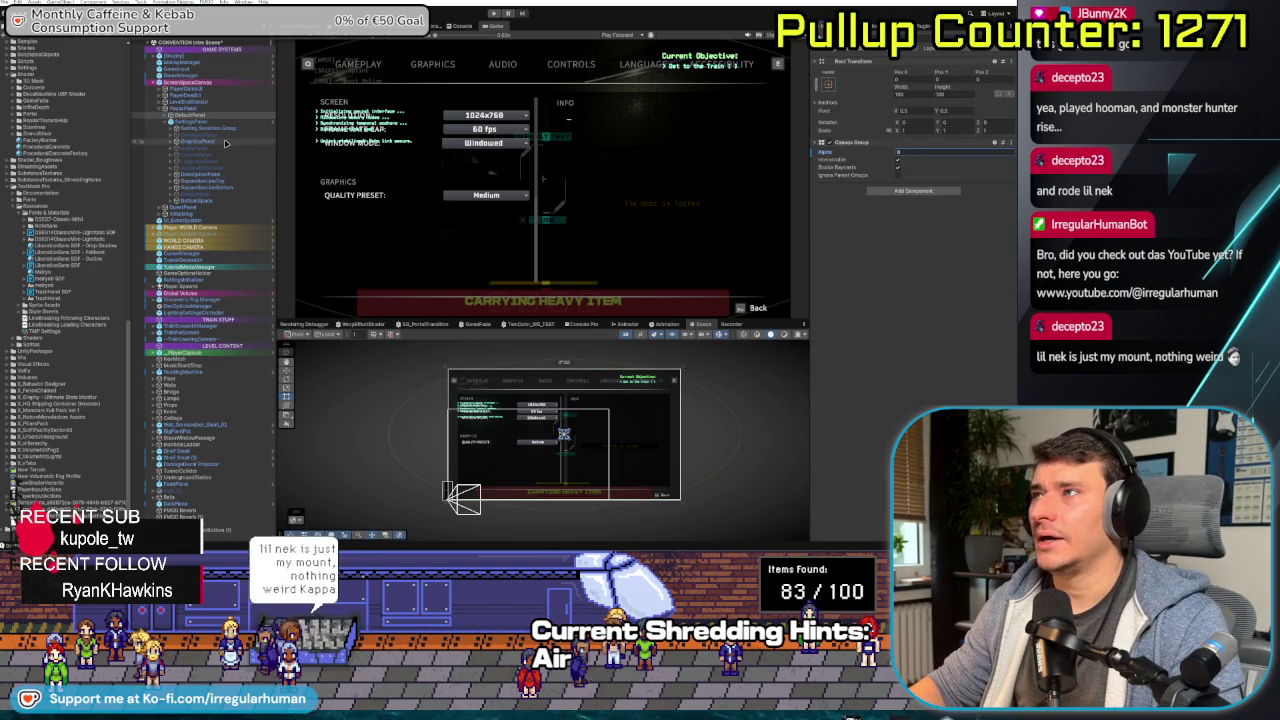
# - Disable GraphicsPanel and enable the mouse settings panel so it shows in the game
pyautogui.click(222, 141)
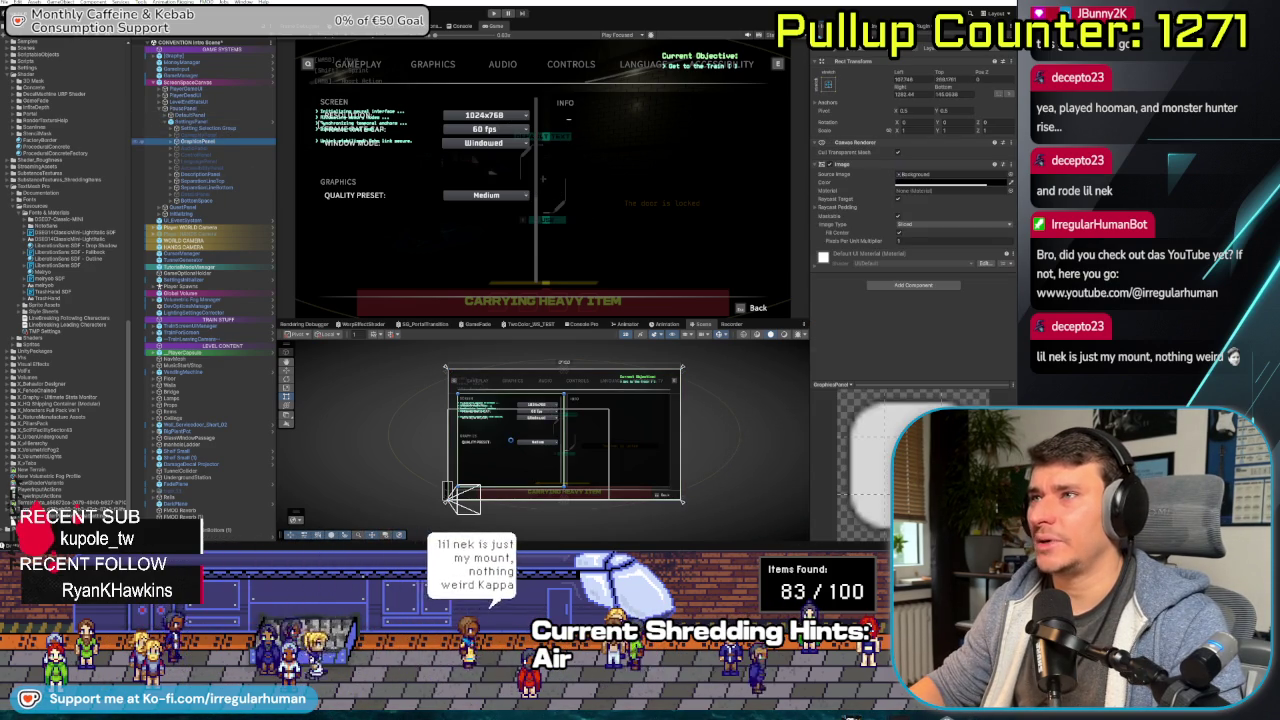
pyautogui.click(203, 201)
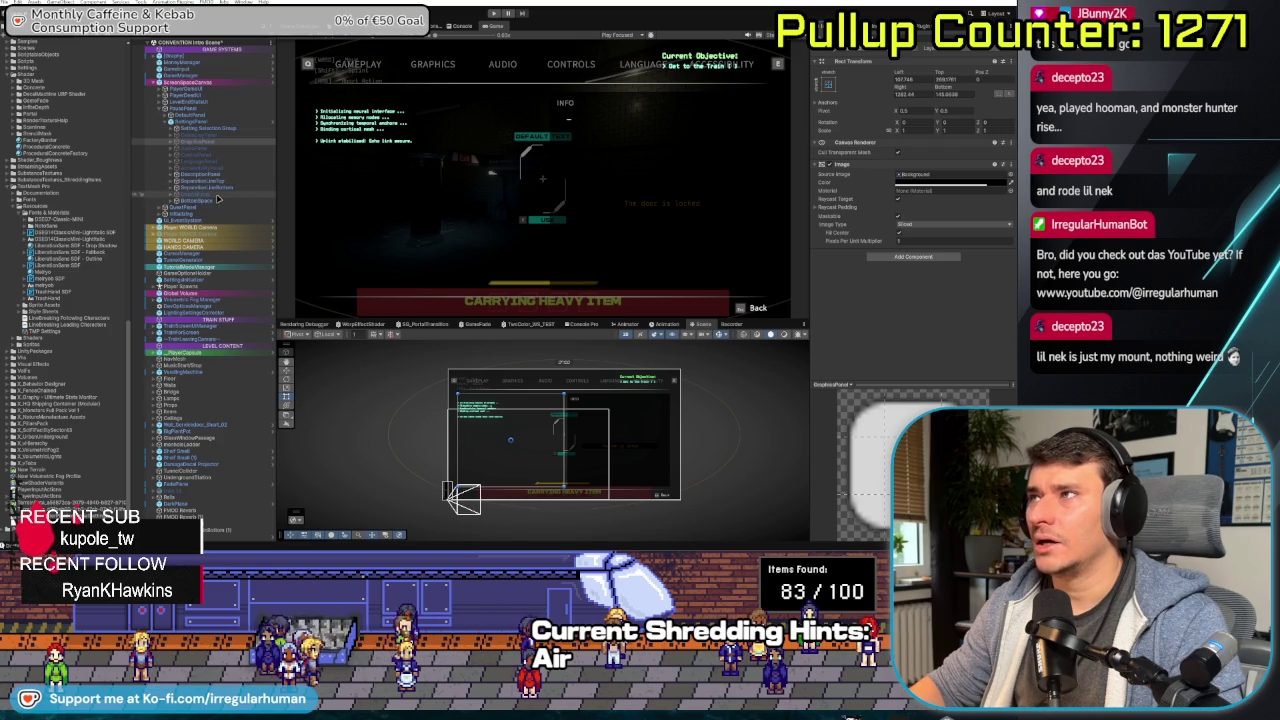
pyautogui.click(218, 156)
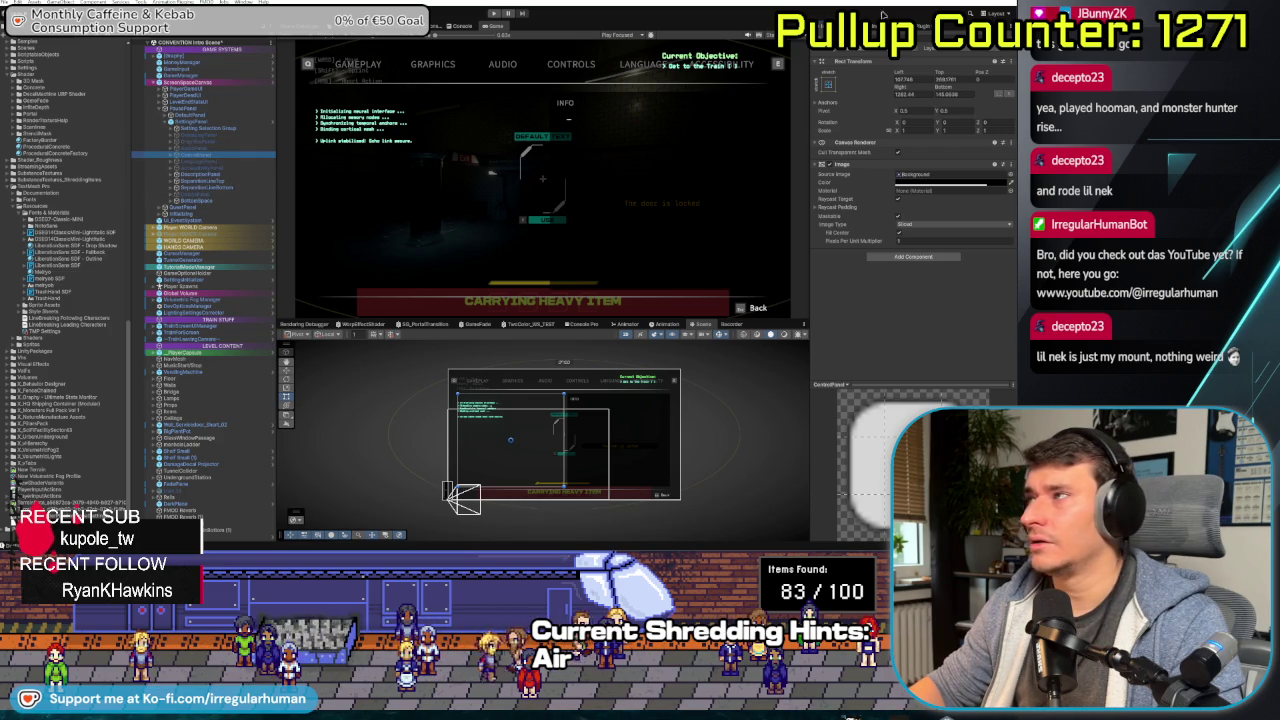
pyautogui.hotkey('alt', 'shift', 'a')
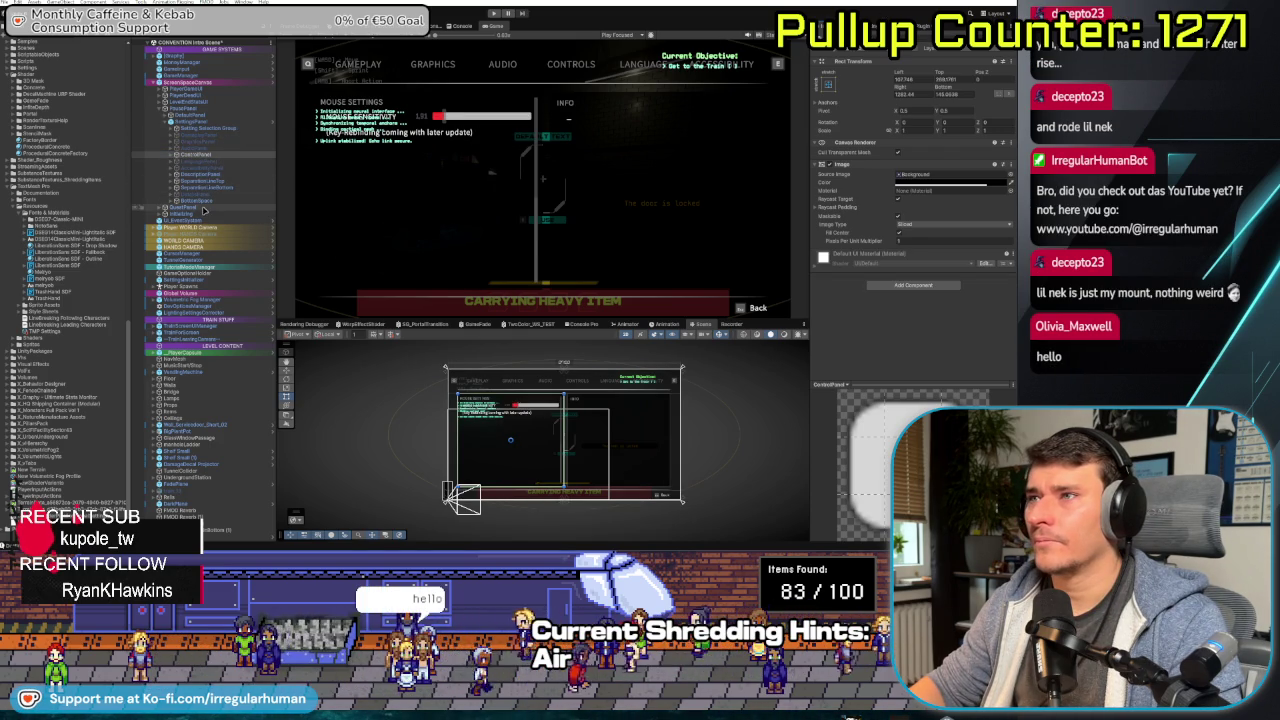
# - Inspect the vertical-layout settings list and another row, and give the Scene view more height
pyautogui.click(678, 370)
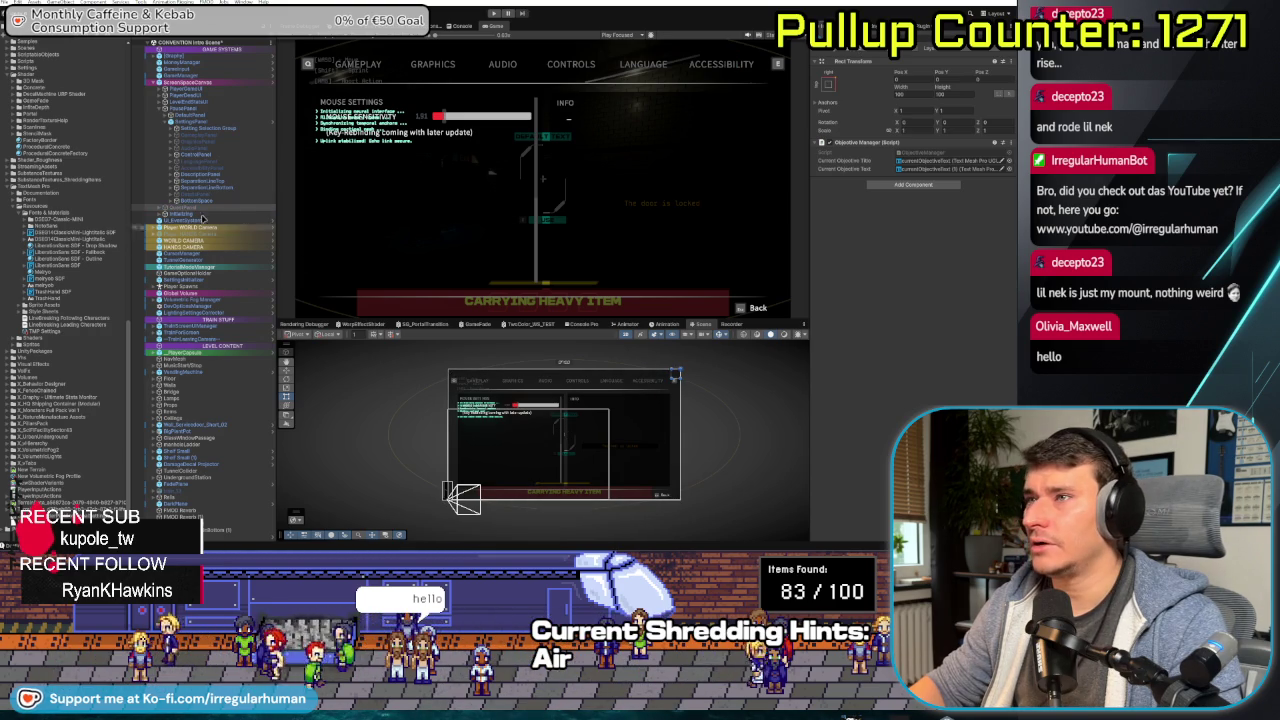
pyautogui.click(678, 370)
pyautogui.click(253, 182)
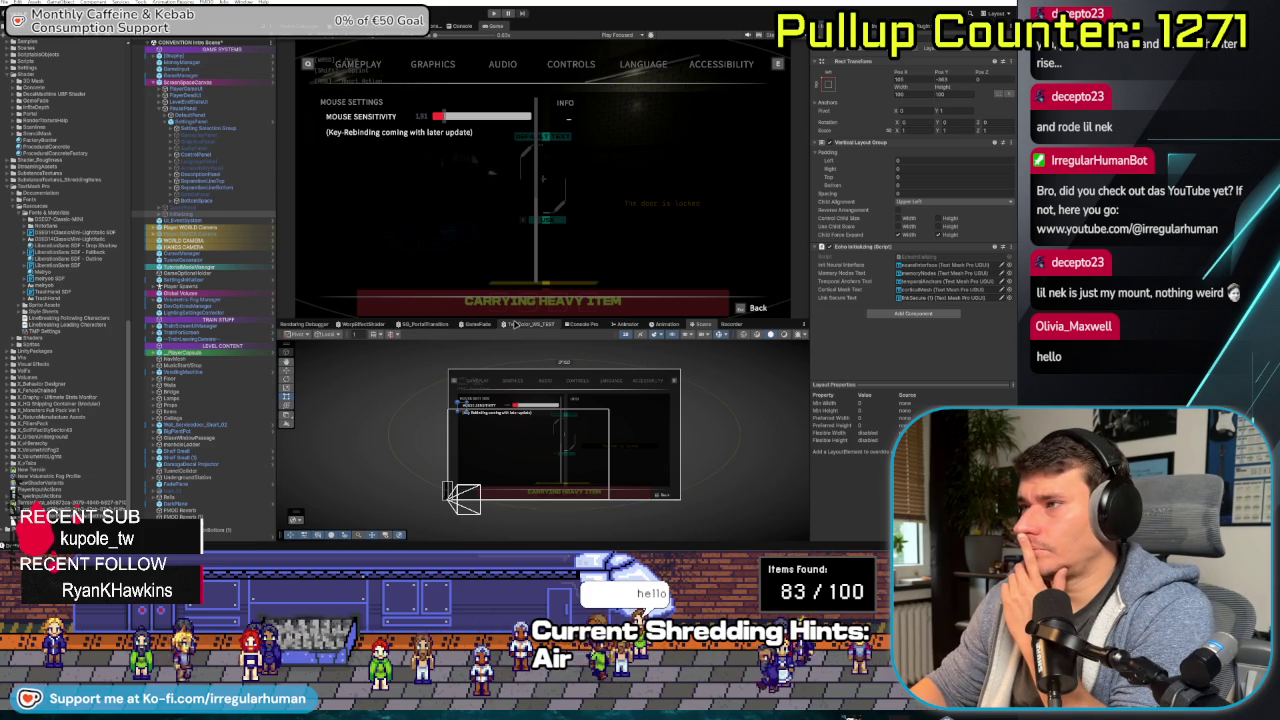
pyautogui.moveTo(505, 321); pyautogui.dragTo(491, 144)
pyautogui.scroll(2, 490, 335)
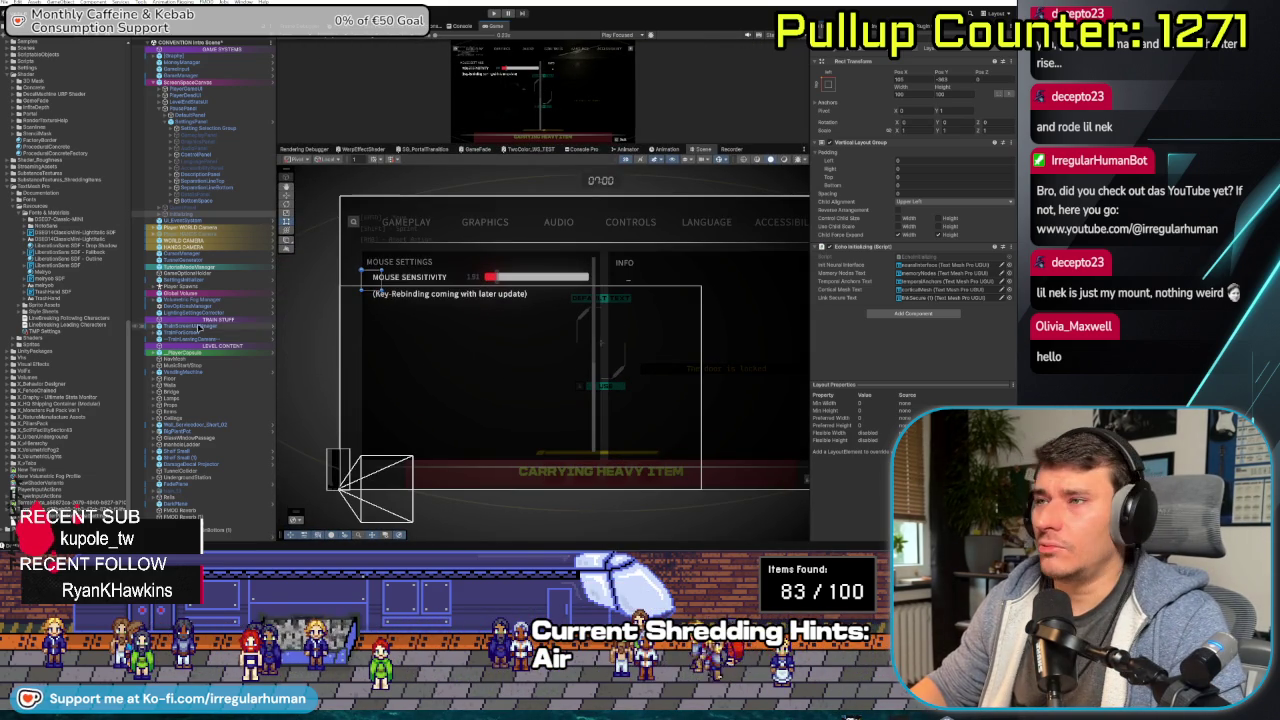
# - Pan the Scene view onto the menu and select the sensitivity row's SingularSettingPanel
pyautogui.moveTo(510, 346); pyautogui.dragTo(467, 349)
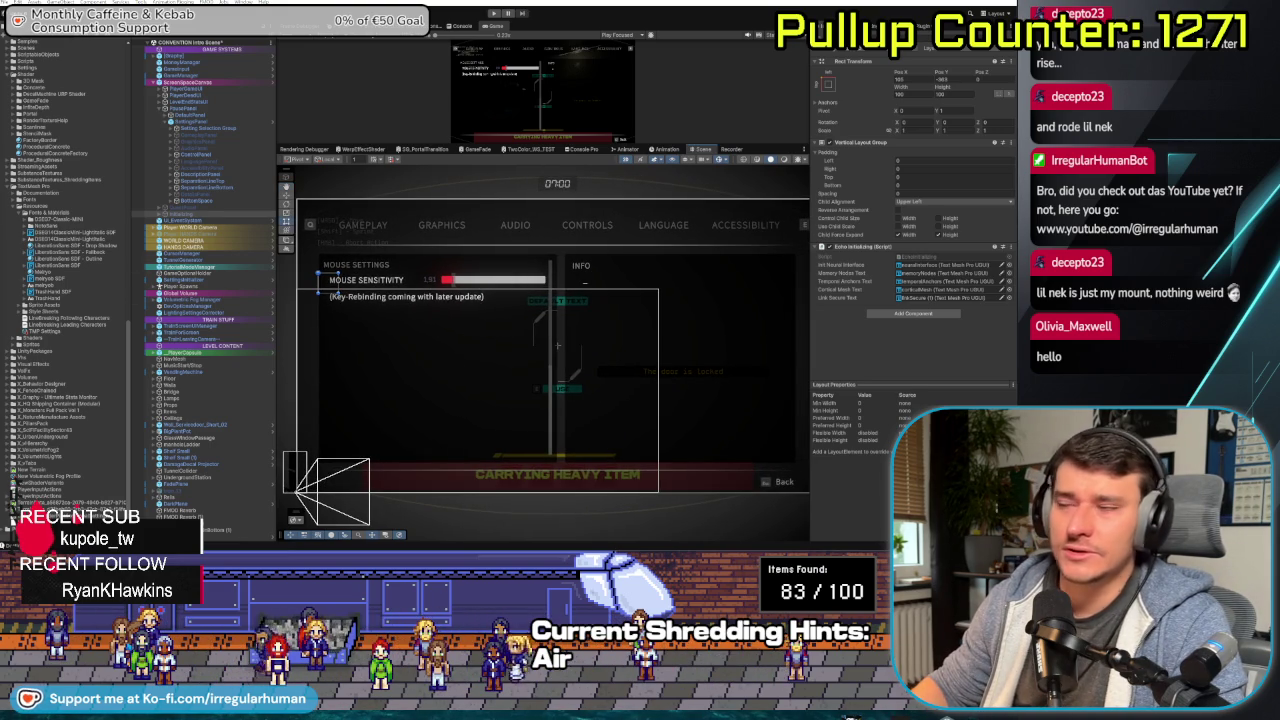
pyautogui.moveTo(397, 277); pyautogui.dragTo(406, 278)
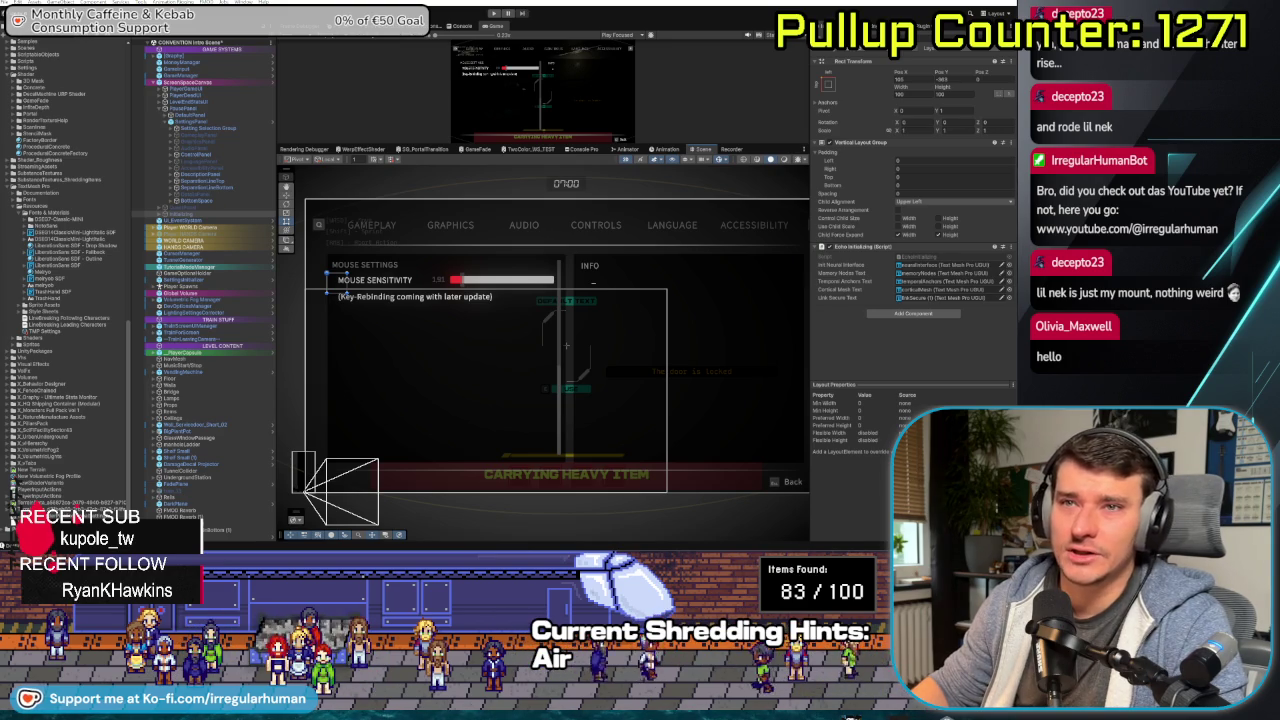
pyautogui.click(379, 316)
pyautogui.scroll(3, 379, 316)
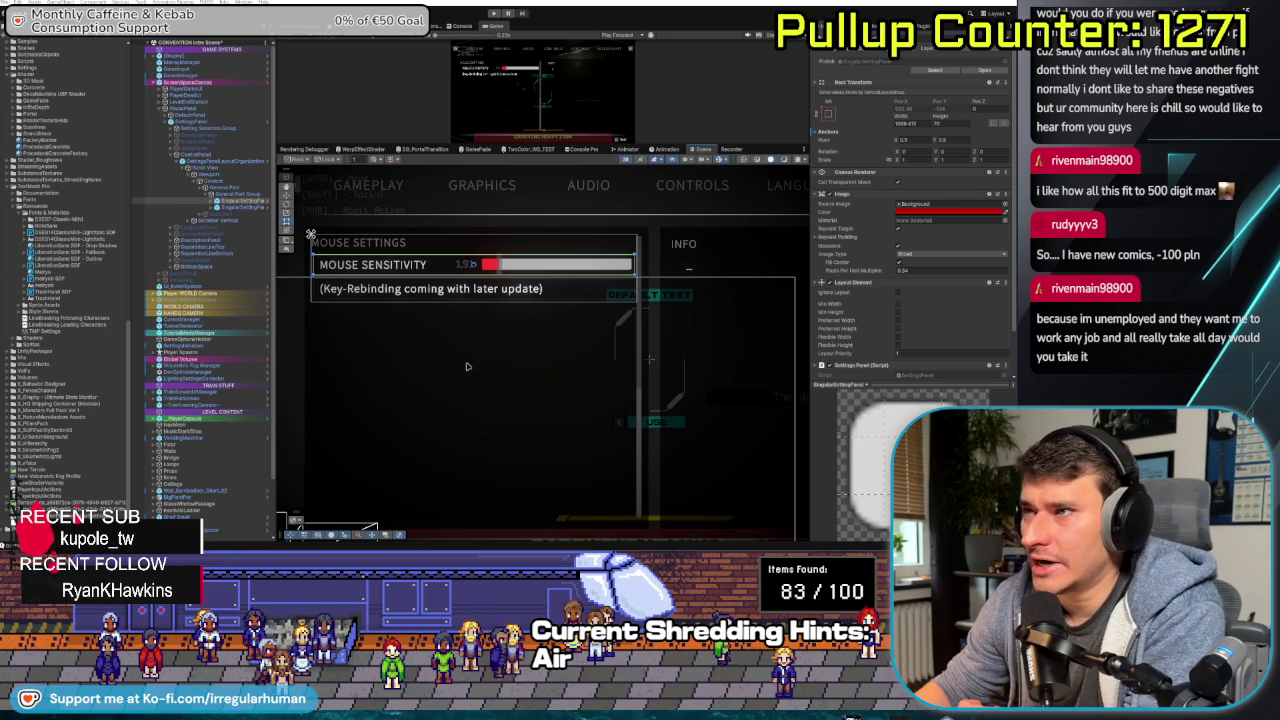
# - Ping the SingularSettingPanel prefab, then expand the sensitivity row to its MOUSE SENSITIVITY label and slider
pyautogui.moveTo(466, 359); pyautogui.dragTo(484, 385)
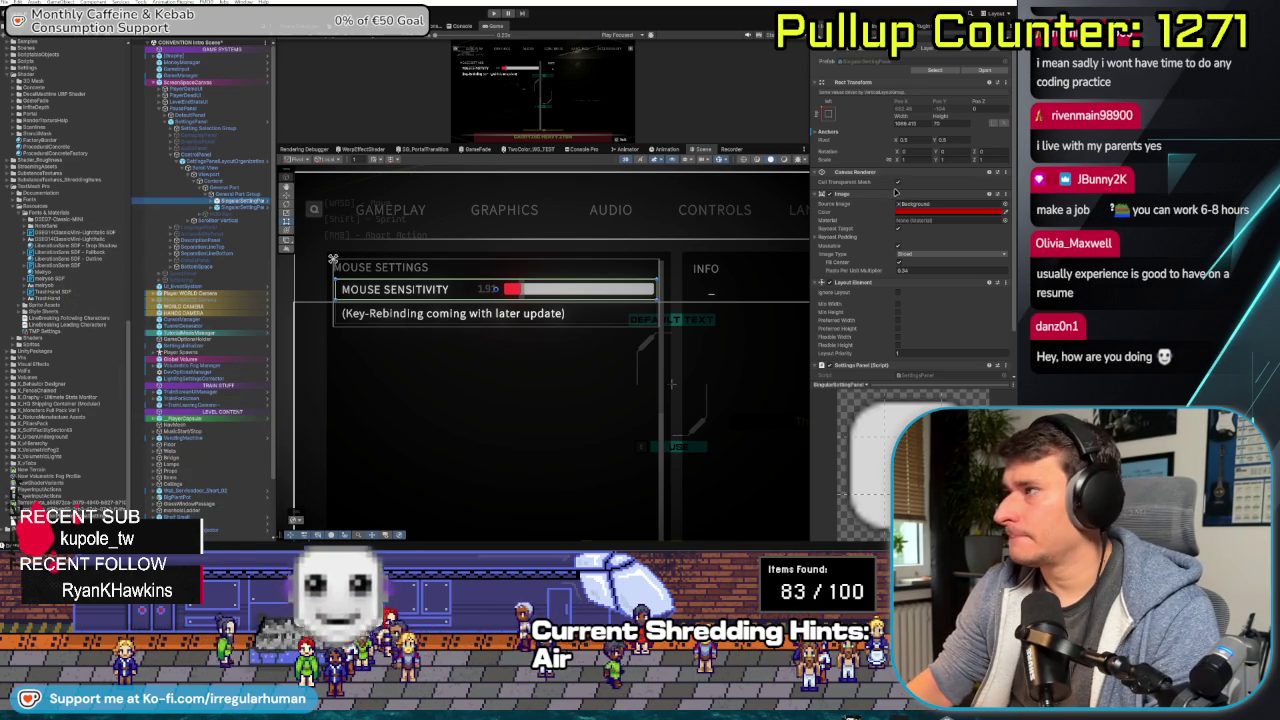
pyautogui.click(68, 209)
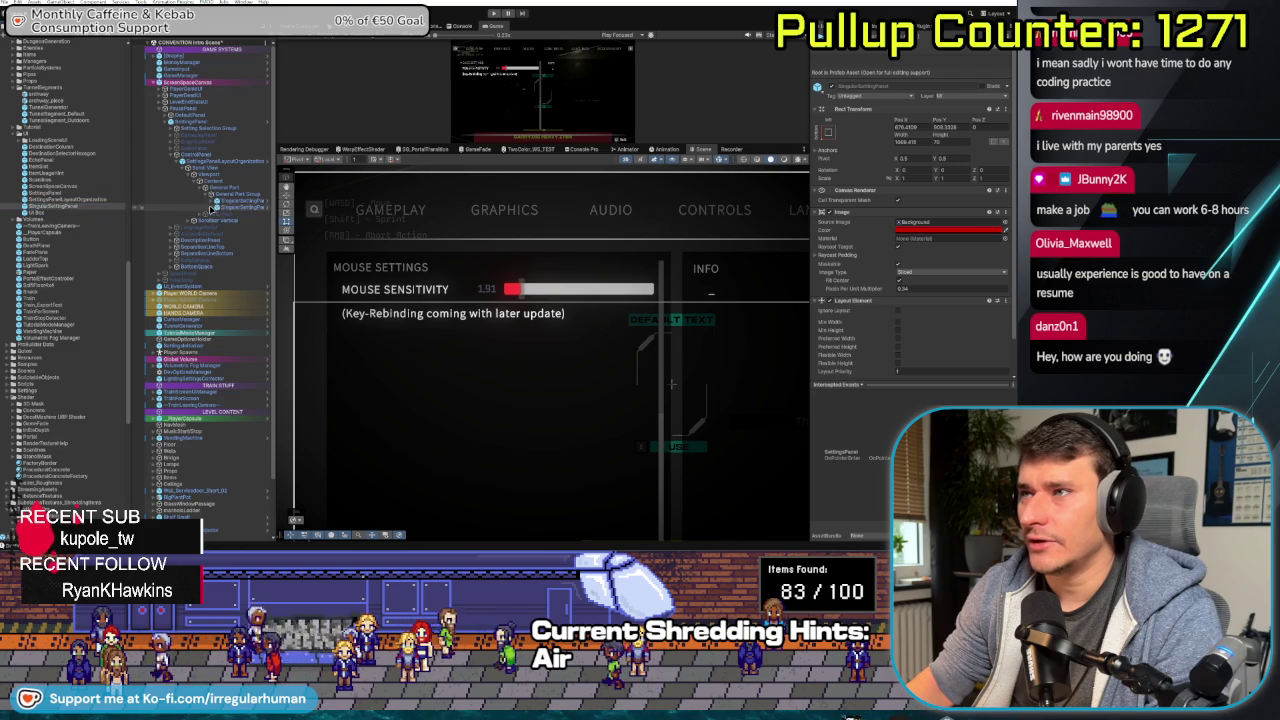
pyautogui.click(215, 202)
pyautogui.click(228, 208)
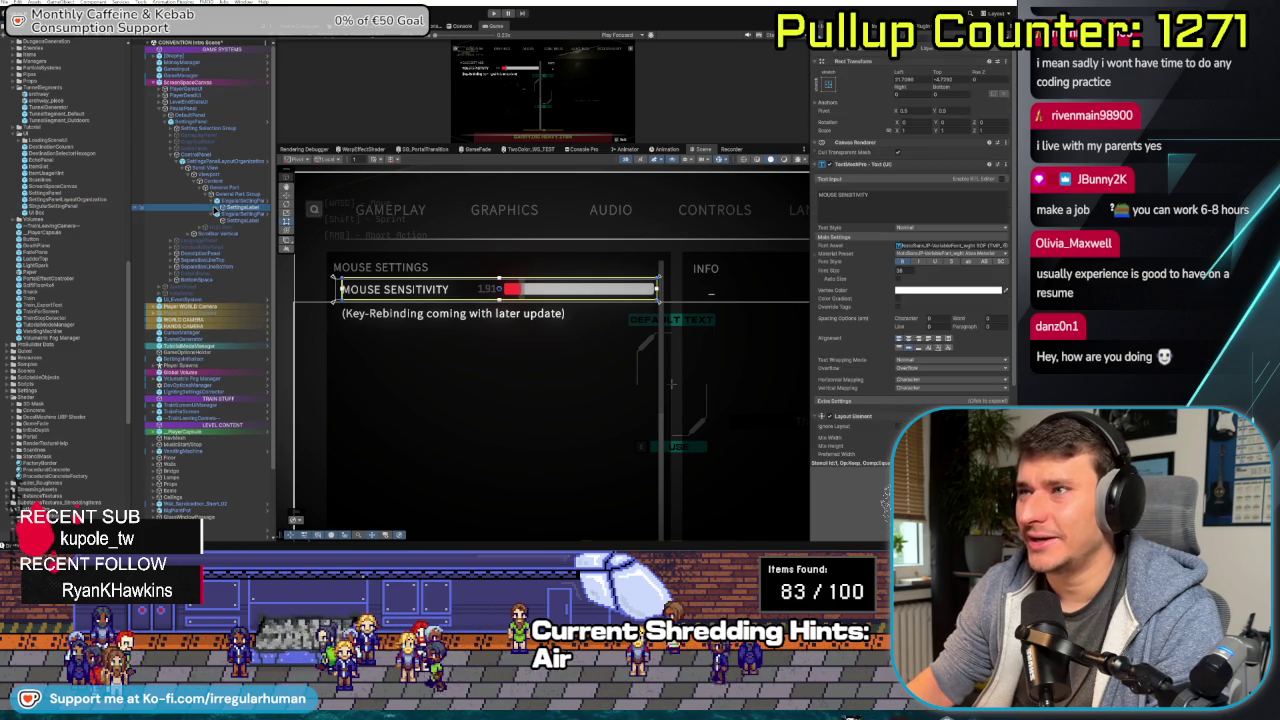
pyautogui.click(242, 216)
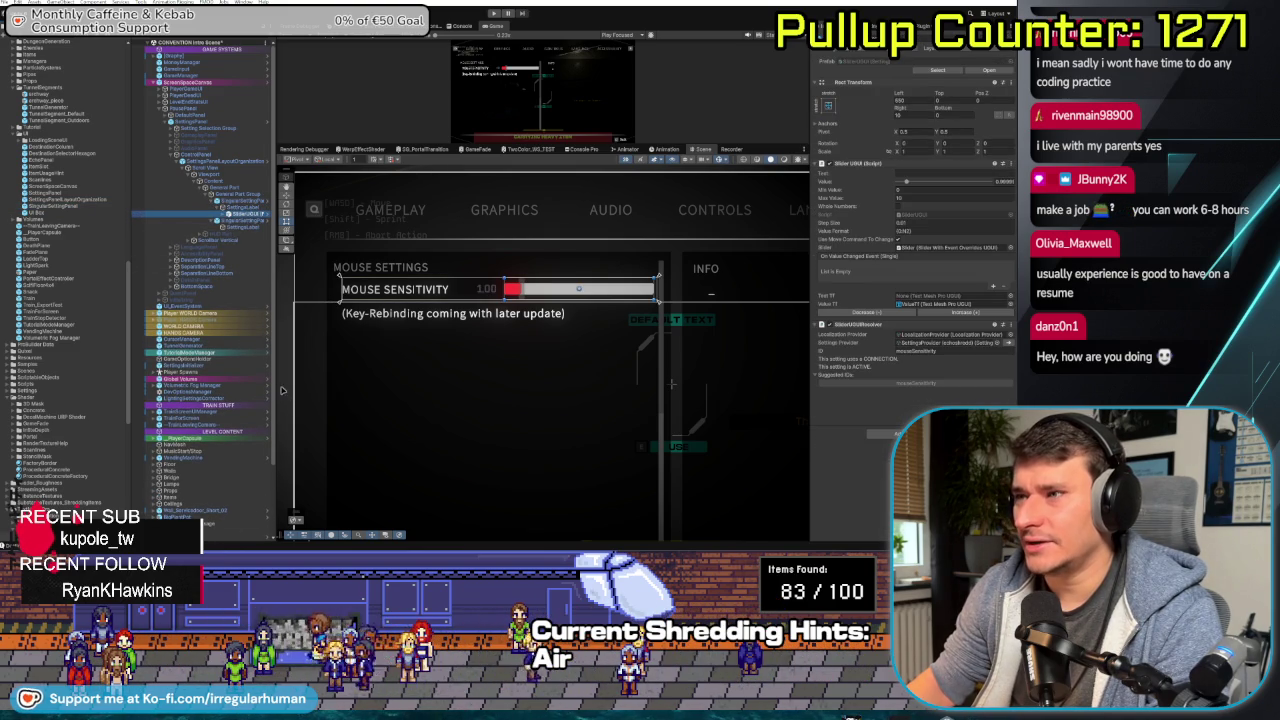
# - Widen the Hierarchy, expand SliderUGUI to its ValueTF text, then select the whole SingularSettingPanel row
pyautogui.moveTo(277, 386); pyautogui.dragTo(347, 386)
pyautogui.moveTo(130, 258); pyautogui.dragTo(120, 258)
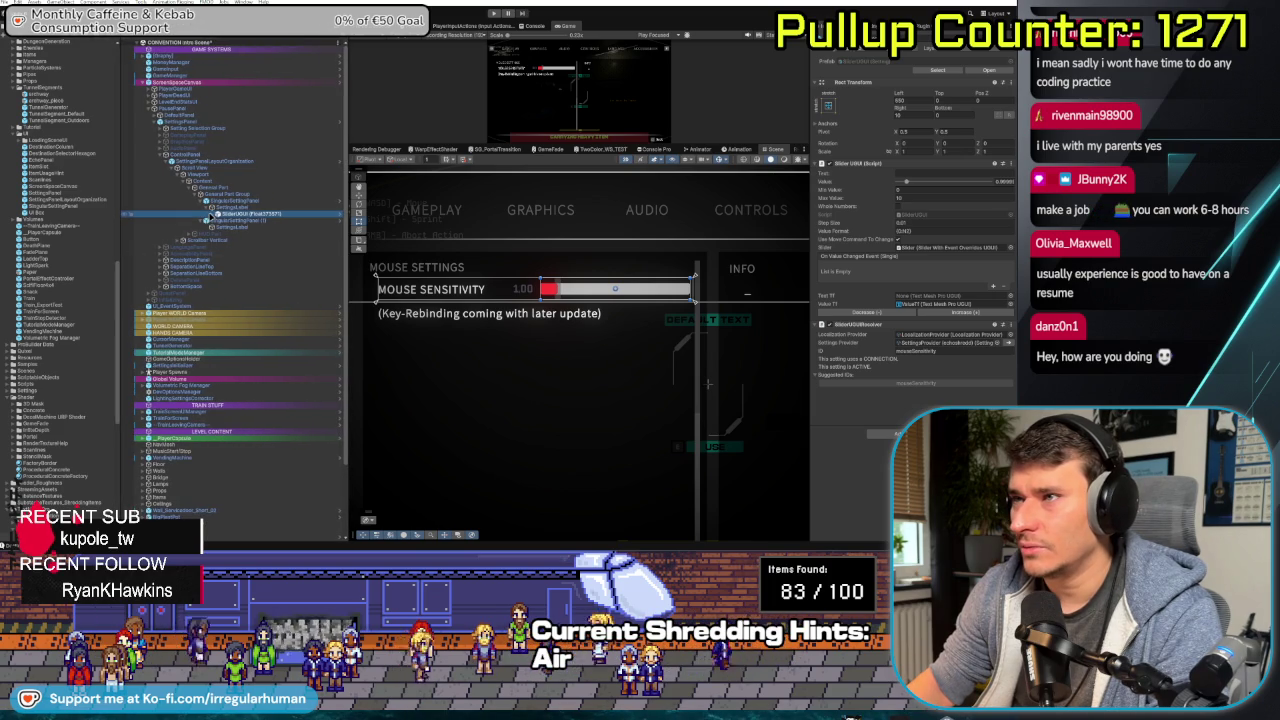
pyautogui.click(211, 215)
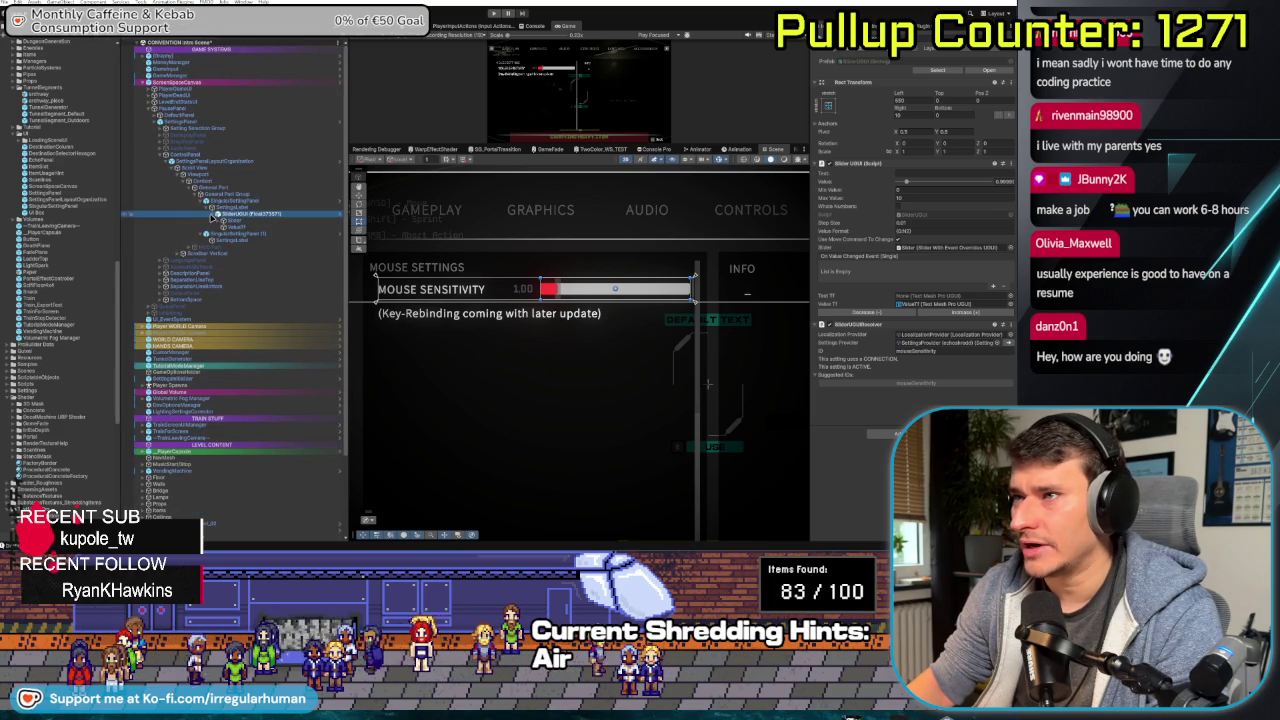
pyautogui.click(222, 207)
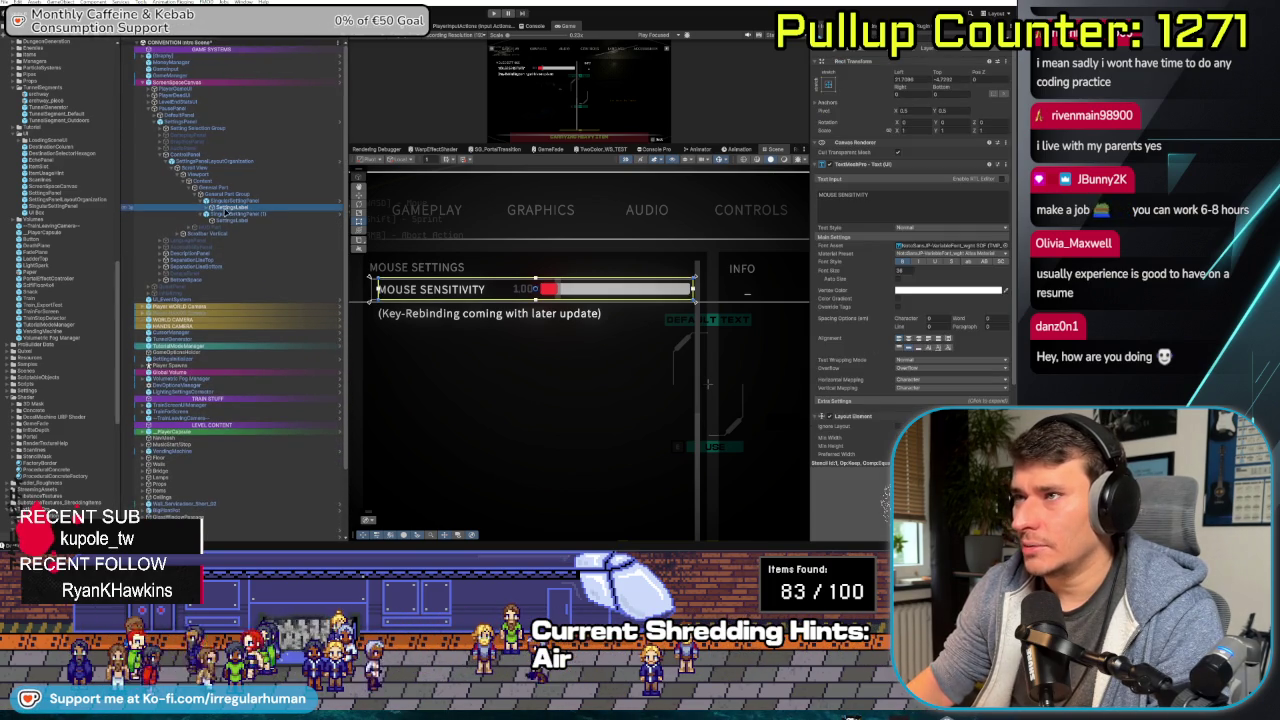
pyautogui.click(256, 209)
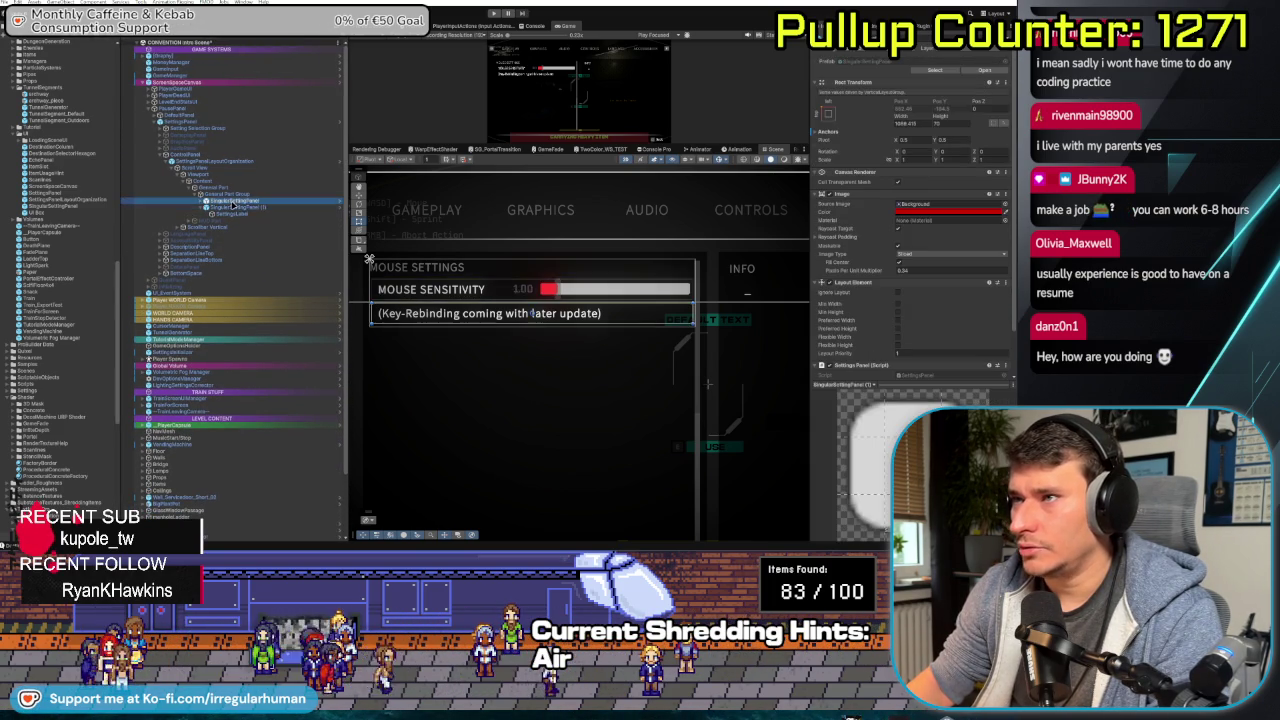
# - Duplicate the sensitivity row and relabel the second row INVERT MOUSE VERTICALLY
pyautogui.hotkey('ctrl', 'd')
pyautogui.hotkey('ctrl', 'd')
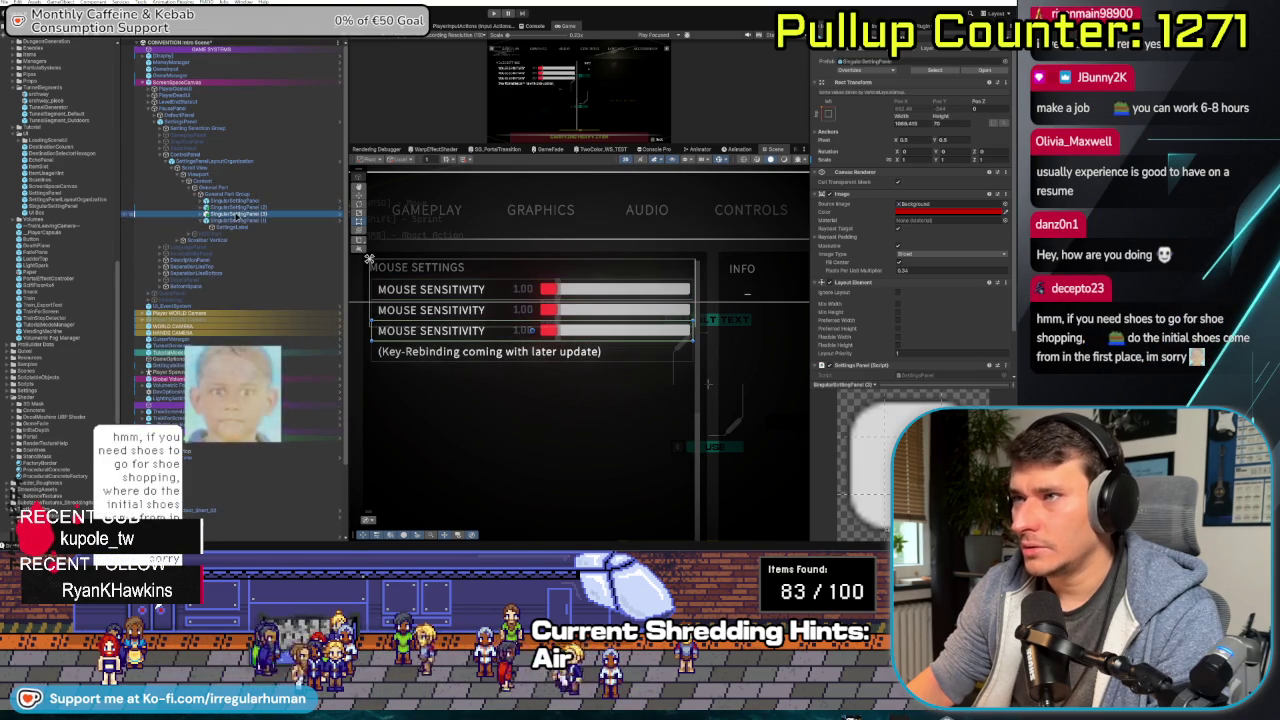
pyautogui.click(240, 213)
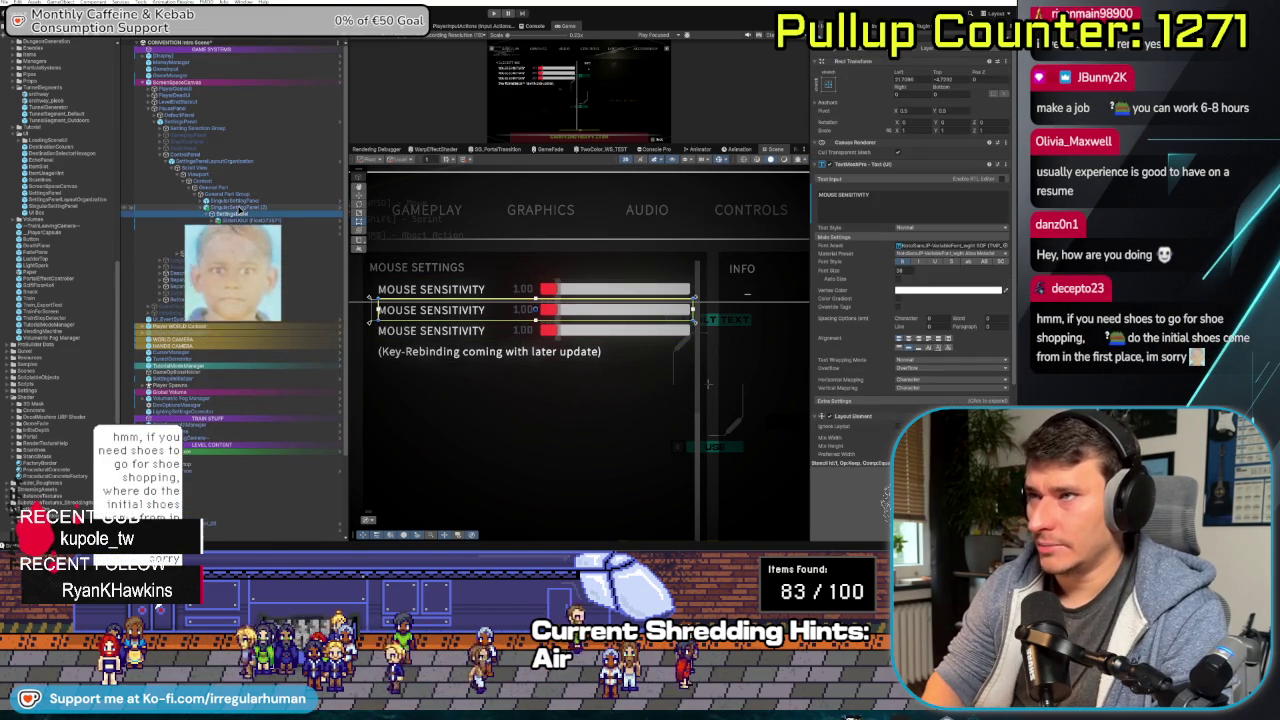
pyautogui.click(919, 205)
pyautogui.write('INV')
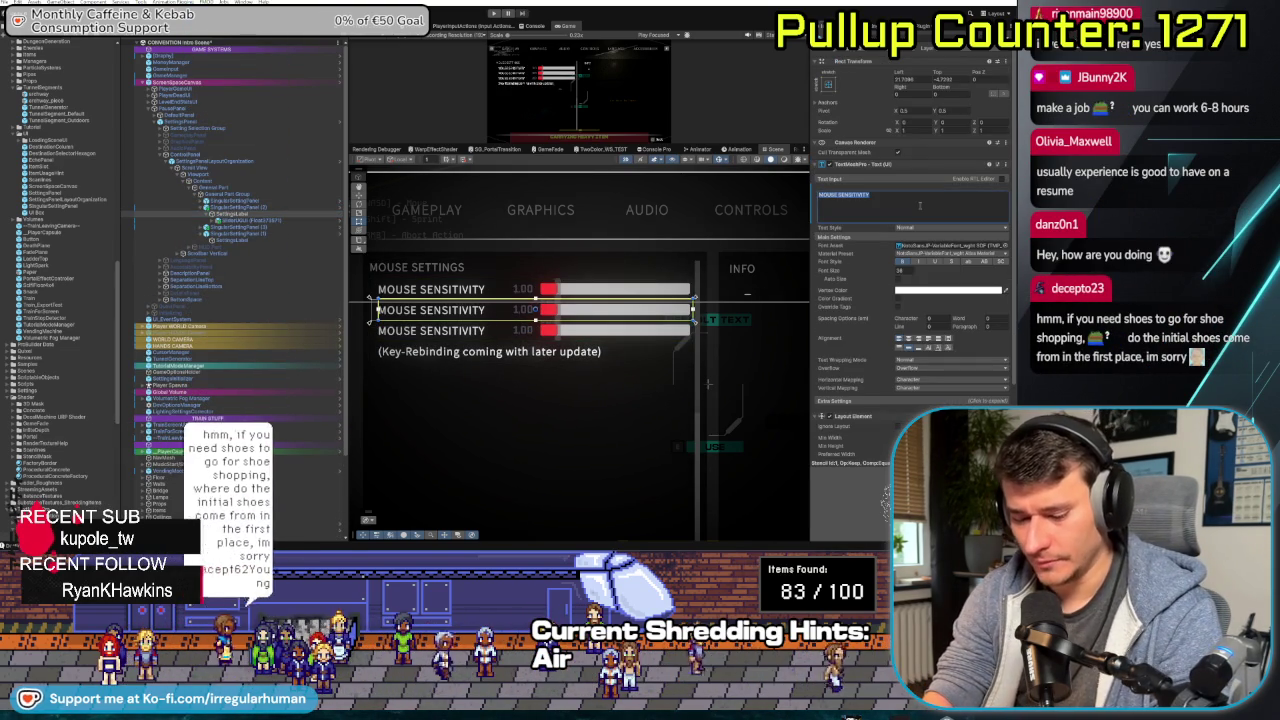
pyautogui.write('ERT MOU')
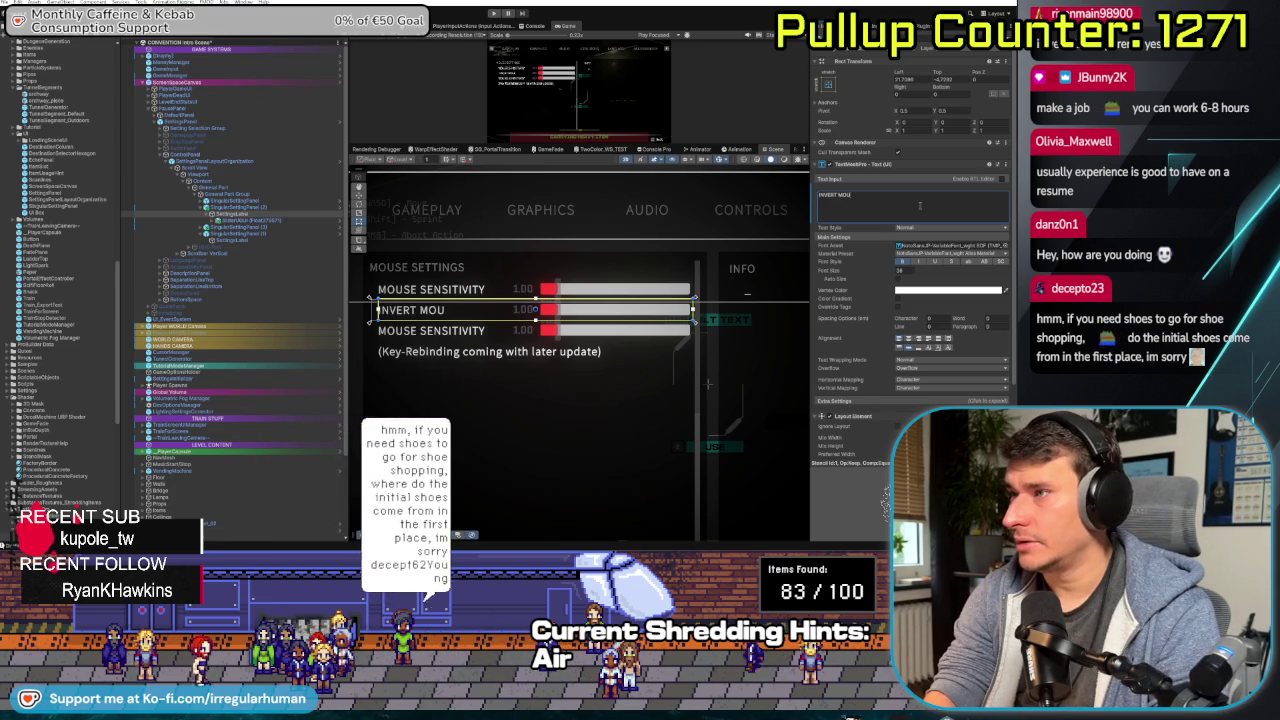
pyautogui.write('SE VERTI')
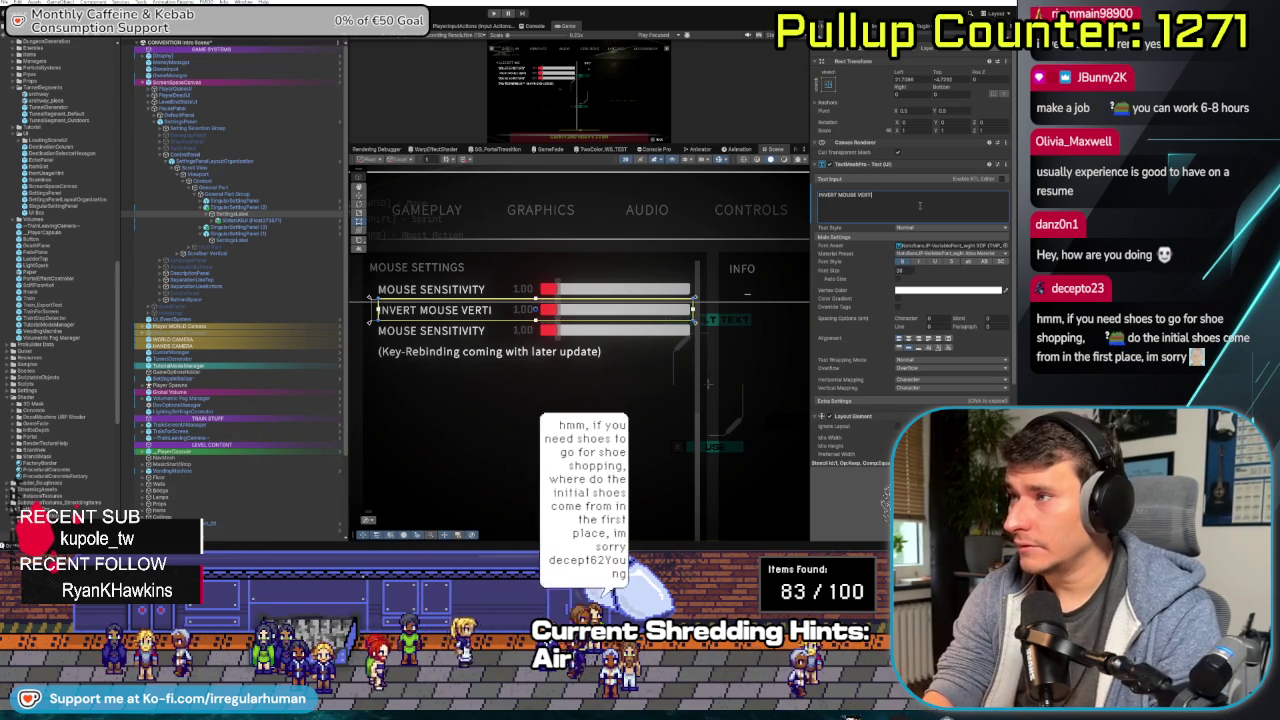
pyautogui.write('CALLY')
pyautogui.click(216, 228)
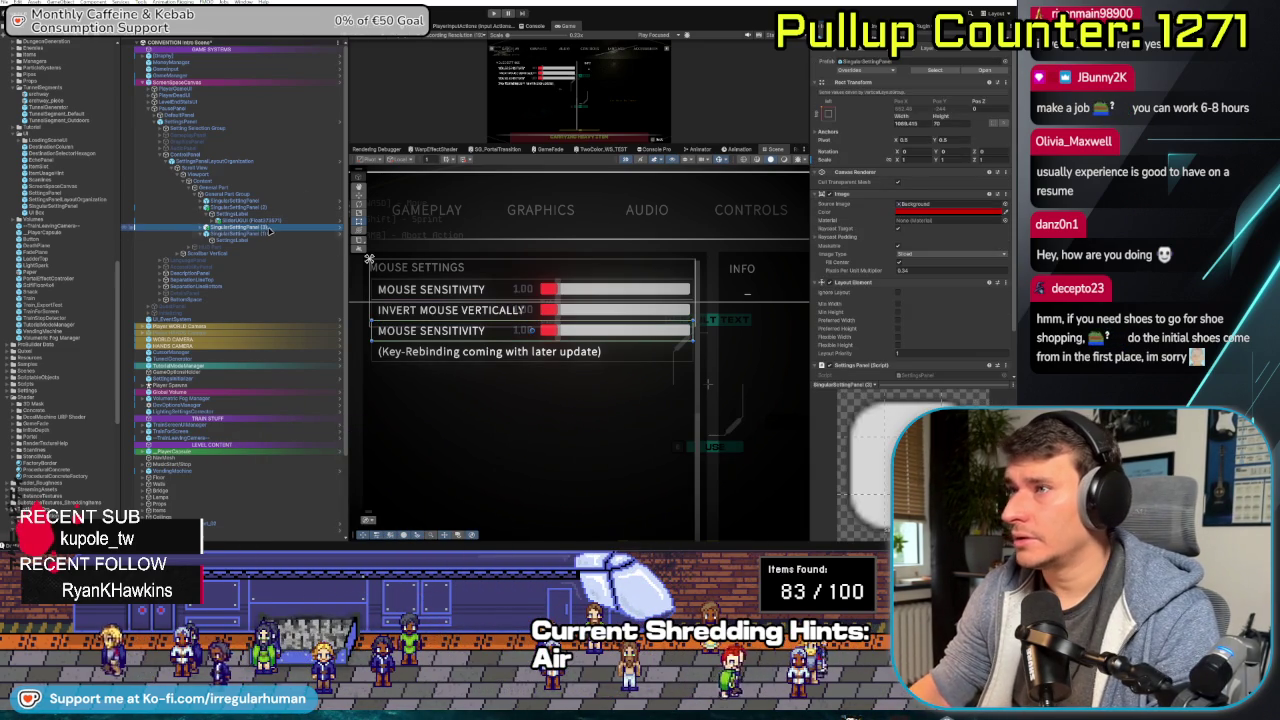
# - Start retyping the third row's label as INVERT MOUSE HORIZONTALLY
pyautogui.click(265, 233)
pyautogui.click(889, 194)
pyautogui.write('INVERT')
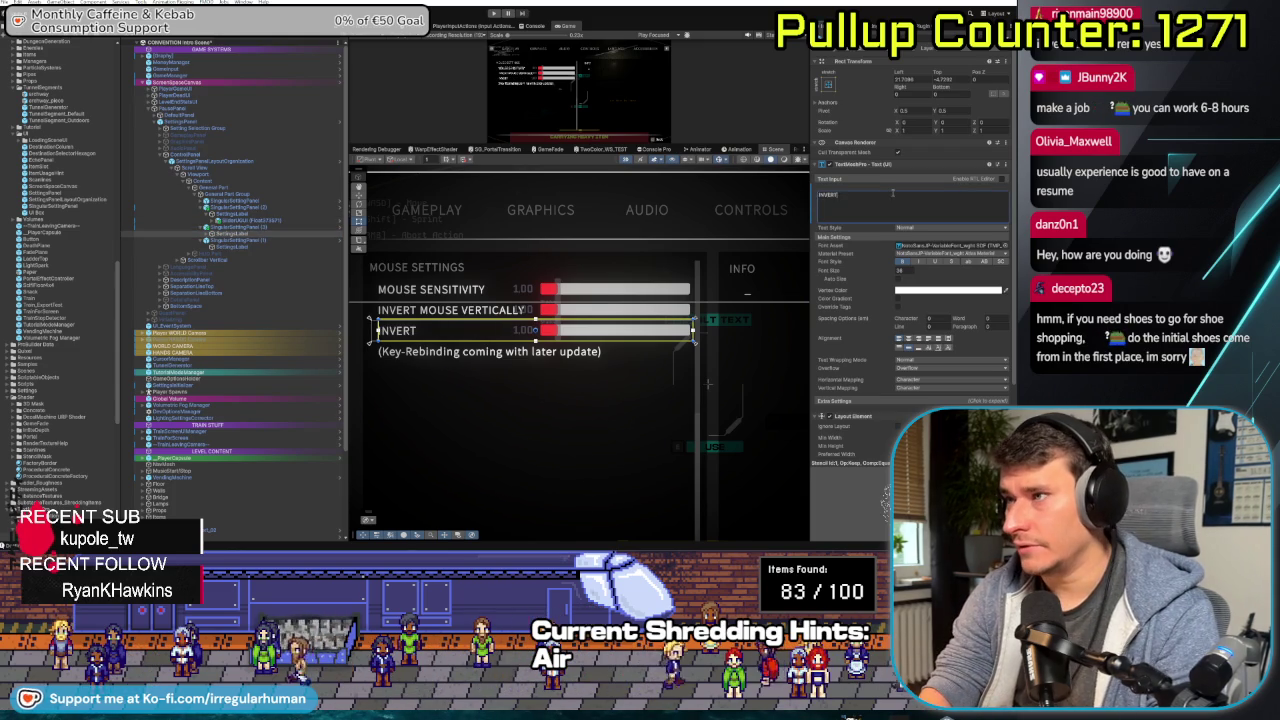
pyautogui.press('BackSpace')
pyautogui.press('BackSpace')
pyautogui.press('BackSpace')
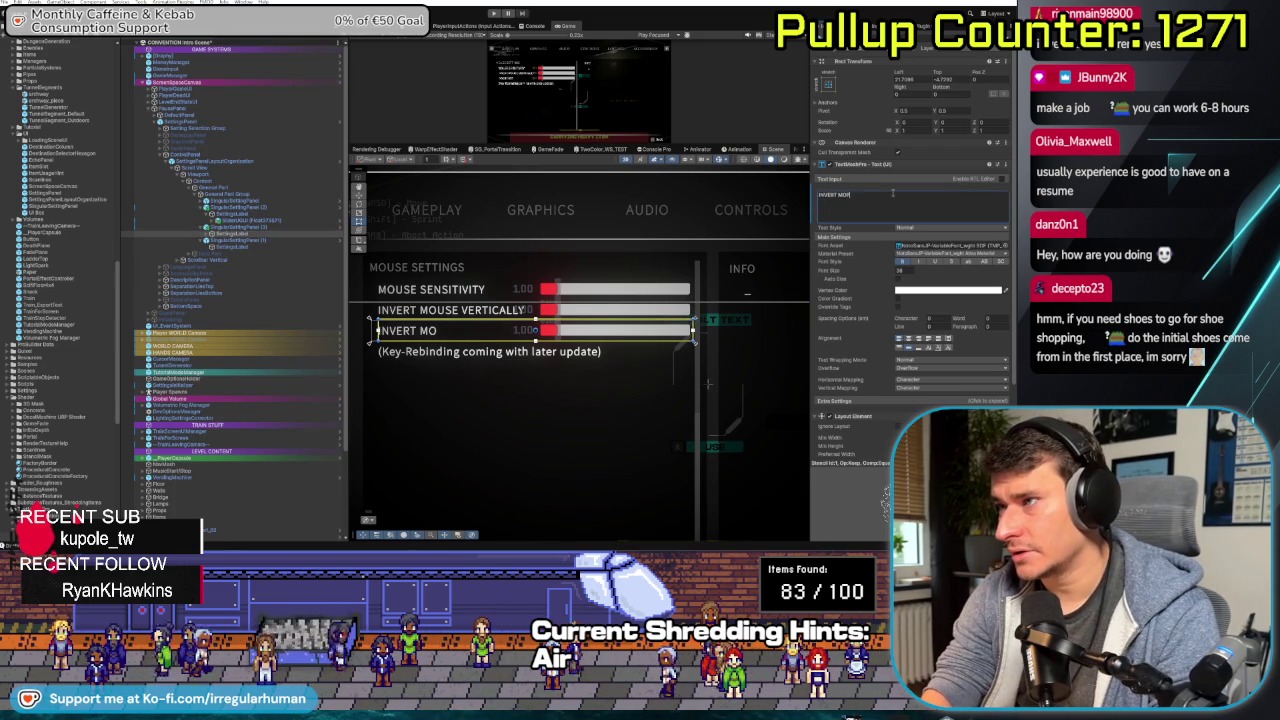
pyautogui.write('USE HORIZONTAL')
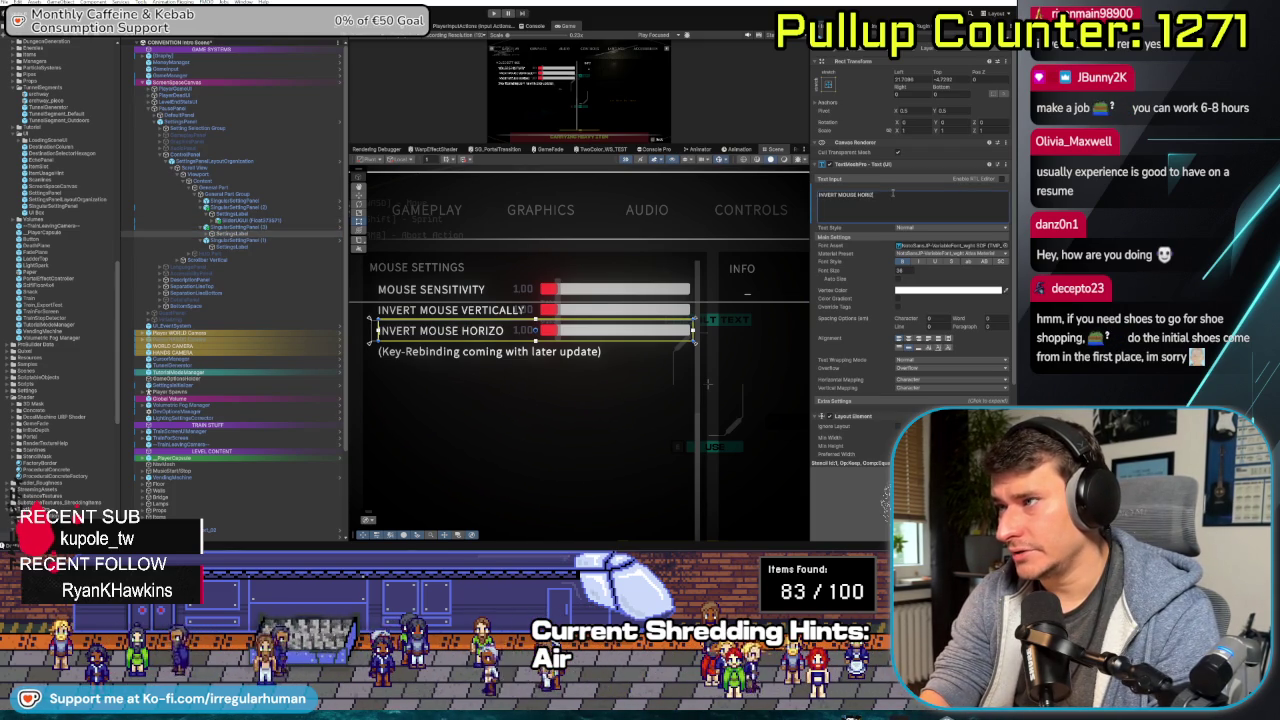
pyautogui.write('LY')
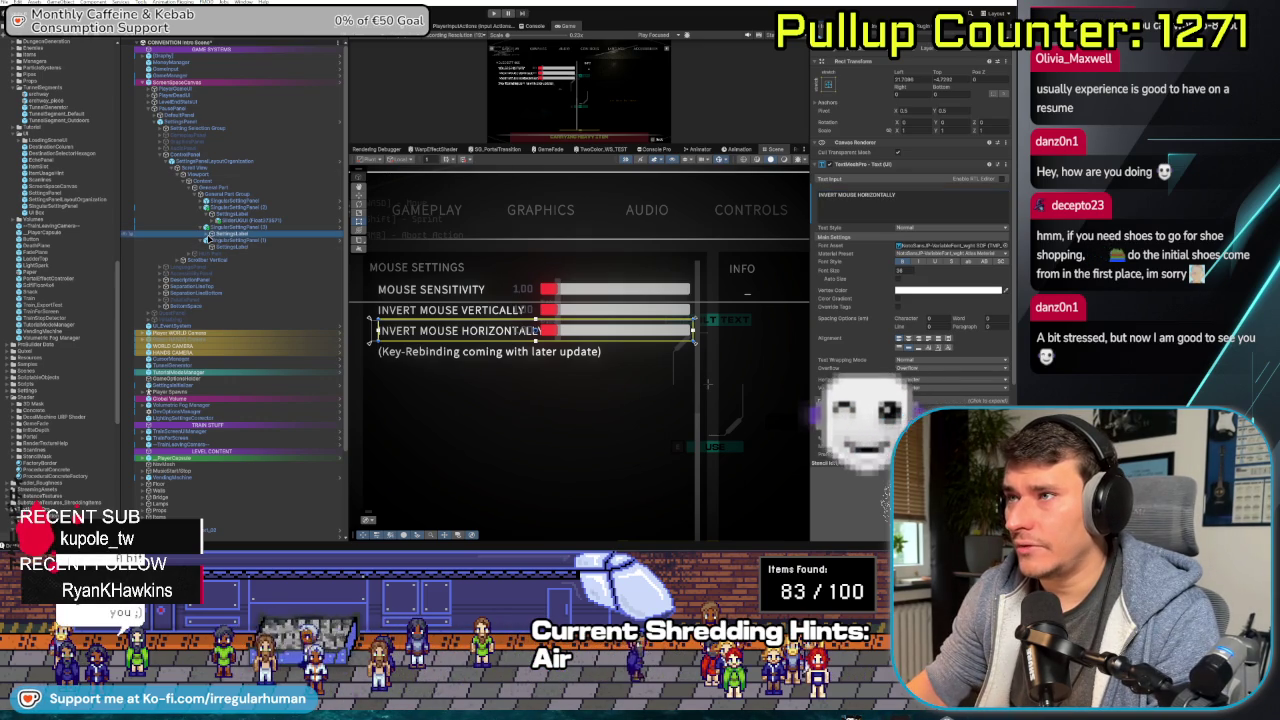
# - Delete the SliderUGUI from the Invert Mouse Horizontally row
pyautogui.click(225, 240)
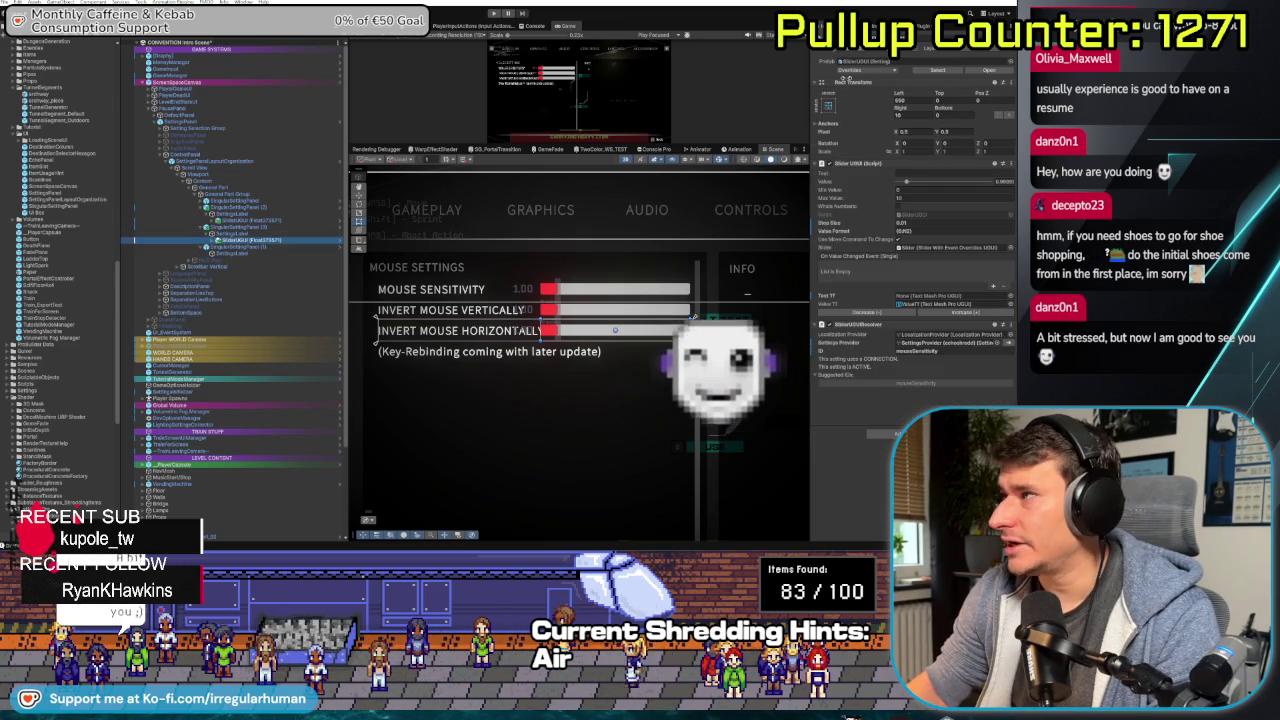
pyautogui.scroll(5, 70, 237)
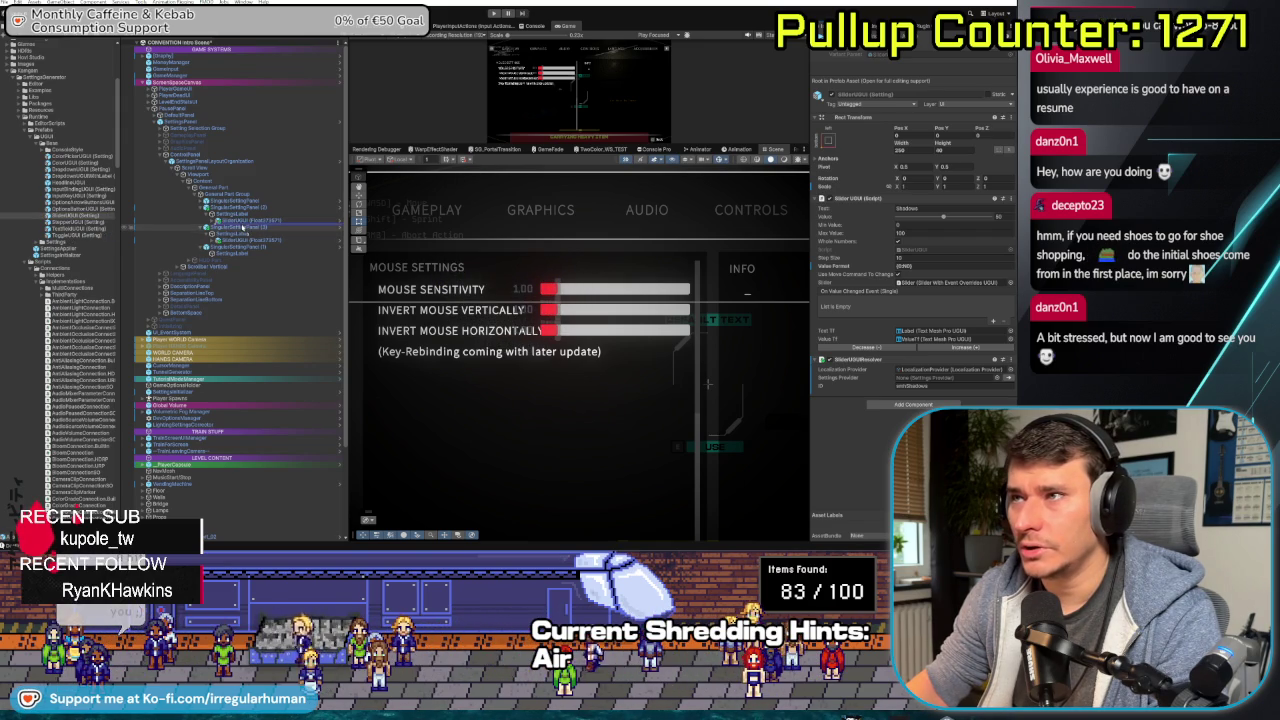
pyautogui.click(243, 227)
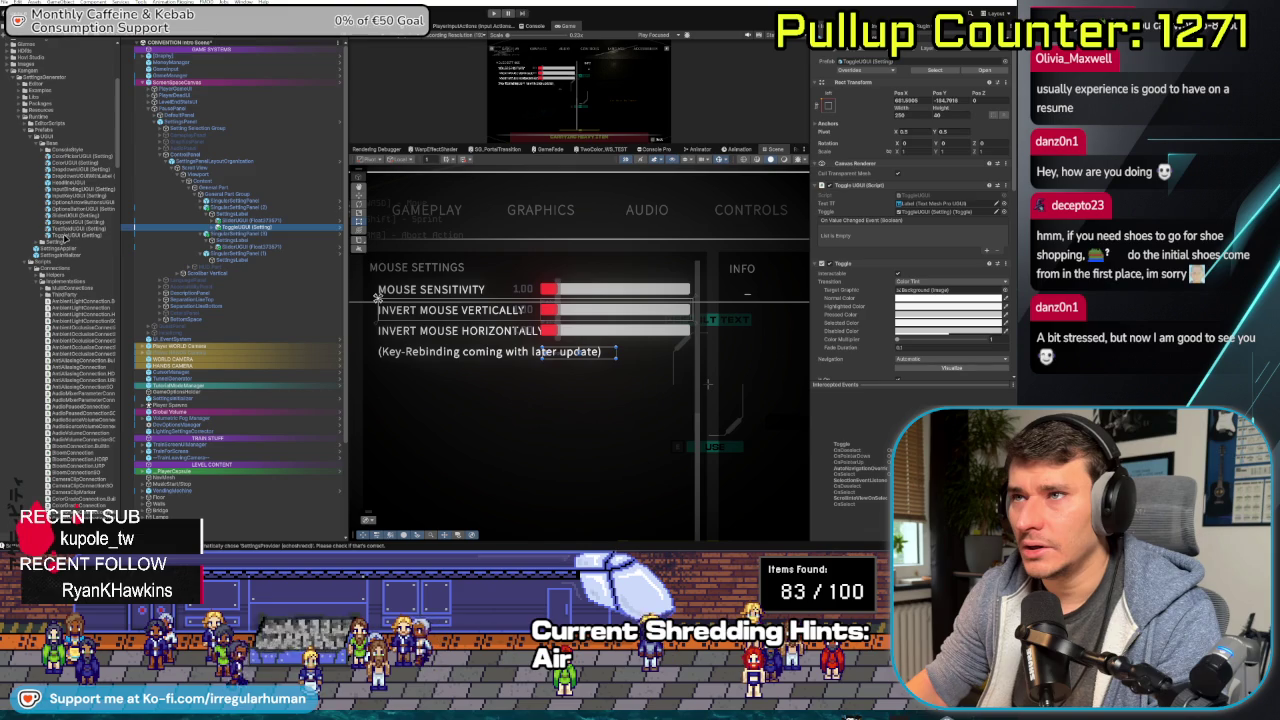
pyautogui.click(246, 247)
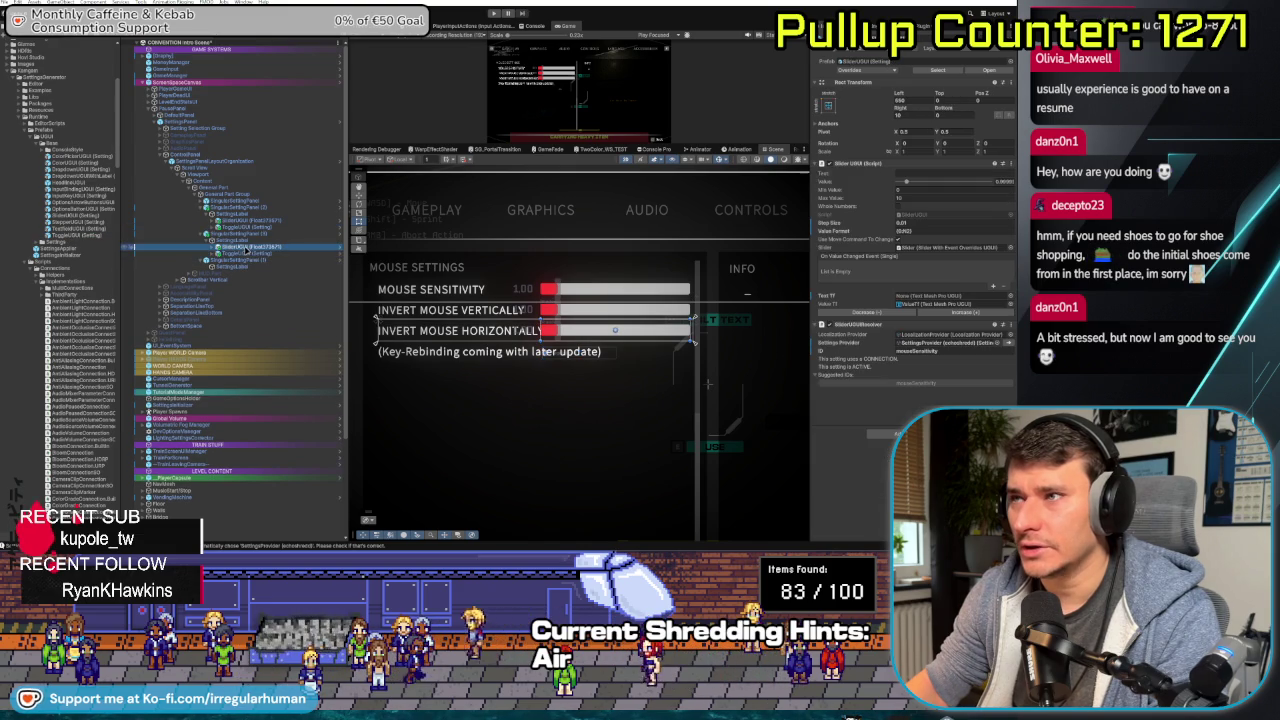
pyautogui.press('Delete')
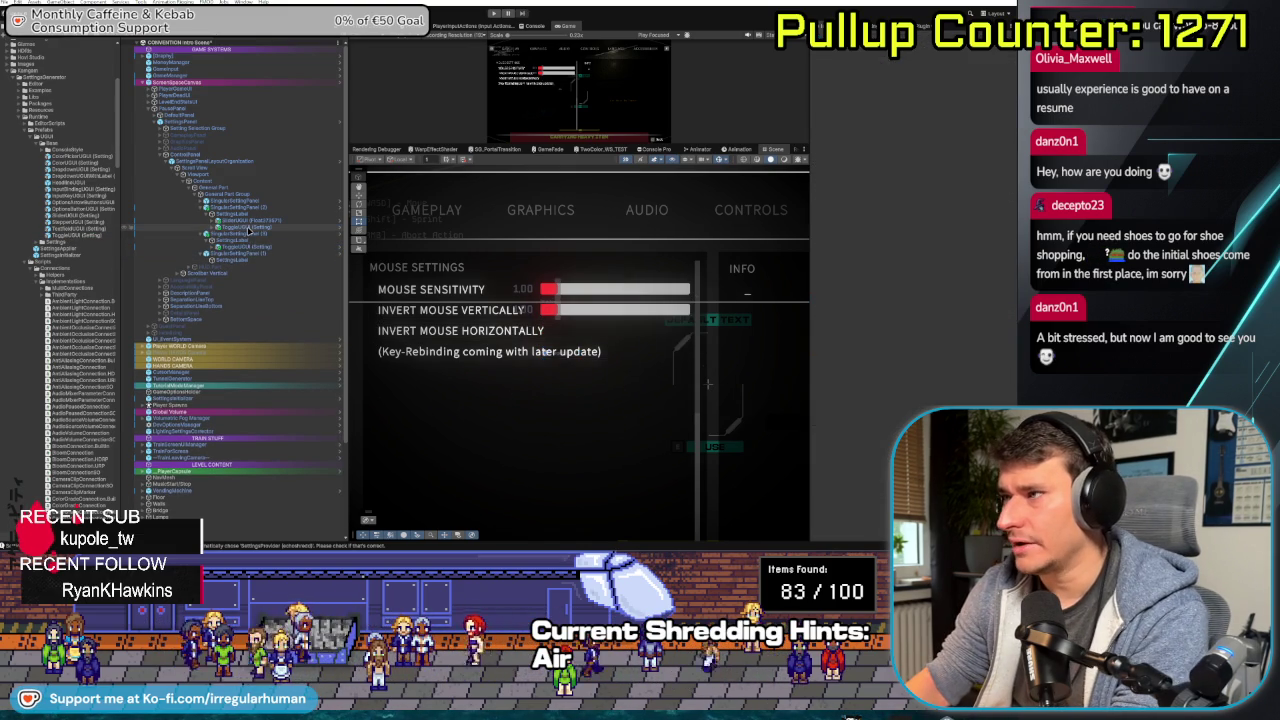
# - Move ToggleUGUI up into the row and delete the toggle's own Label child
pyautogui.click(240, 247)
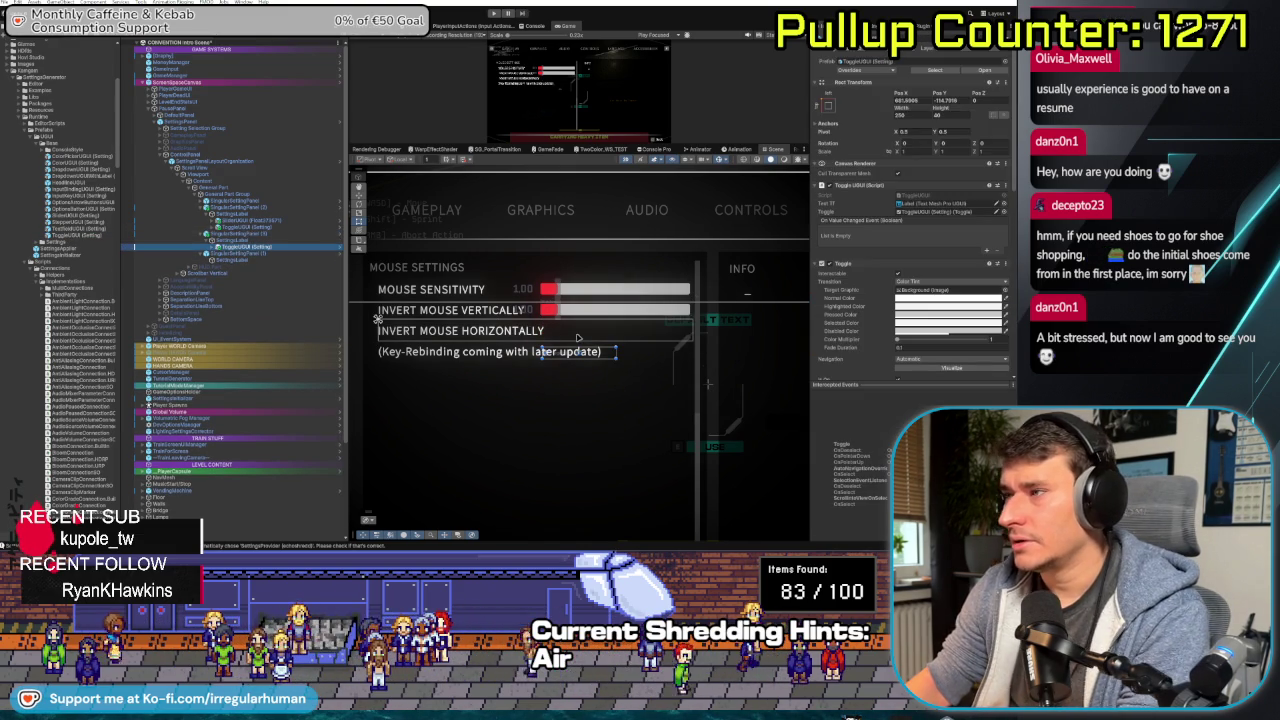
pyautogui.press('w')
pyautogui.moveTo(578, 322); pyautogui.dragTo(579, 299)
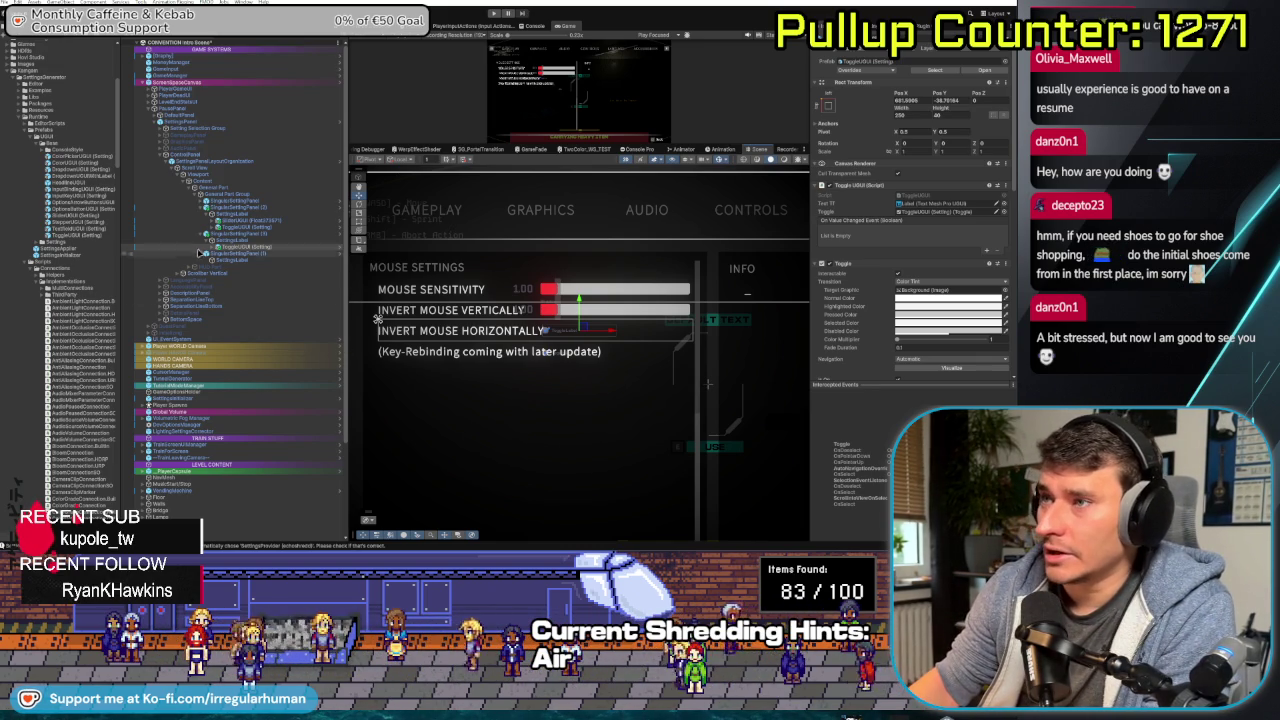
pyautogui.press('Right')
pyautogui.press('Down')
pyautogui.press('Down')
pyautogui.press('Down')
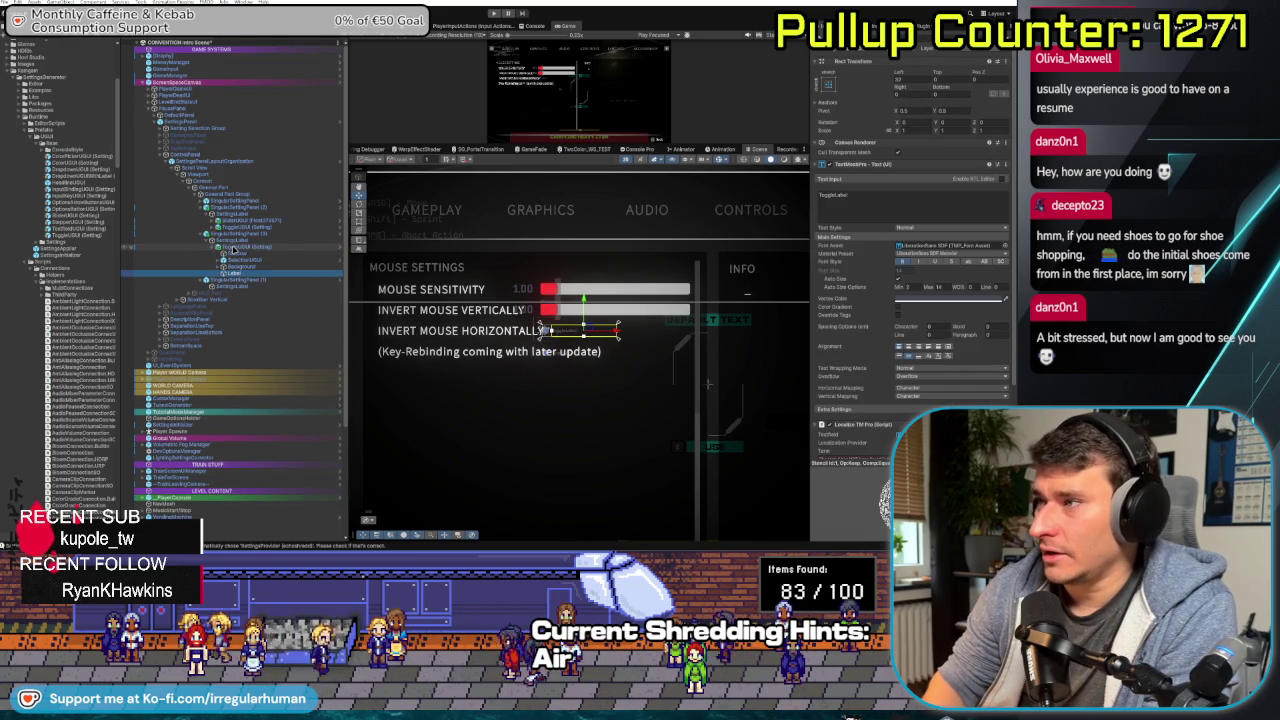
pyautogui.press('Delete')
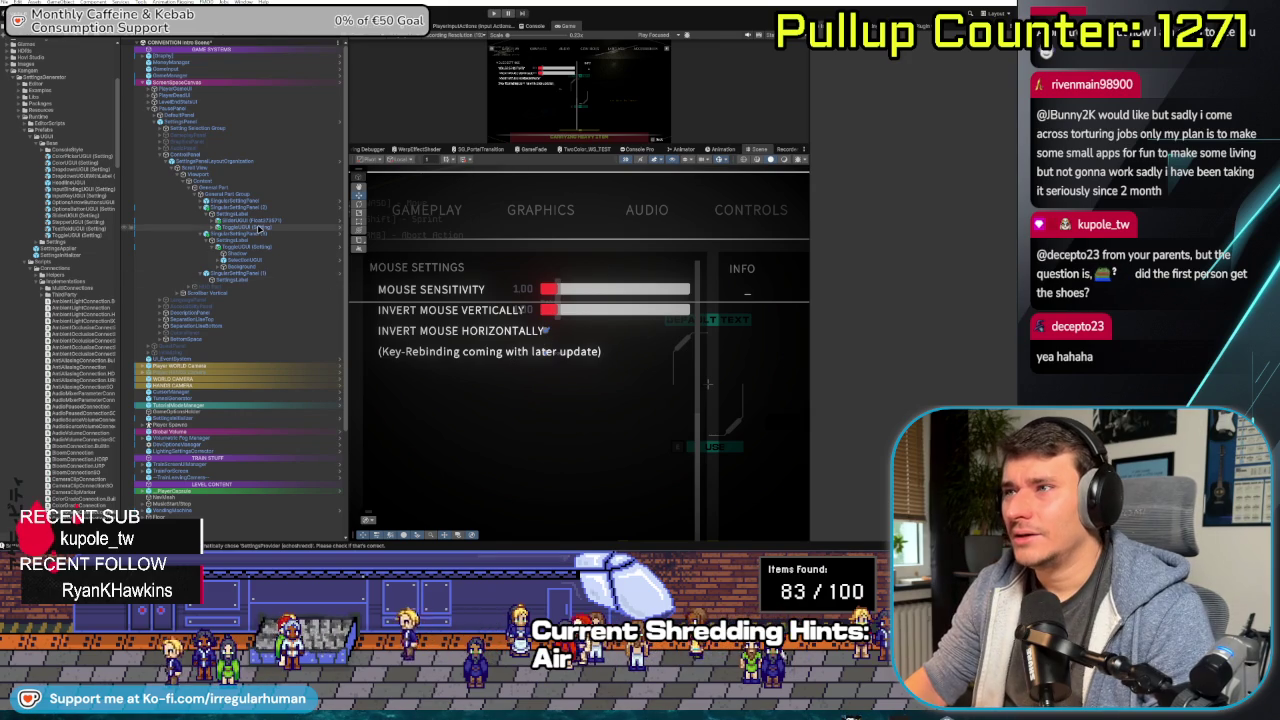
# - Drag the Invert Mouse Horizontally toggle further right along its row
pyautogui.click(250, 249)
pyautogui.moveTo(614, 332); pyautogui.dragTo(682, 343)
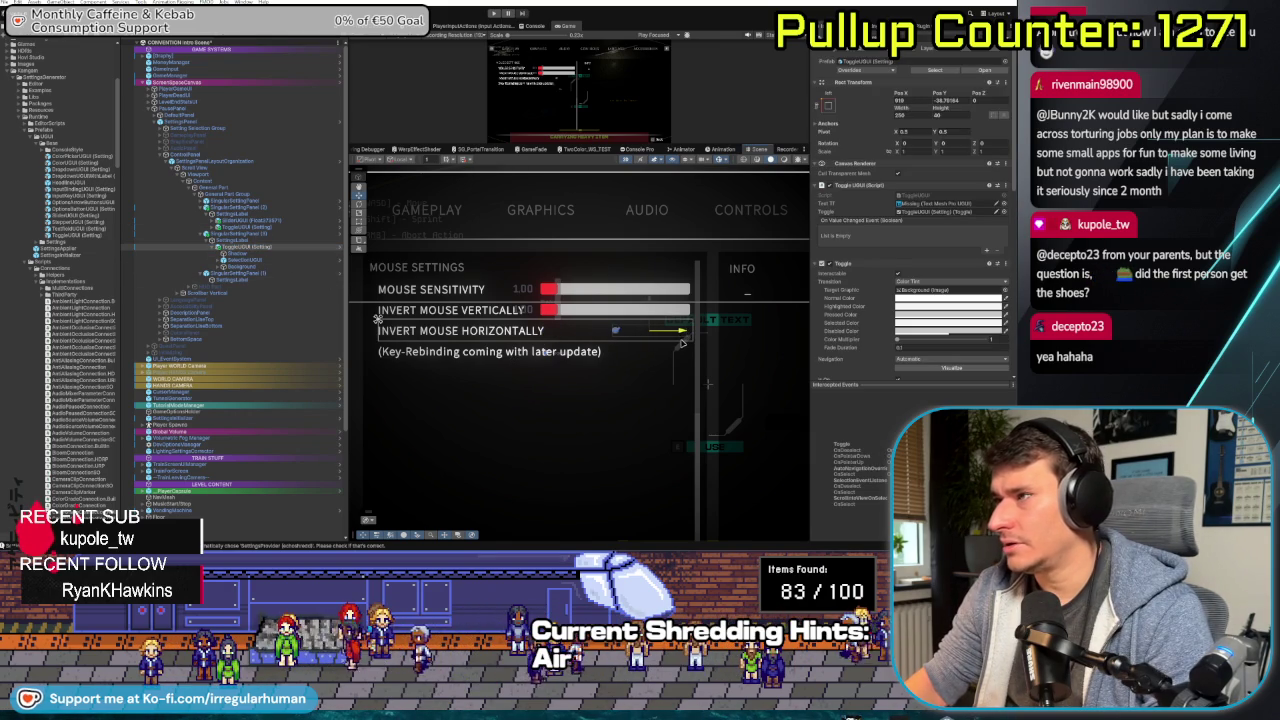
pyautogui.scroll(5, 605, 352)
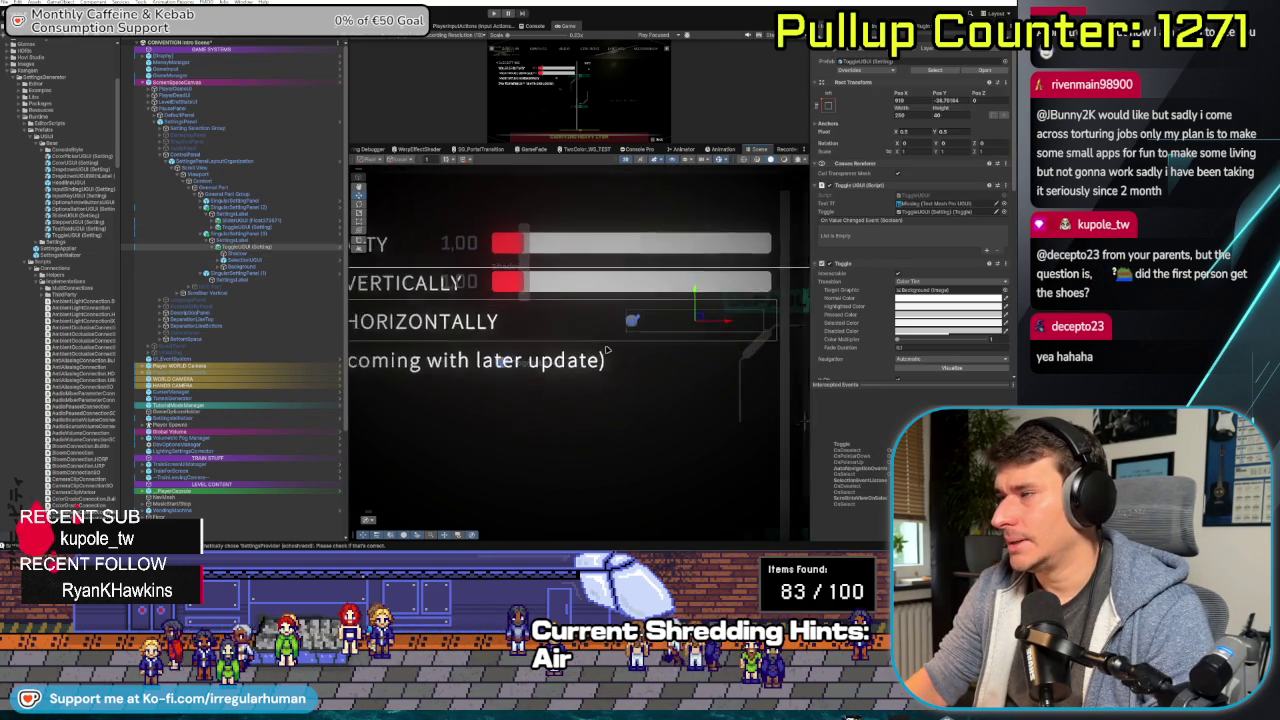
pyautogui.scroll(-5, 605, 352)
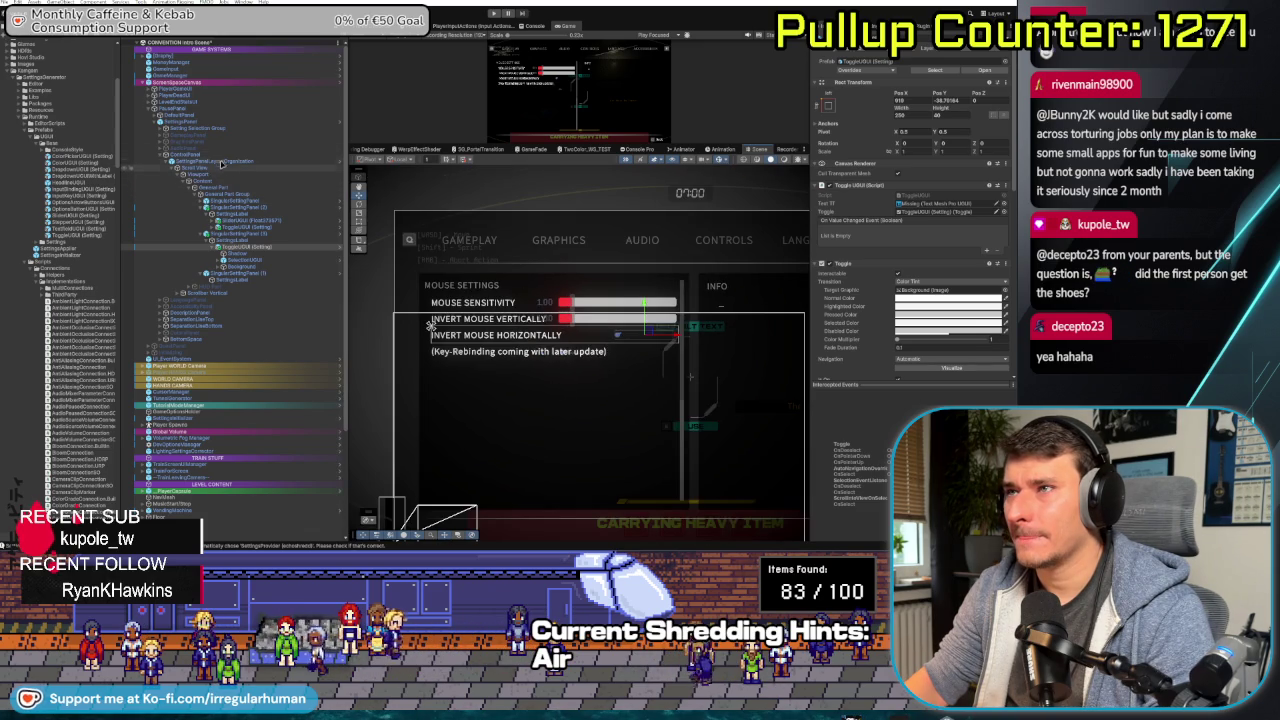
# - Hide the mouse settings ControlPanel in the Hierarchy and show the audio settings panel
pyautogui.click(198, 149)
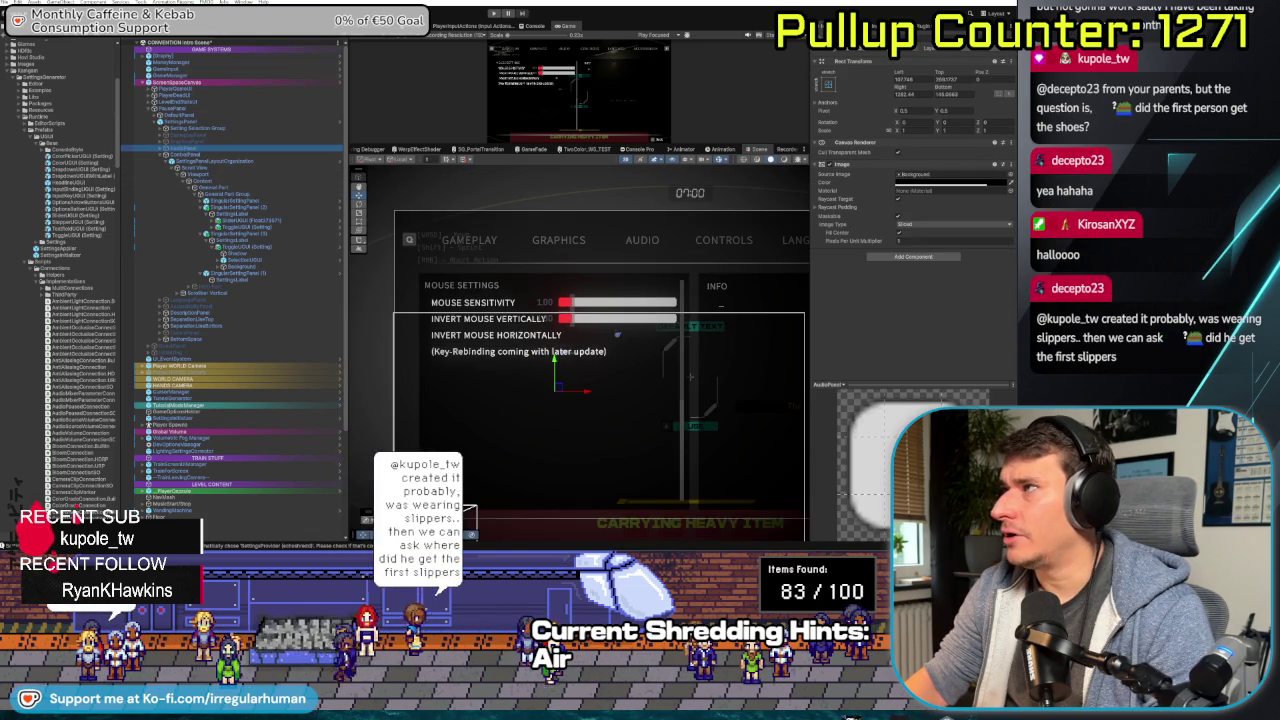
pyautogui.press('Down')
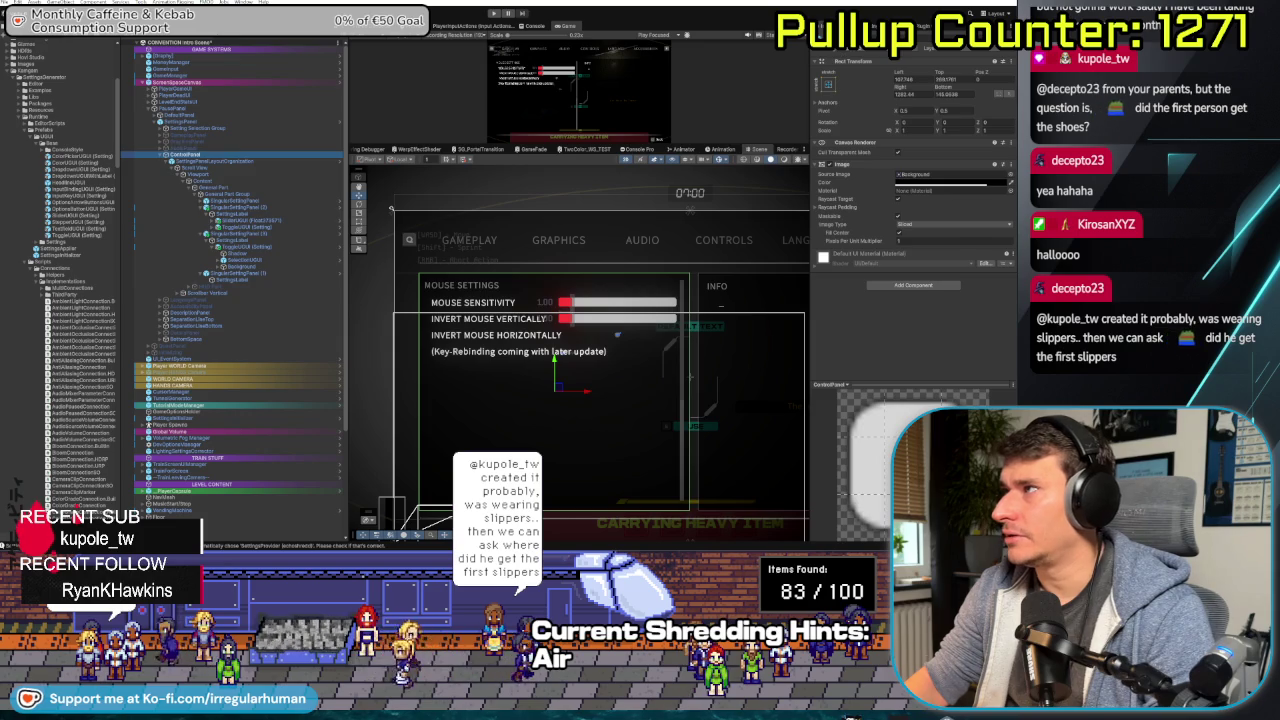
pyautogui.click(208, 149)
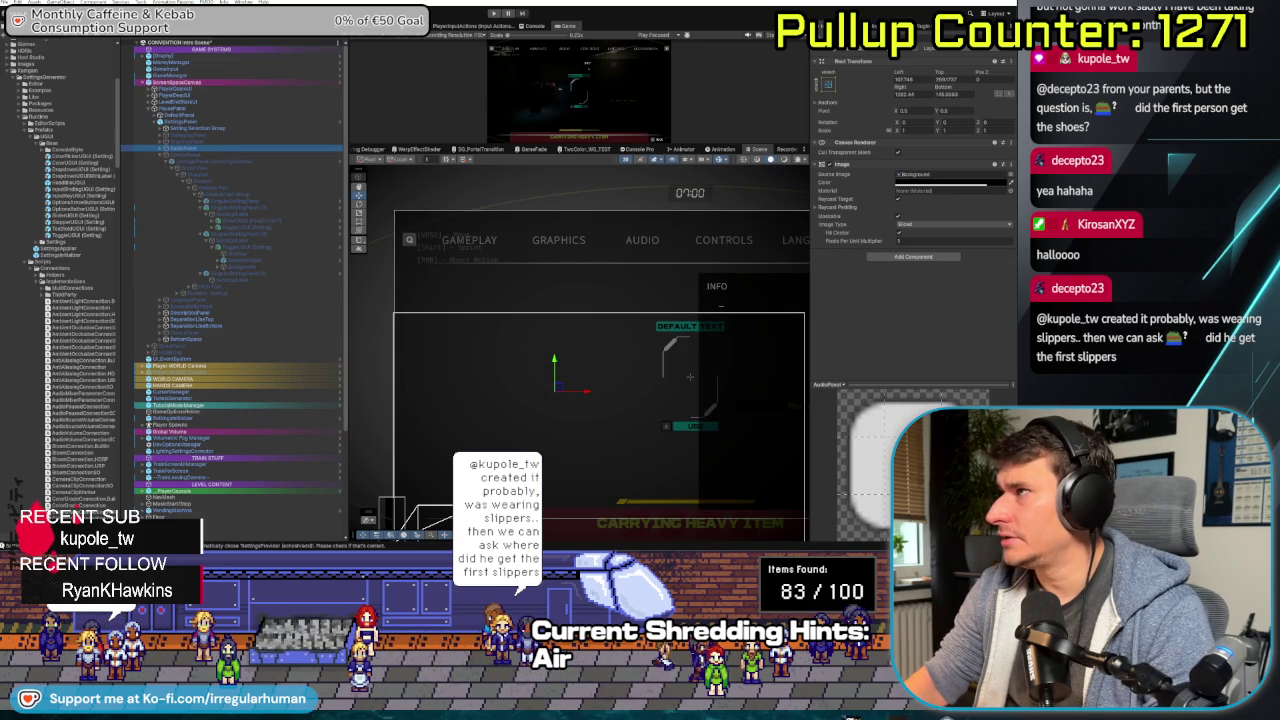
pyautogui.click(600, 325)
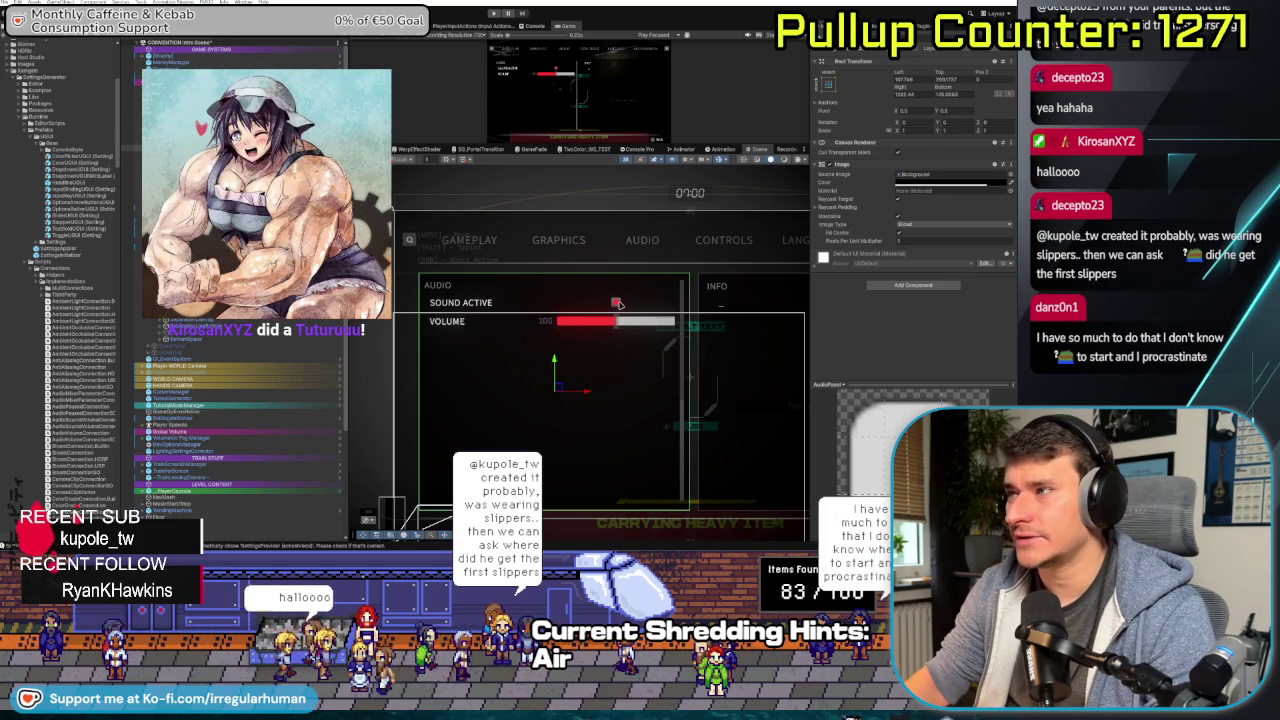
# - Inspect the Sound Active toggle's children under Audio Sound On Off, then reselect the mouse settings panel
pyautogui.click(618, 303)
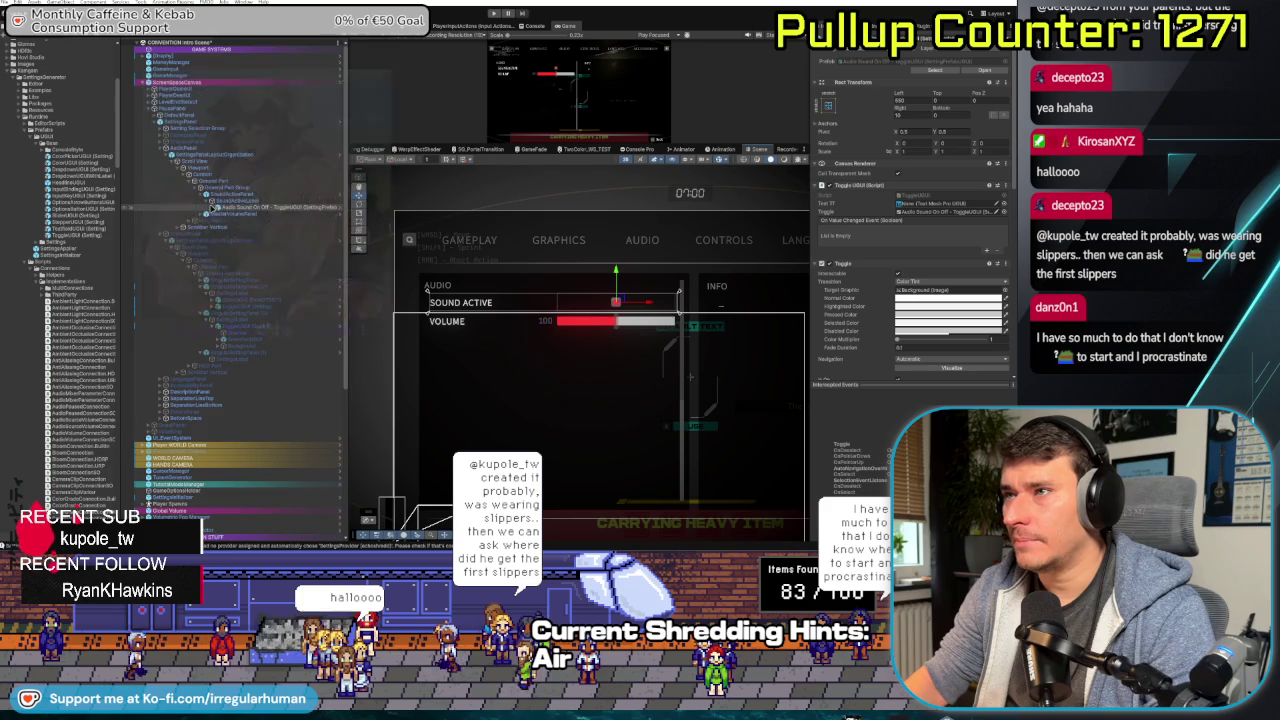
pyautogui.click(214, 208)
pyautogui.click(246, 221)
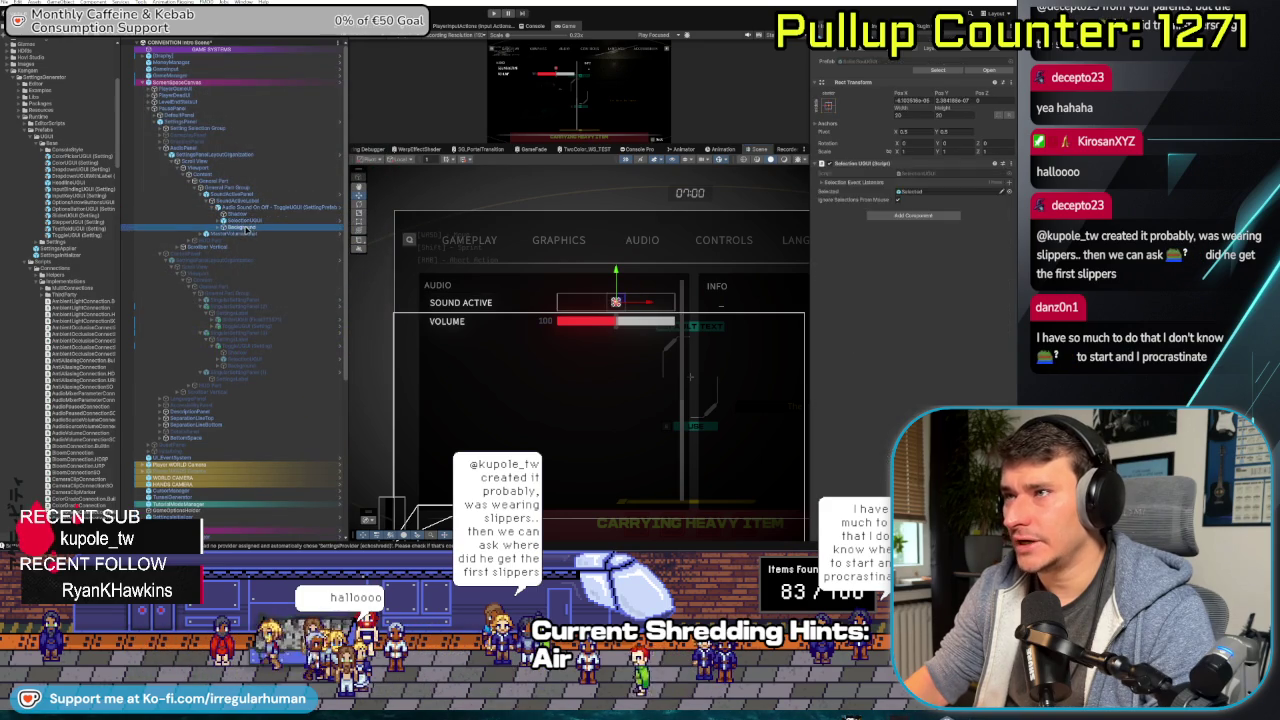
pyautogui.click(252, 226)
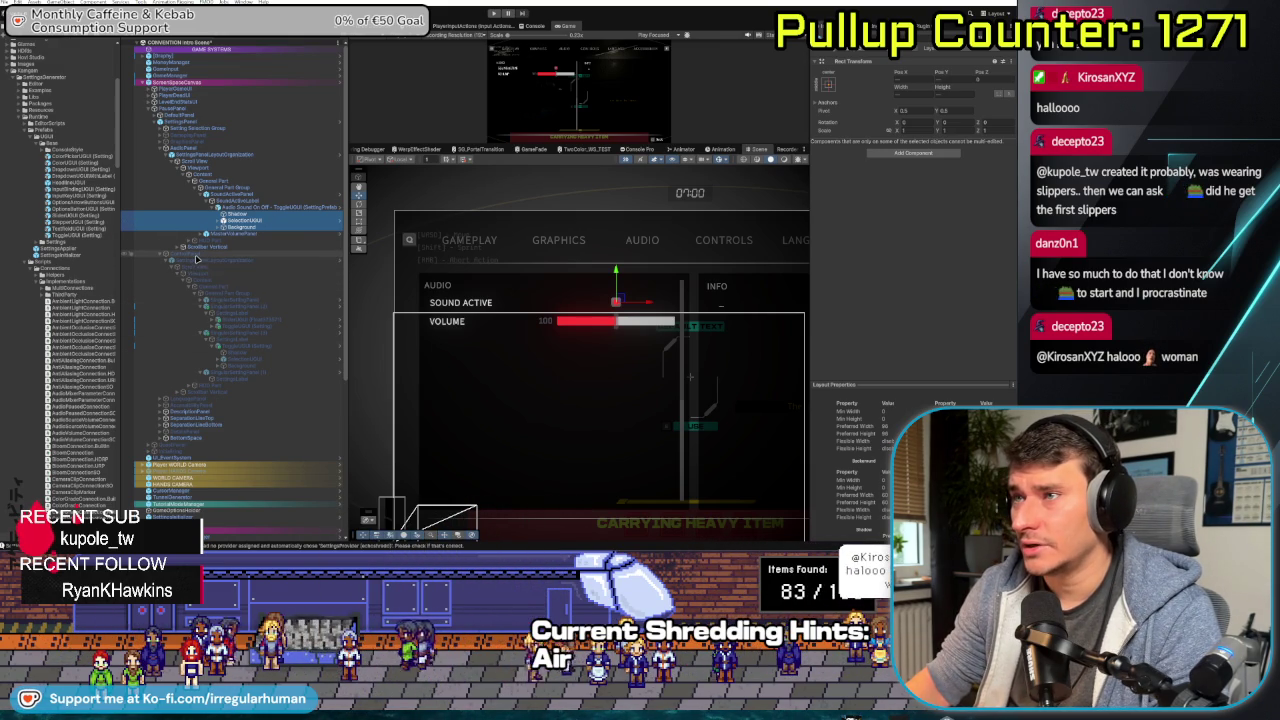
pyautogui.click(245, 253)
pyautogui.click(235, 372)
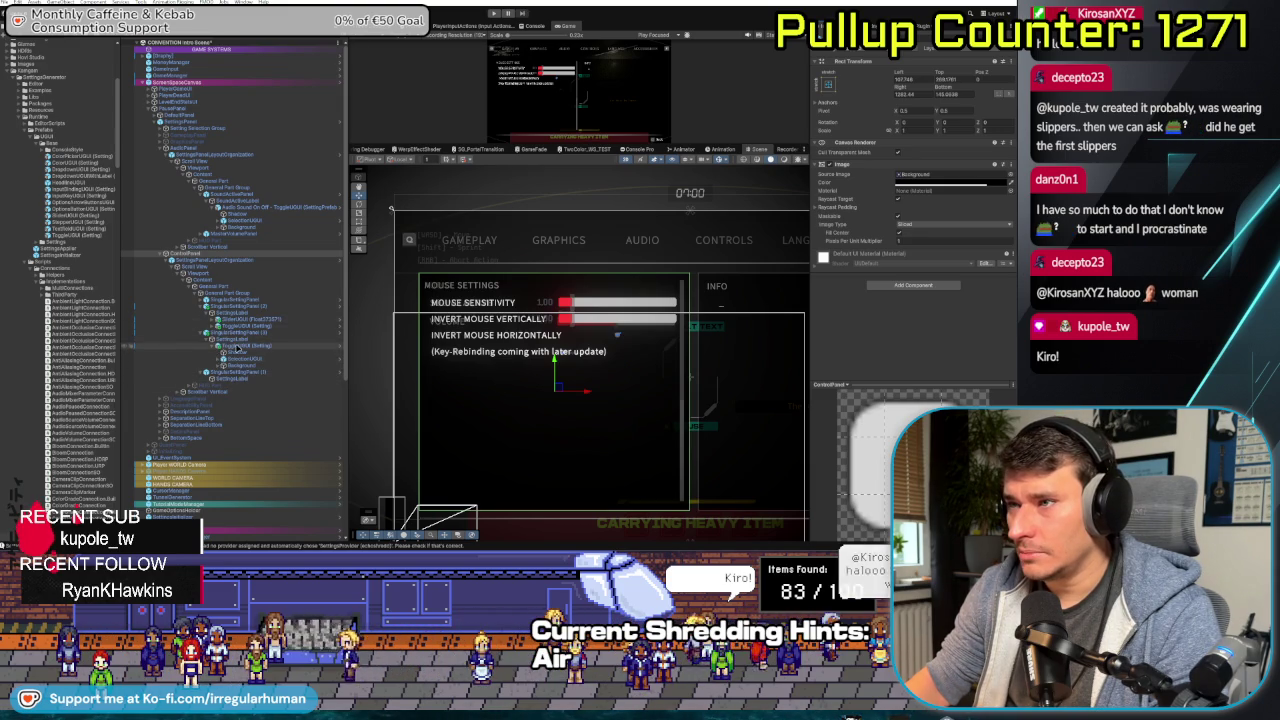
# - Inspect the ToggleUGUI (Setting) object's parts, including its Shadow image and Selection UI
pyautogui.click(245, 346)
pyautogui.keyDown('shift'); pyautogui.click(247, 360); pyautogui.keyUp('shift')
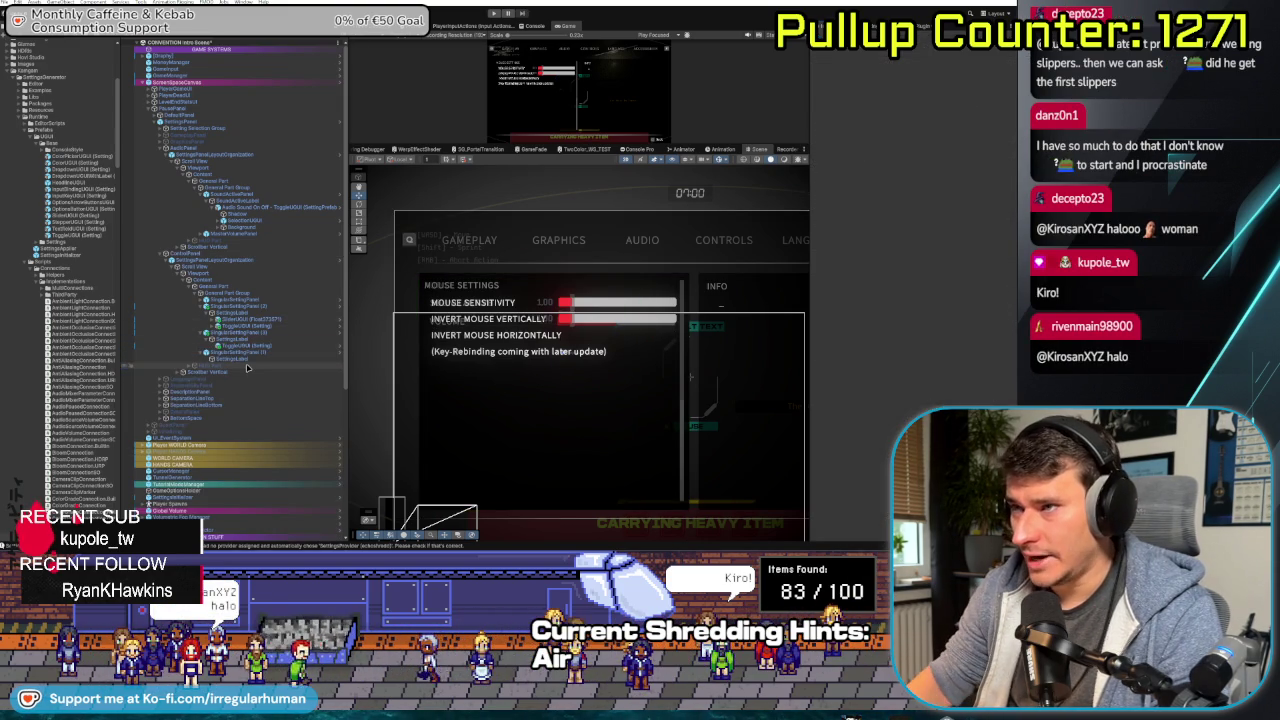
pyautogui.keyDown('shift'); pyautogui.click(250, 347); pyautogui.keyUp('shift')
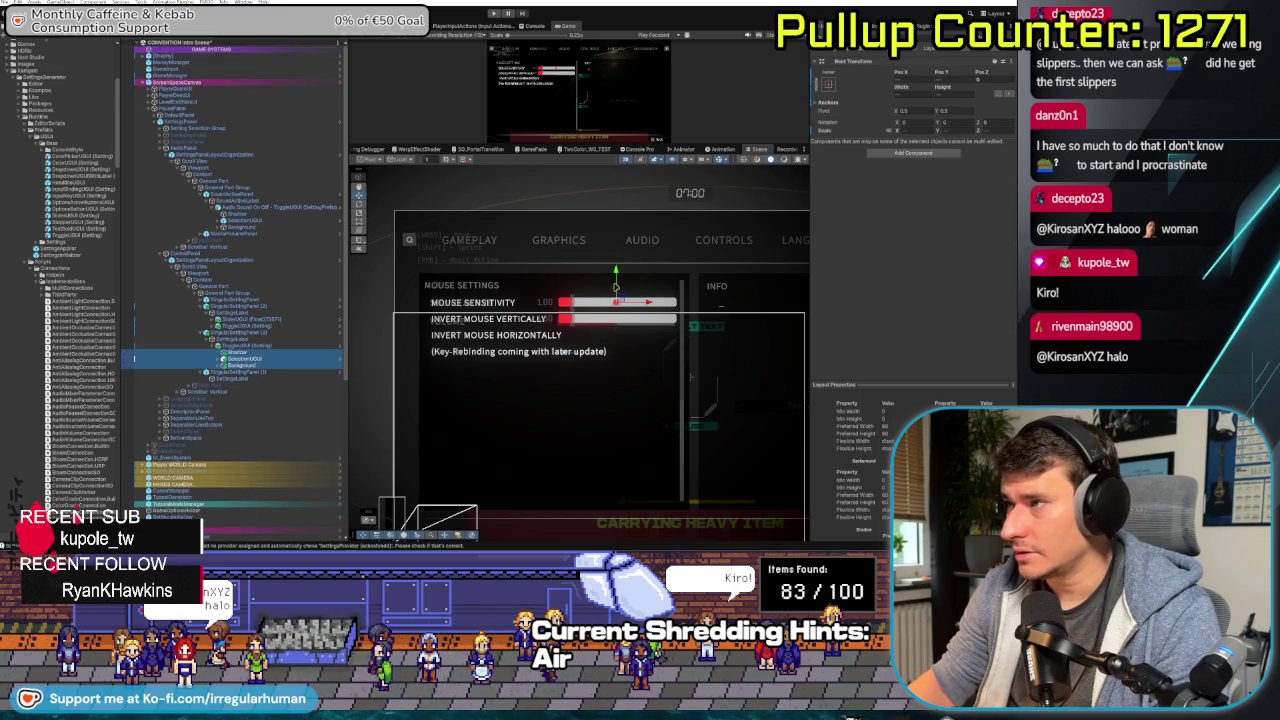
pyautogui.click(270, 354)
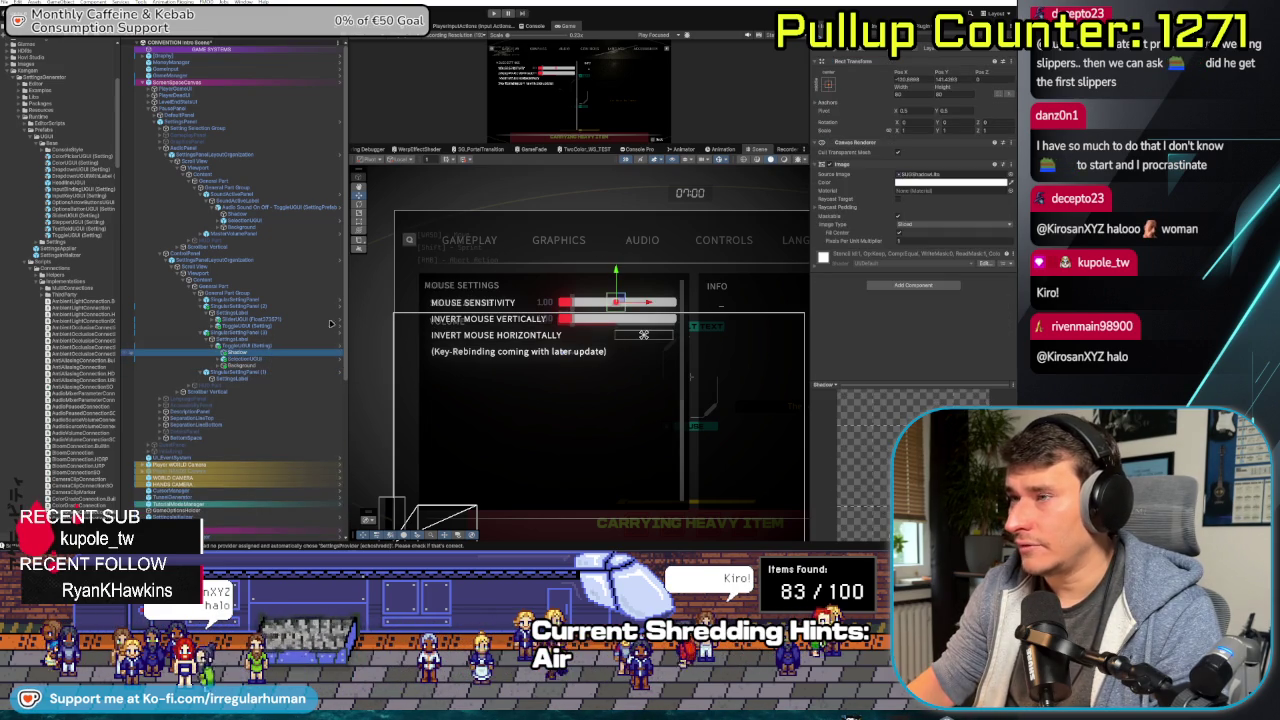
pyautogui.click(644, 335)
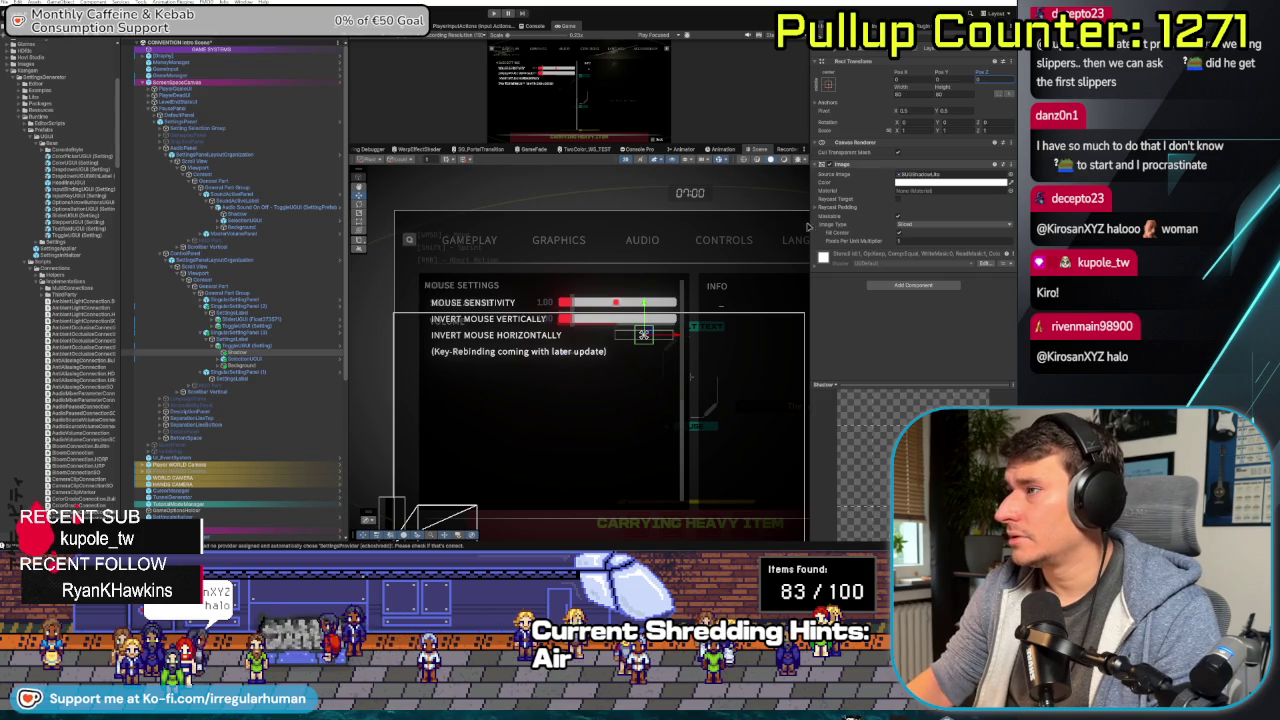
pyautogui.click(290, 358)
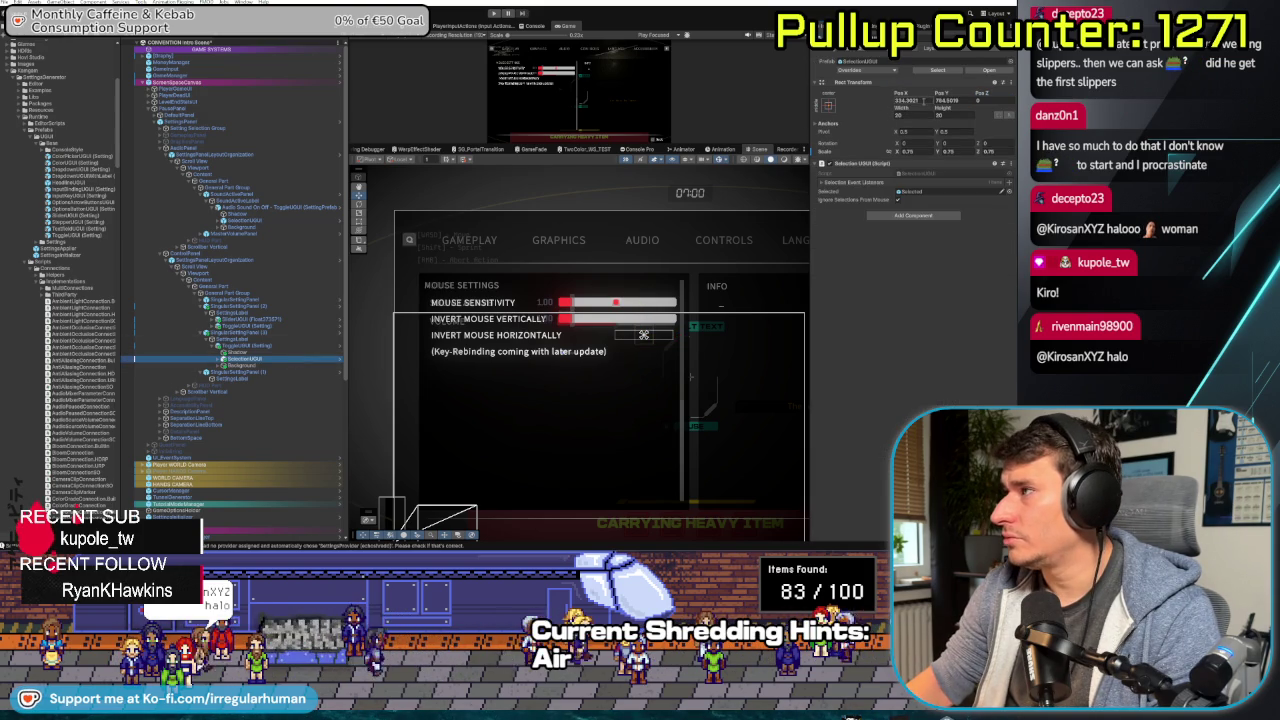
# - Check the sensitivity slider's position, then shrink the horizontal-invert toggle from its left edge
pyautogui.click(233, 372)
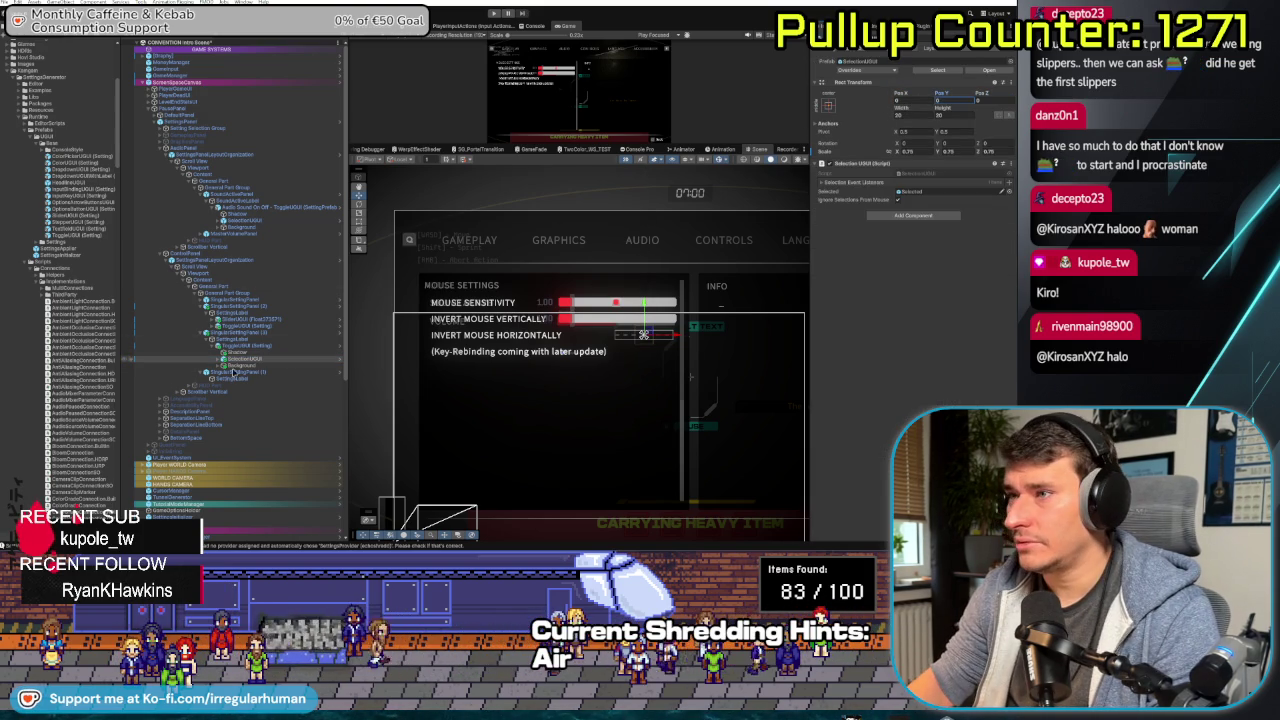
pyautogui.click(233, 366)
pyautogui.click(905, 79)
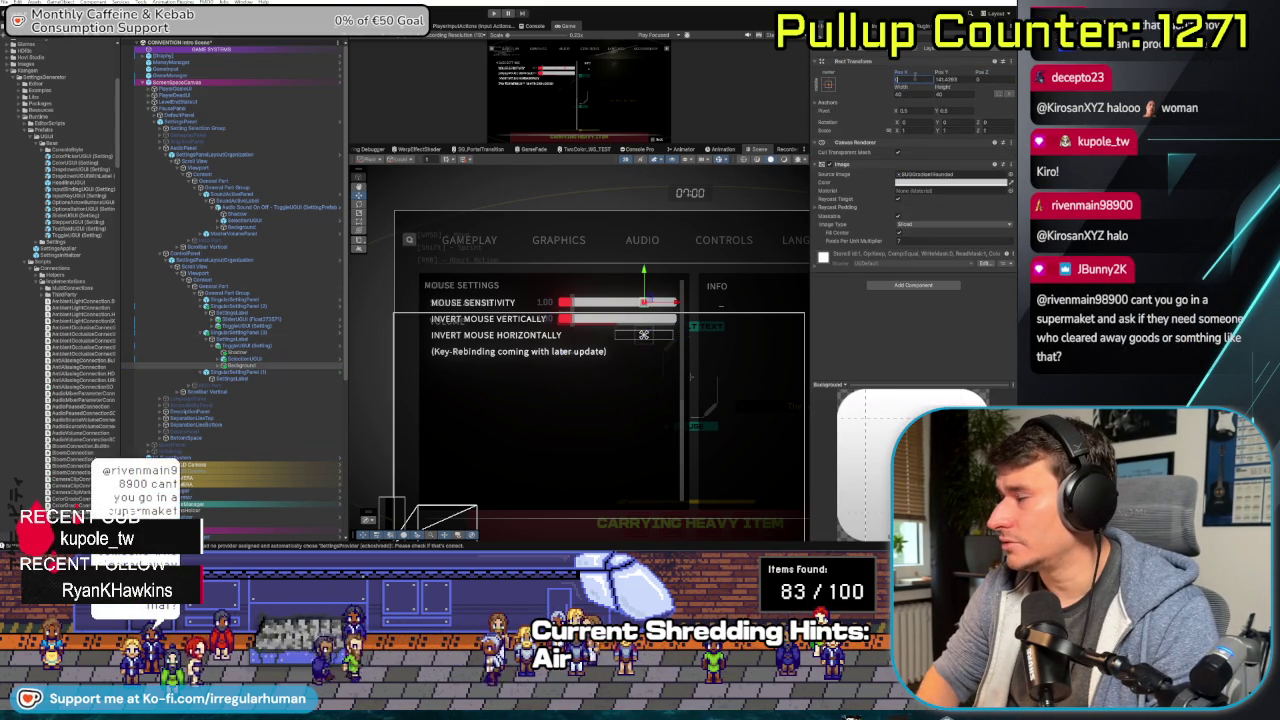
pyautogui.click(283, 346)
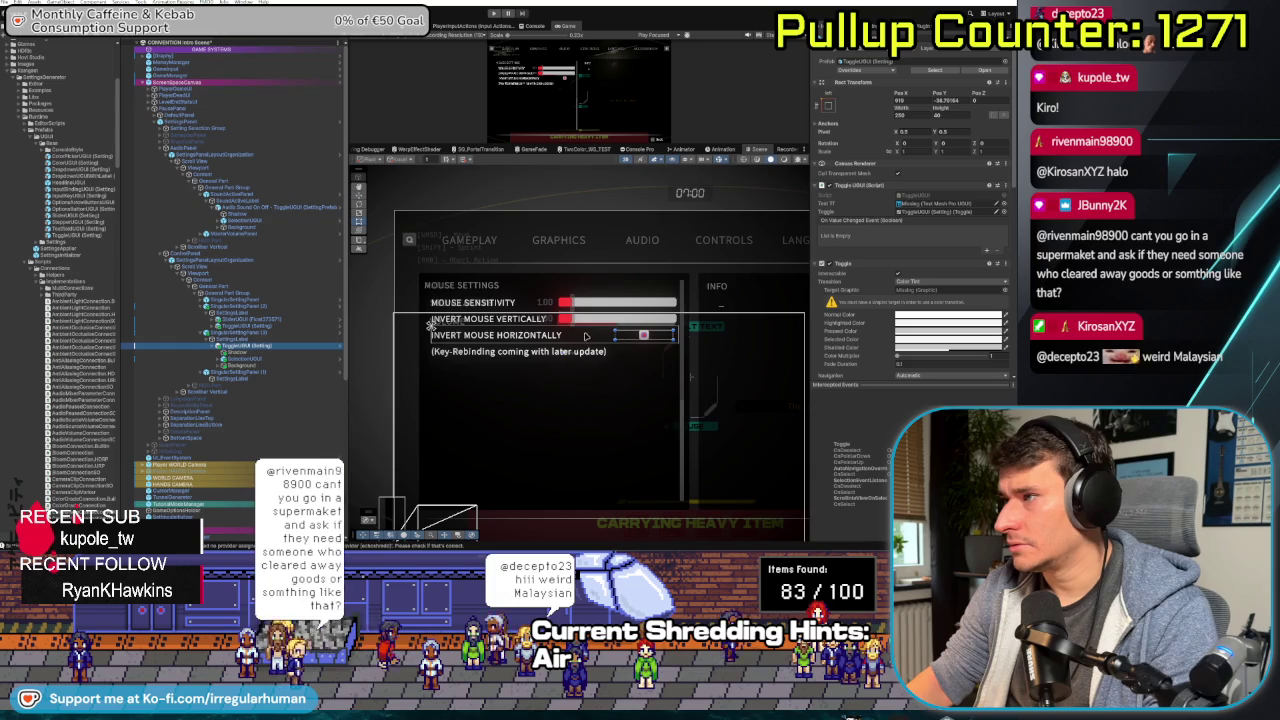
pyautogui.scroll(3, 586, 336)
pyautogui.moveTo(636, 331); pyautogui.dragTo(682, 324)
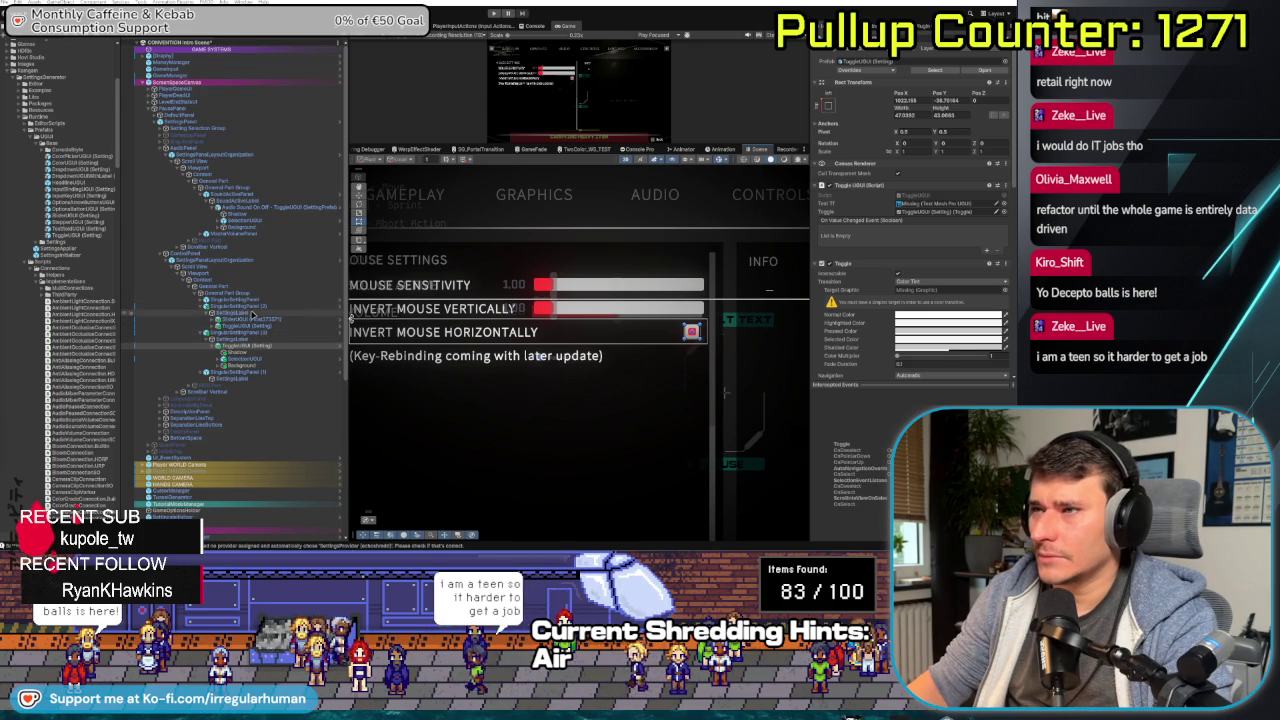
# - Delete the vertical-invert row's SliderUGUI and move a ToggleUGUI under its SettingsLabel
pyautogui.click(253, 314)
pyautogui.click(256, 320)
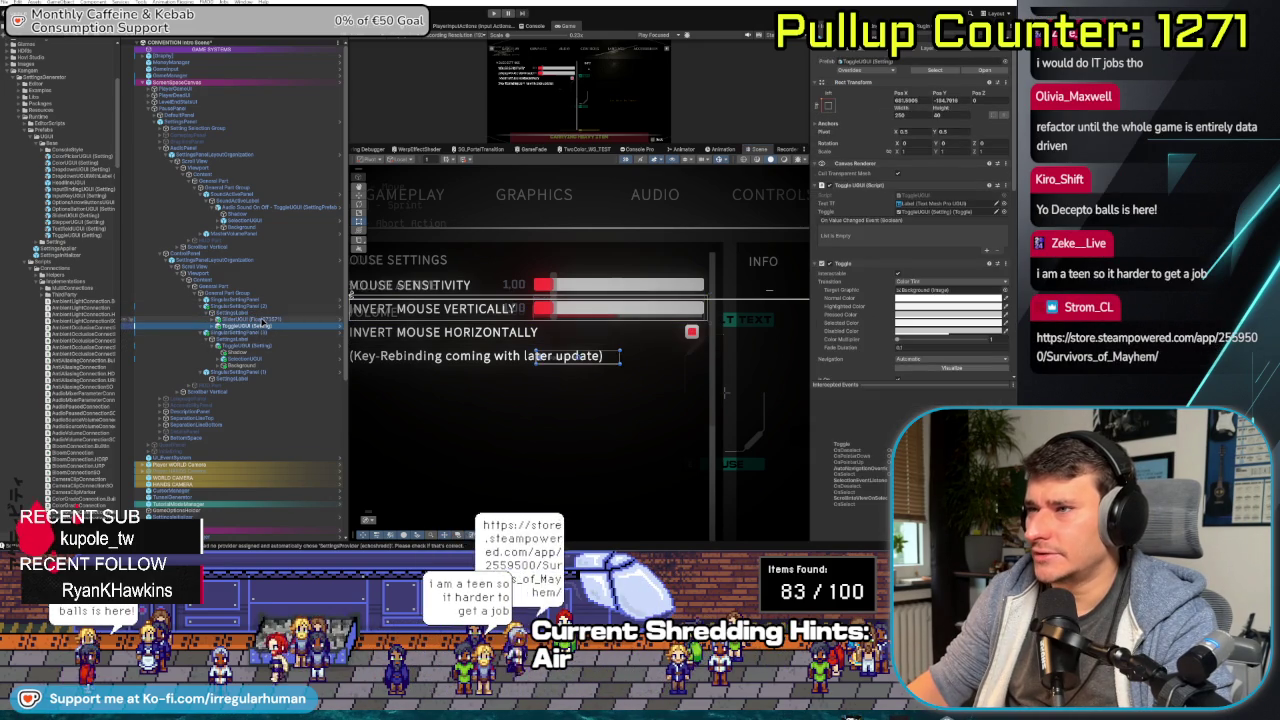
pyautogui.press('Delete')
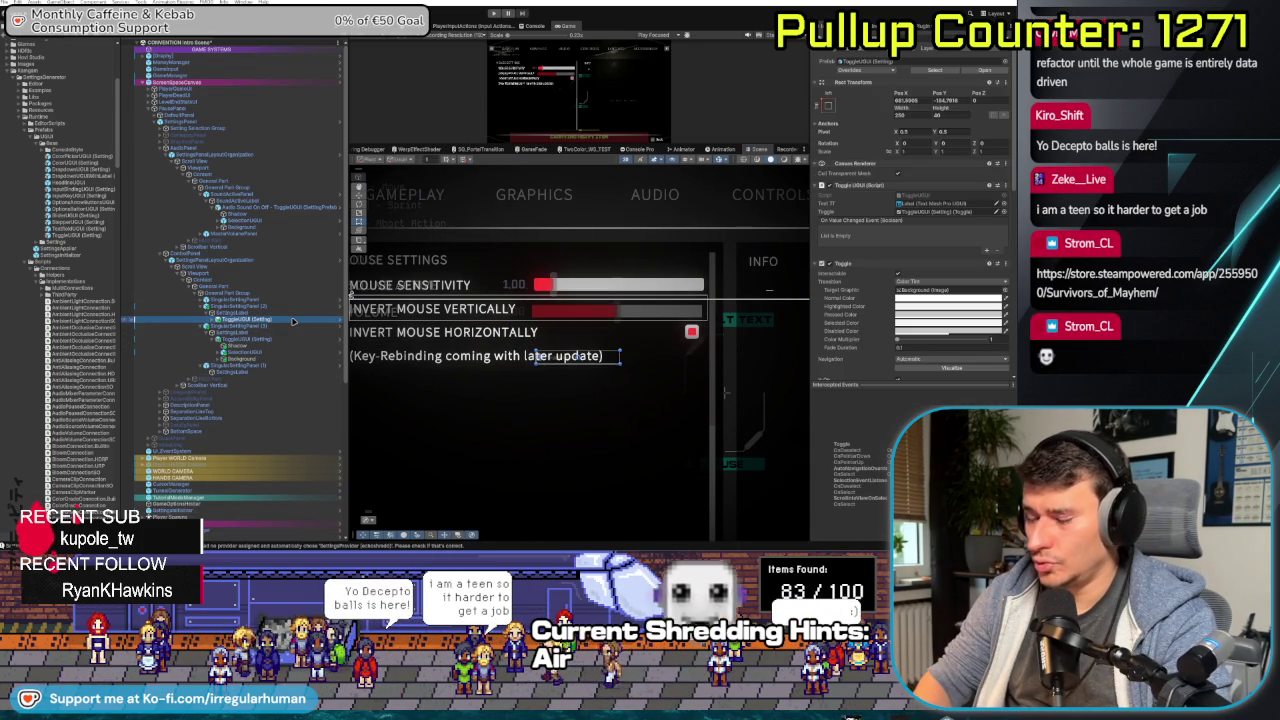
pyautogui.press('Delete')
pyautogui.click(248, 318)
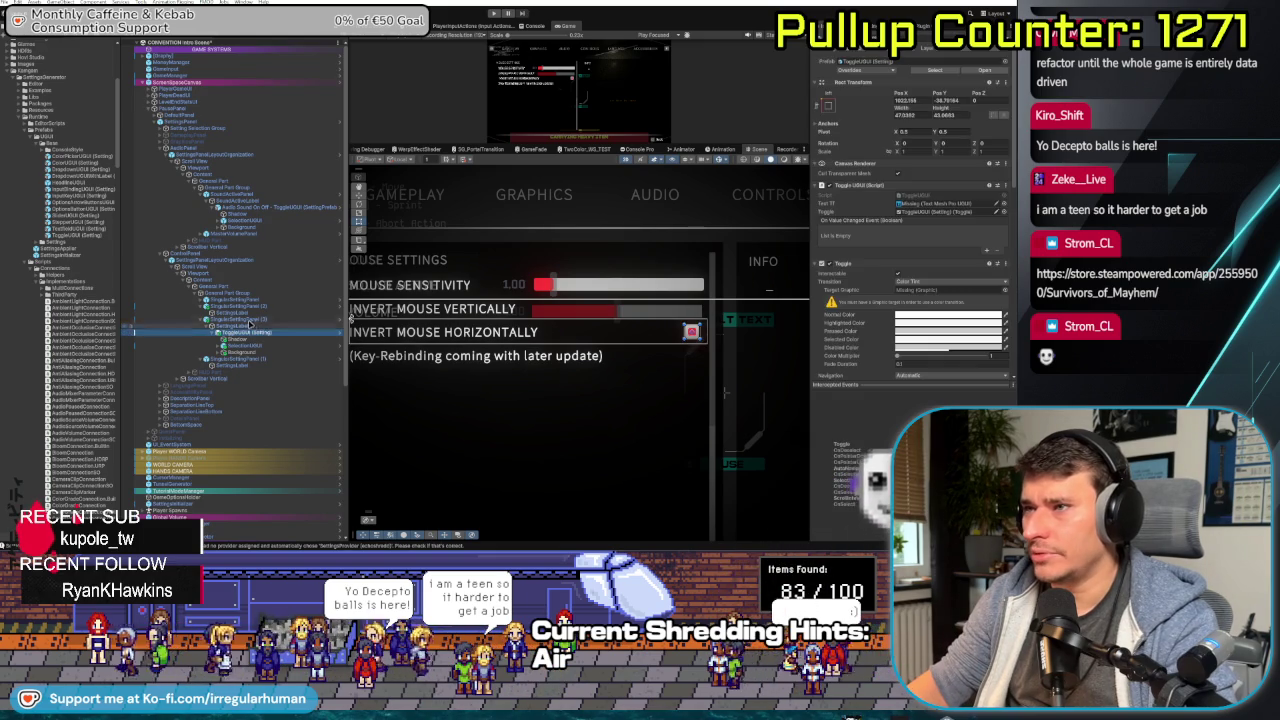
pyautogui.moveTo(246, 318); pyautogui.dragTo(248, 312)
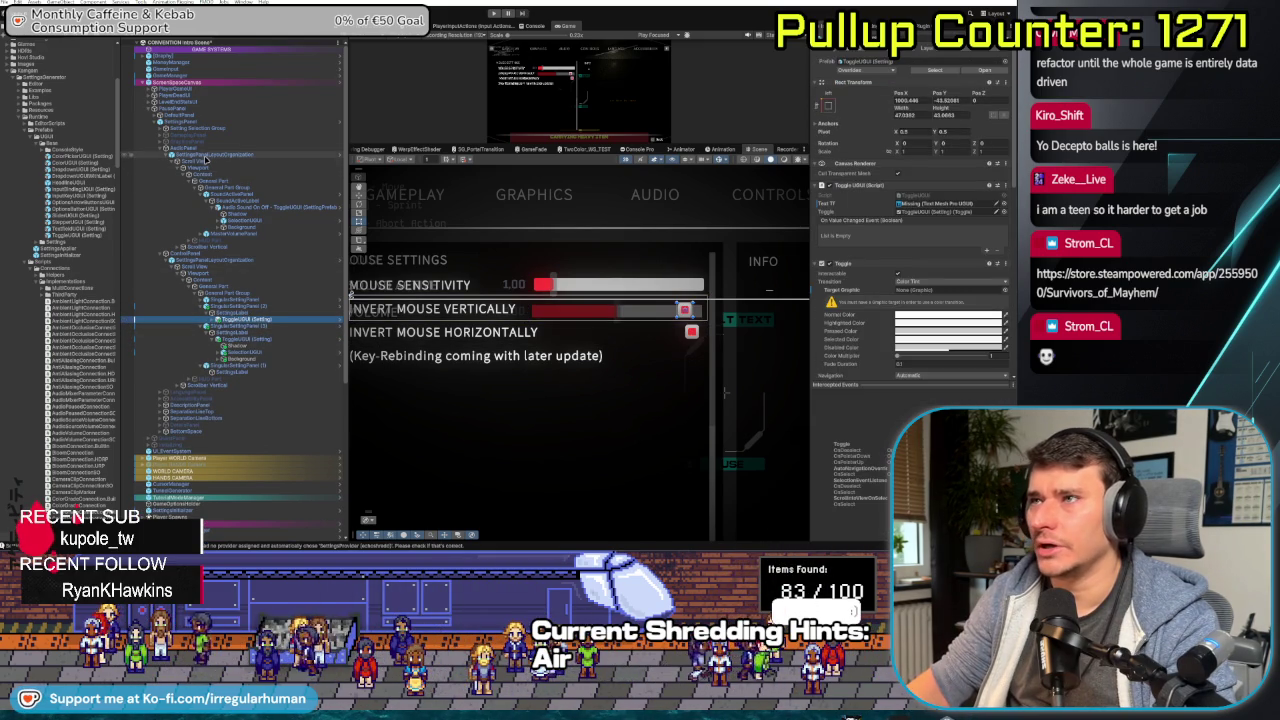
# - Deactivate AudioPanel, then review the vertical-invert label and both invert toggles
pyautogui.click(527, 413)
pyautogui.hotkey('alt', 'shift', 'a')
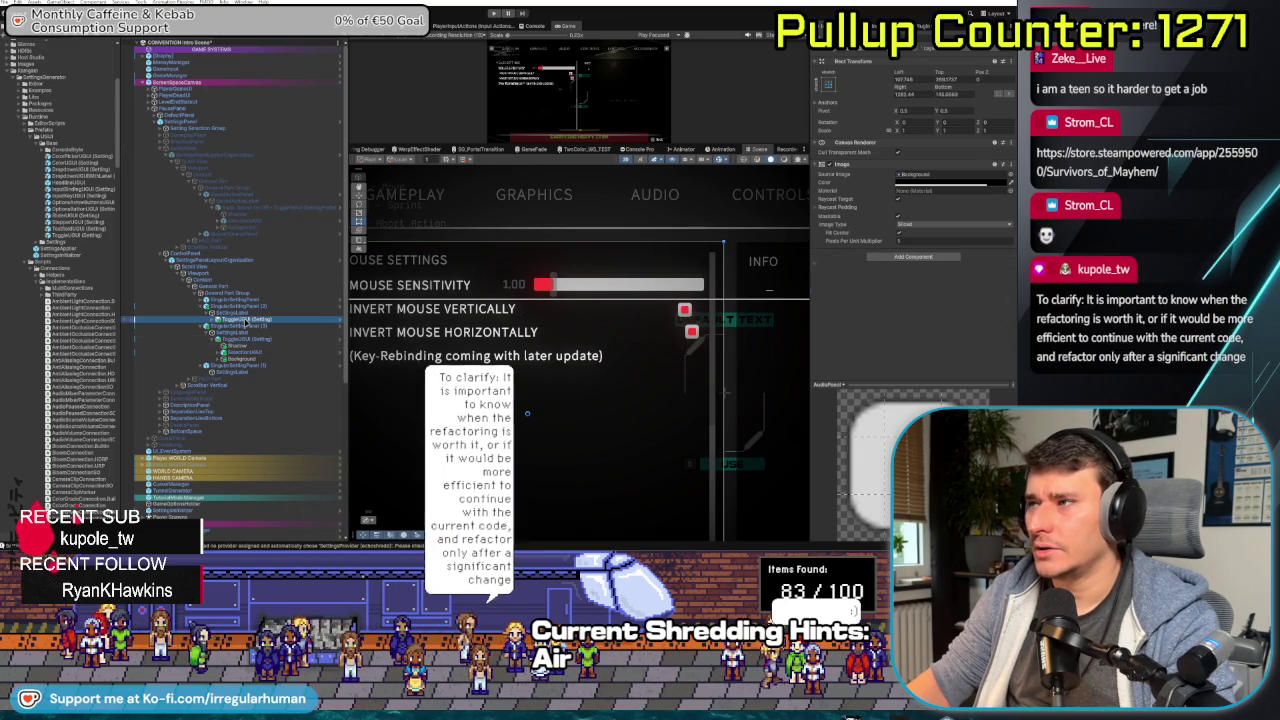
pyautogui.click(684, 310)
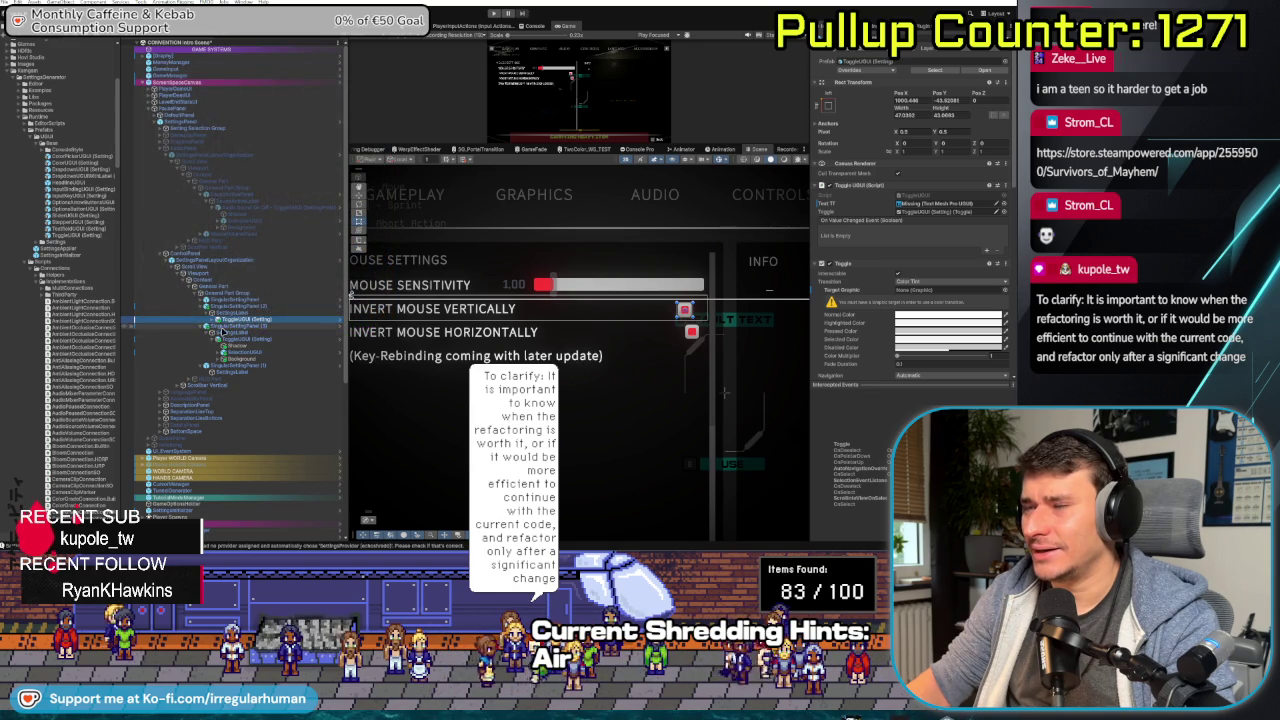
pyautogui.click(230, 332)
pyautogui.click(230, 314)
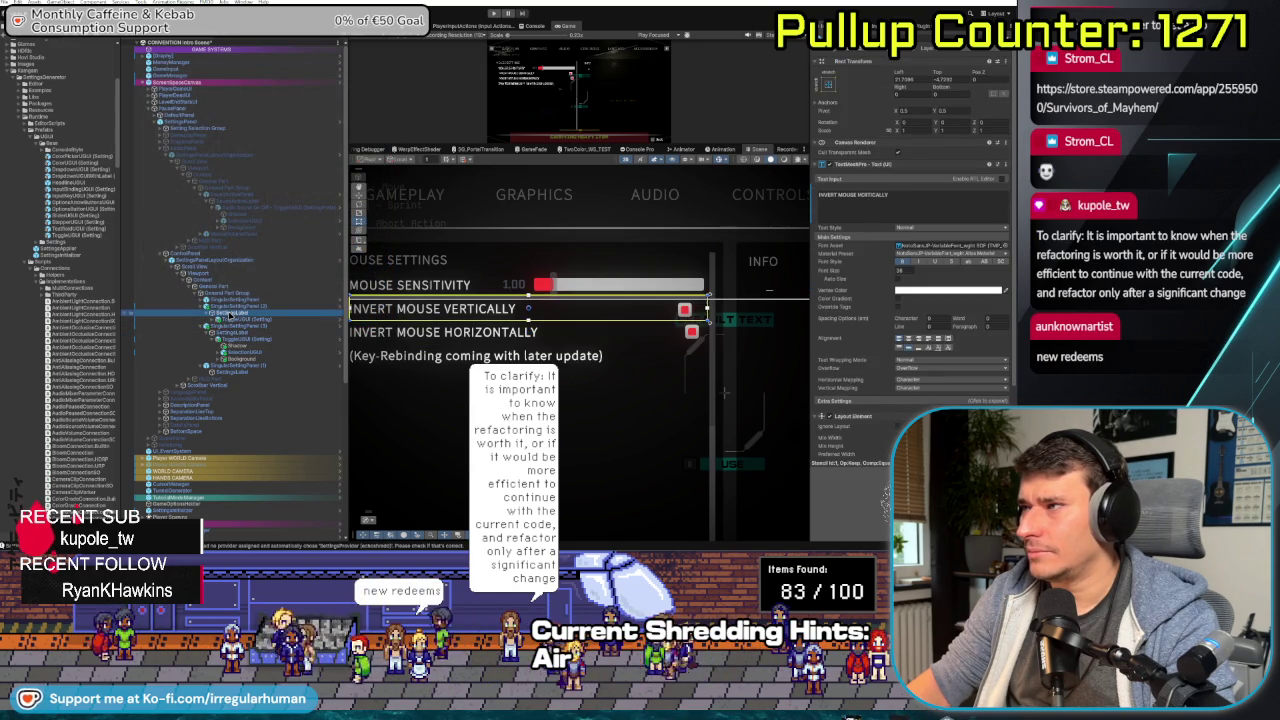
pyautogui.click(230, 319)
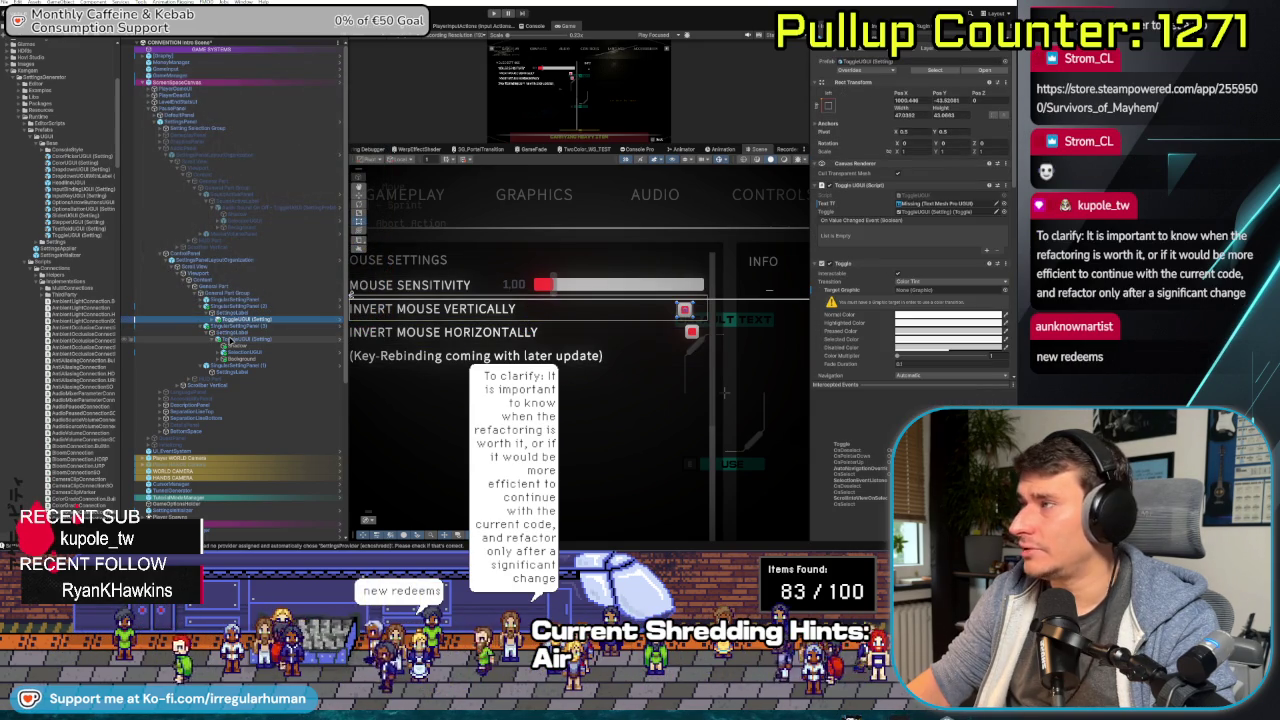
pyautogui.click(232, 340)
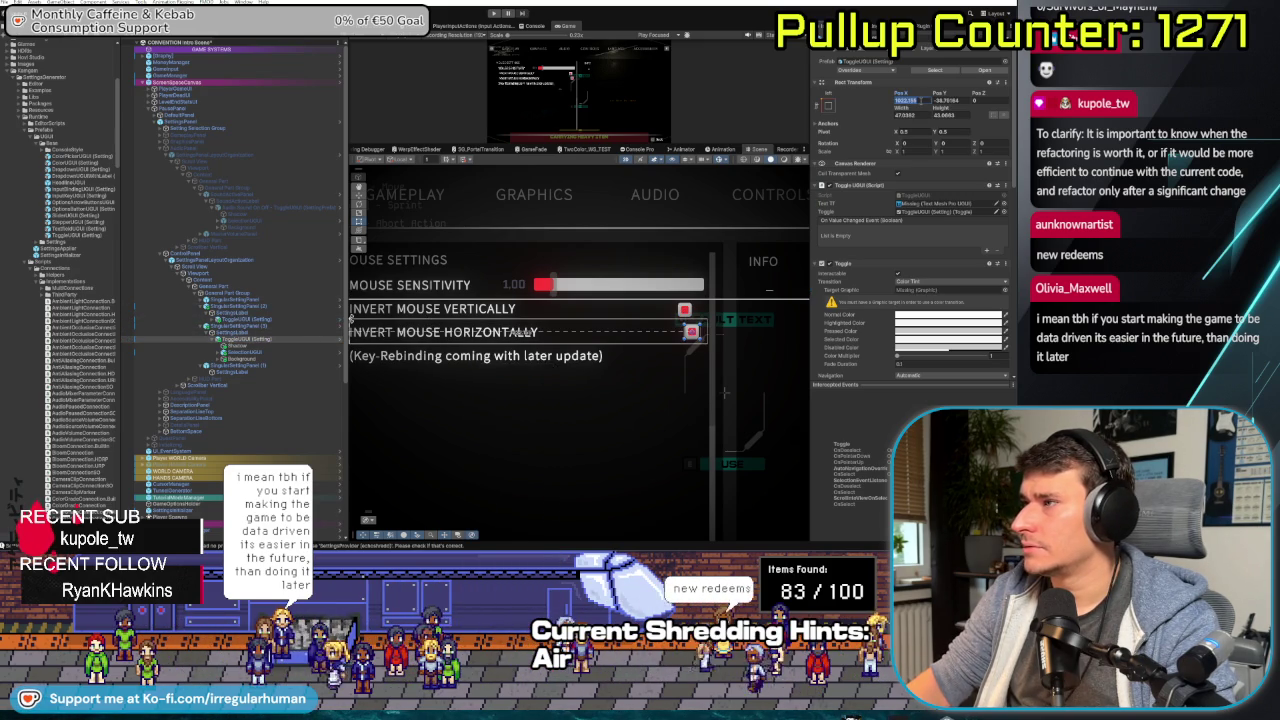
# - Drag the invert toggles so the lower one lines up under the upper one
pyautogui.scroll(2, 692, 353)
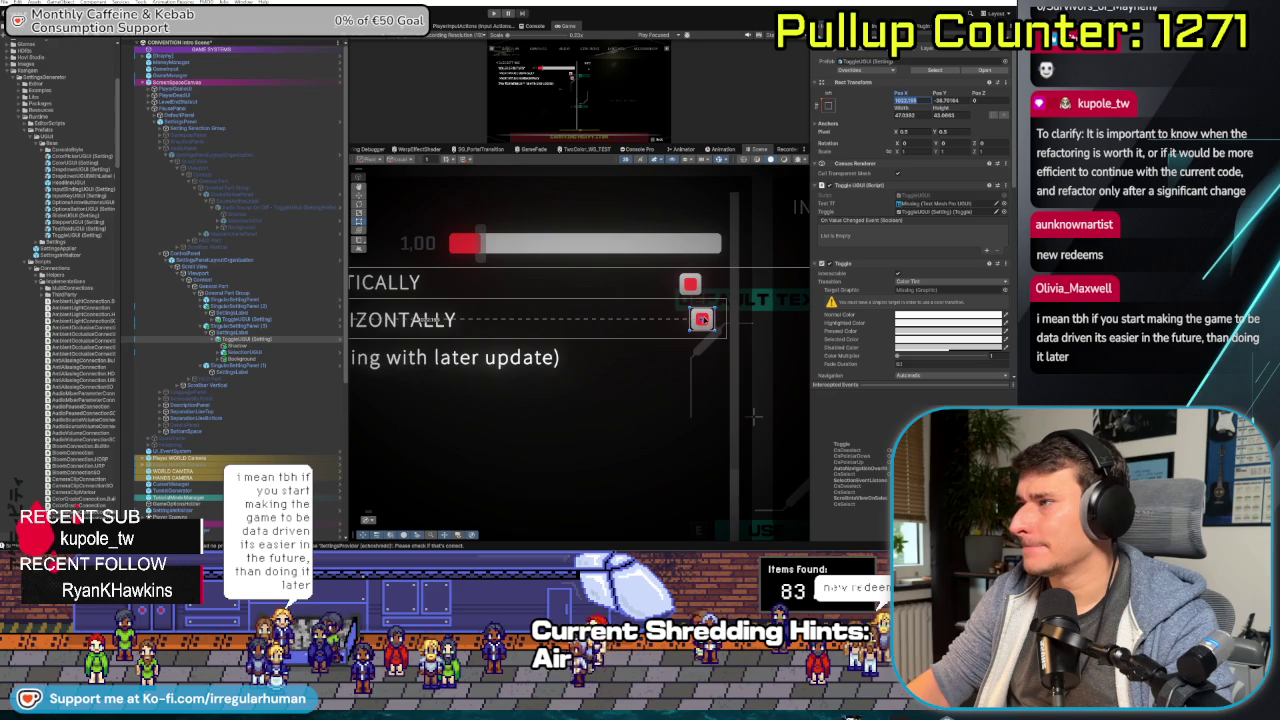
pyautogui.moveTo(701, 318); pyautogui.dragTo(704, 318)
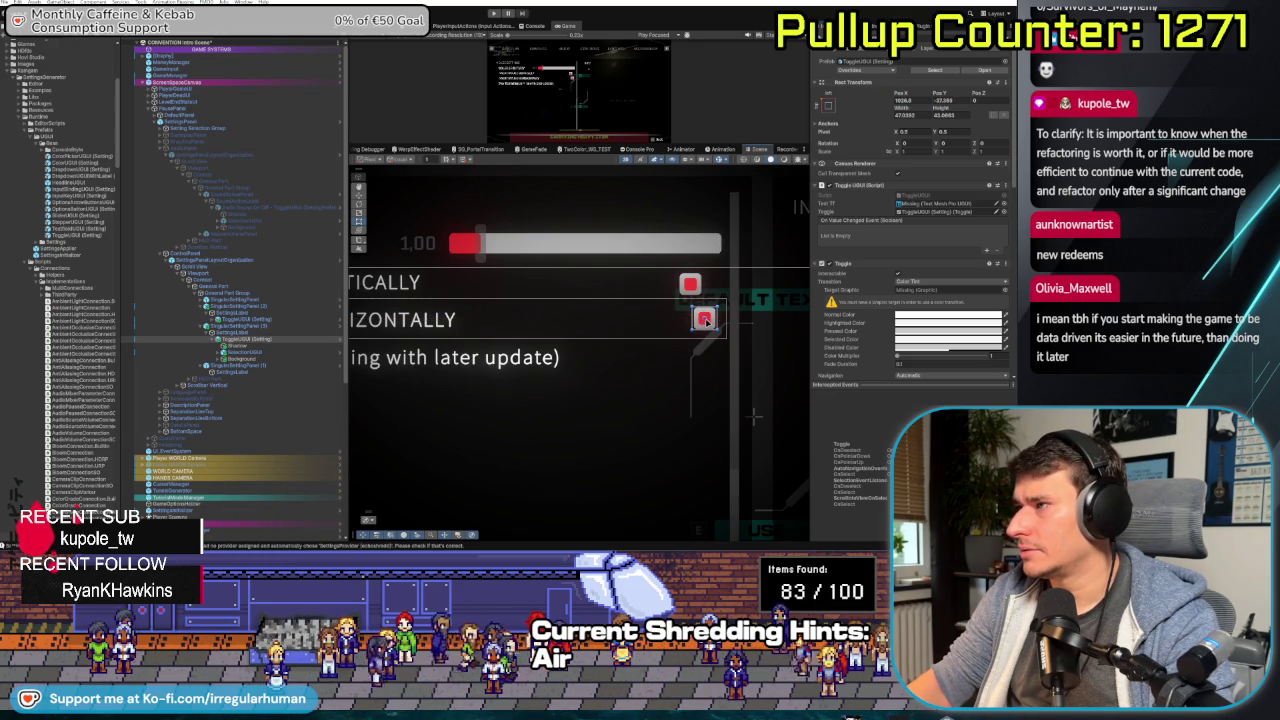
pyautogui.moveTo(704, 318); pyautogui.dragTo(706, 320)
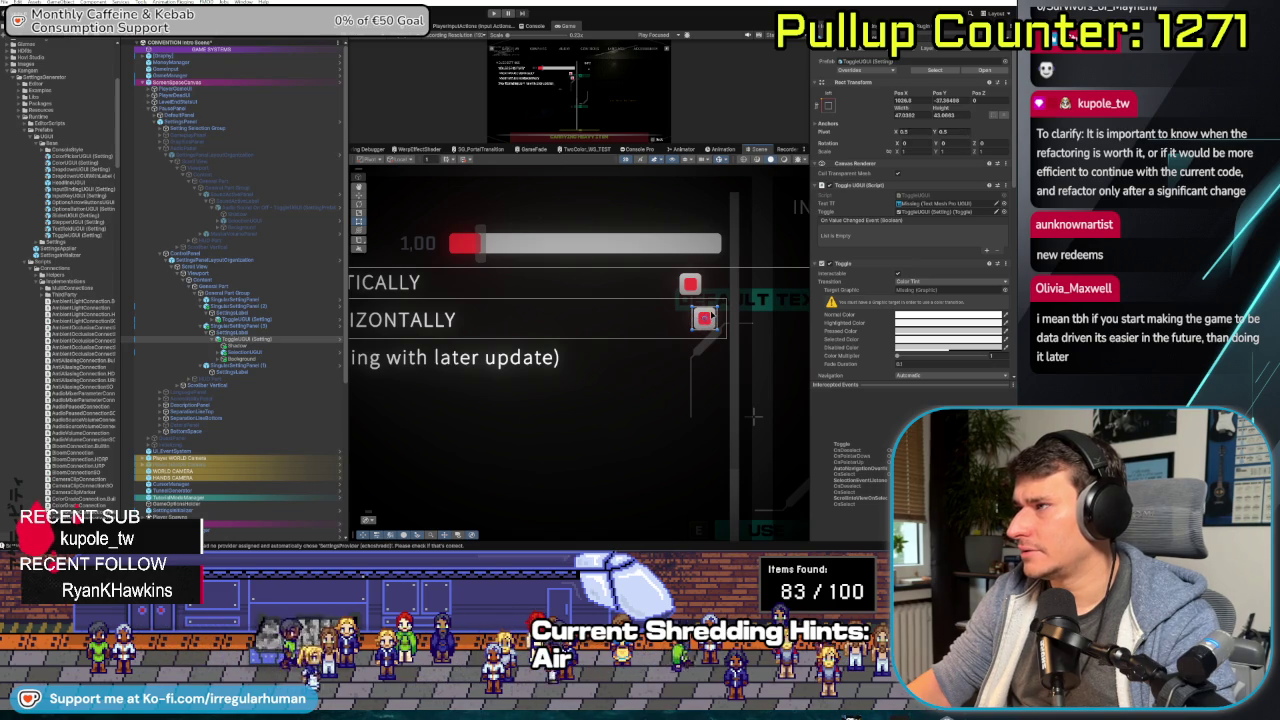
pyautogui.moveTo(710, 318)
pyautogui.mouseDown()
pyautogui.moveTo(697, 286)
pyautogui.moveTo(710, 241)
pyautogui.moveTo(690, 284)
pyautogui.moveTo(692, 319)
pyautogui.moveTo(705, 316)
pyautogui.mouseUp()
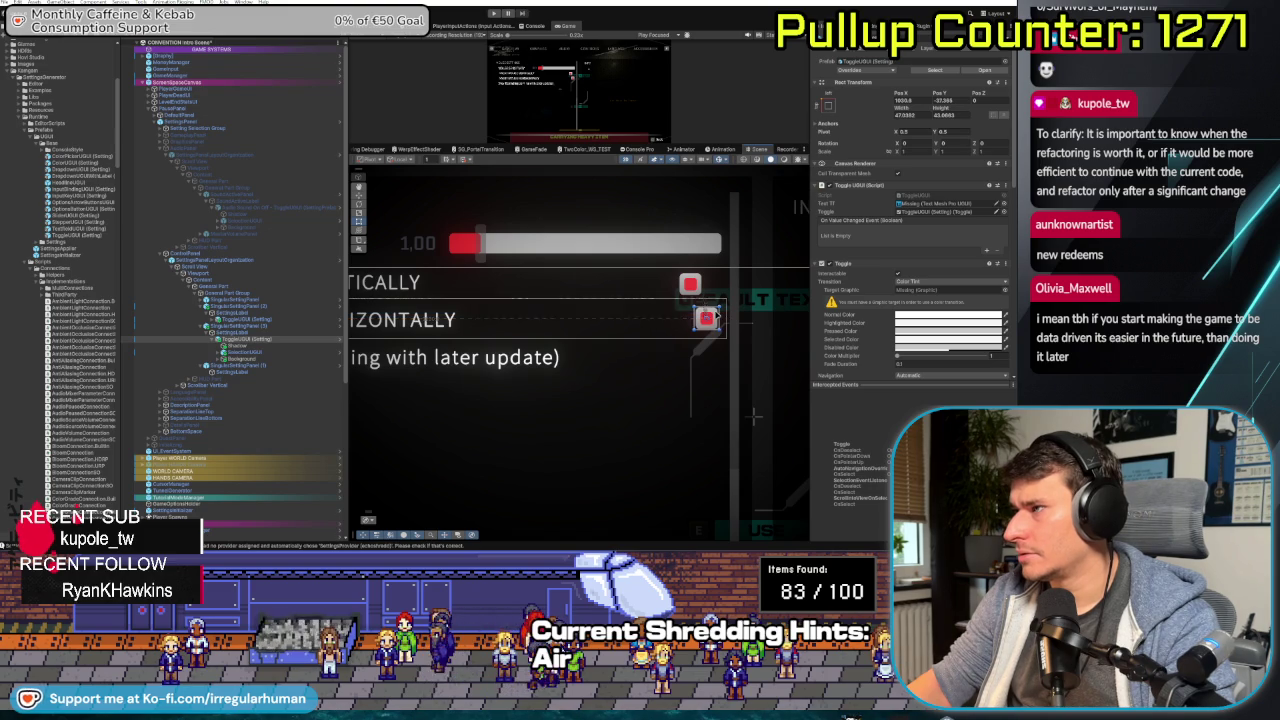
pyautogui.moveTo(716, 231)
pyautogui.mouseDown()
pyautogui.moveTo(694, 322)
pyautogui.moveTo(716, 316)
pyautogui.mouseUp()
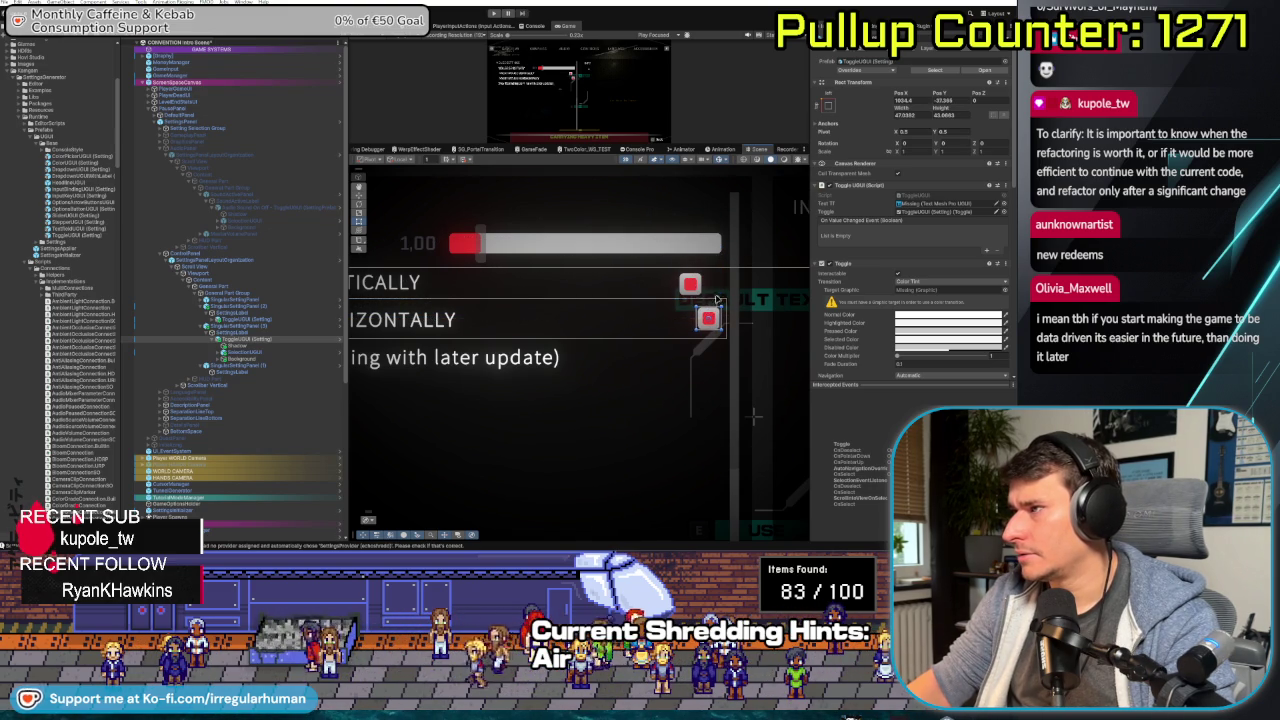
pyautogui.moveTo(716, 316)
pyautogui.mouseDown()
pyautogui.moveTo(718, 288)
pyautogui.moveTo(700, 284)
pyautogui.moveTo(706, 244)
pyautogui.moveTo(730, 301)
pyautogui.moveTo(716, 318)
pyautogui.mouseUp()
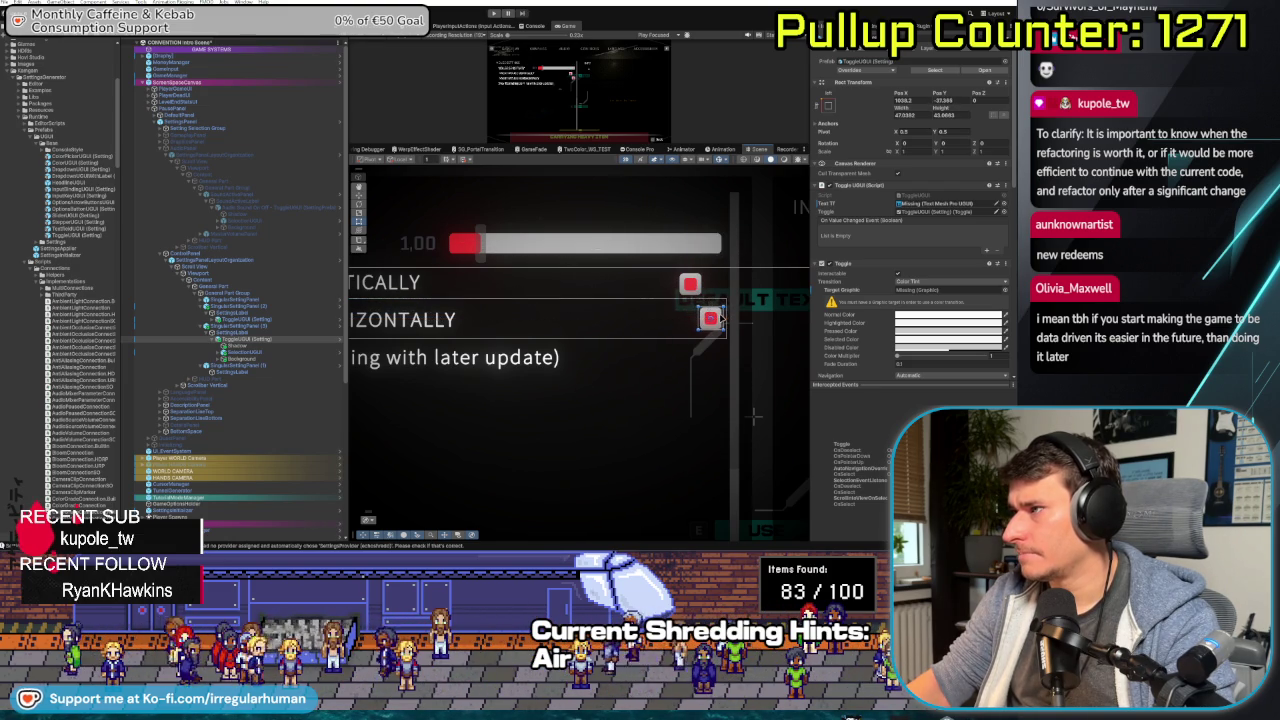
pyautogui.moveTo(712, 318); pyautogui.dragTo(718, 287)
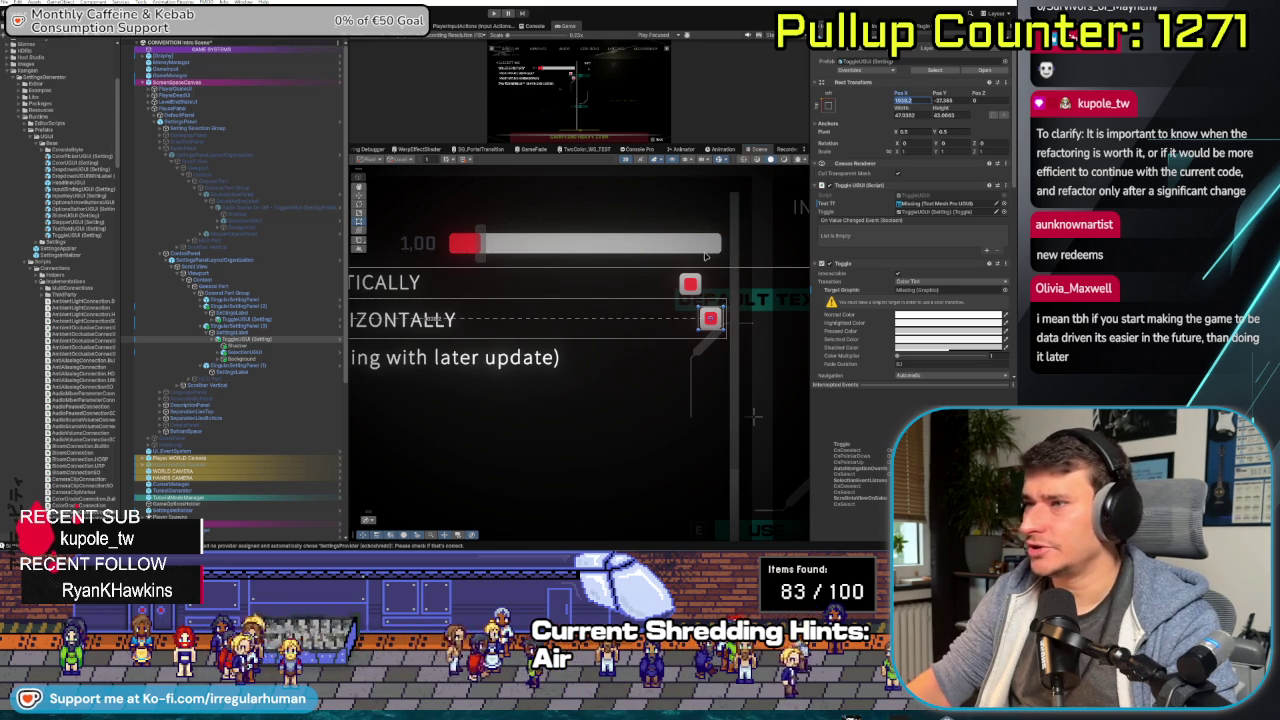
# - Compare both toggles' positions, adjust the upper toggle's Y value, then select the Scroll View and Canvas
pyautogui.click(250, 312)
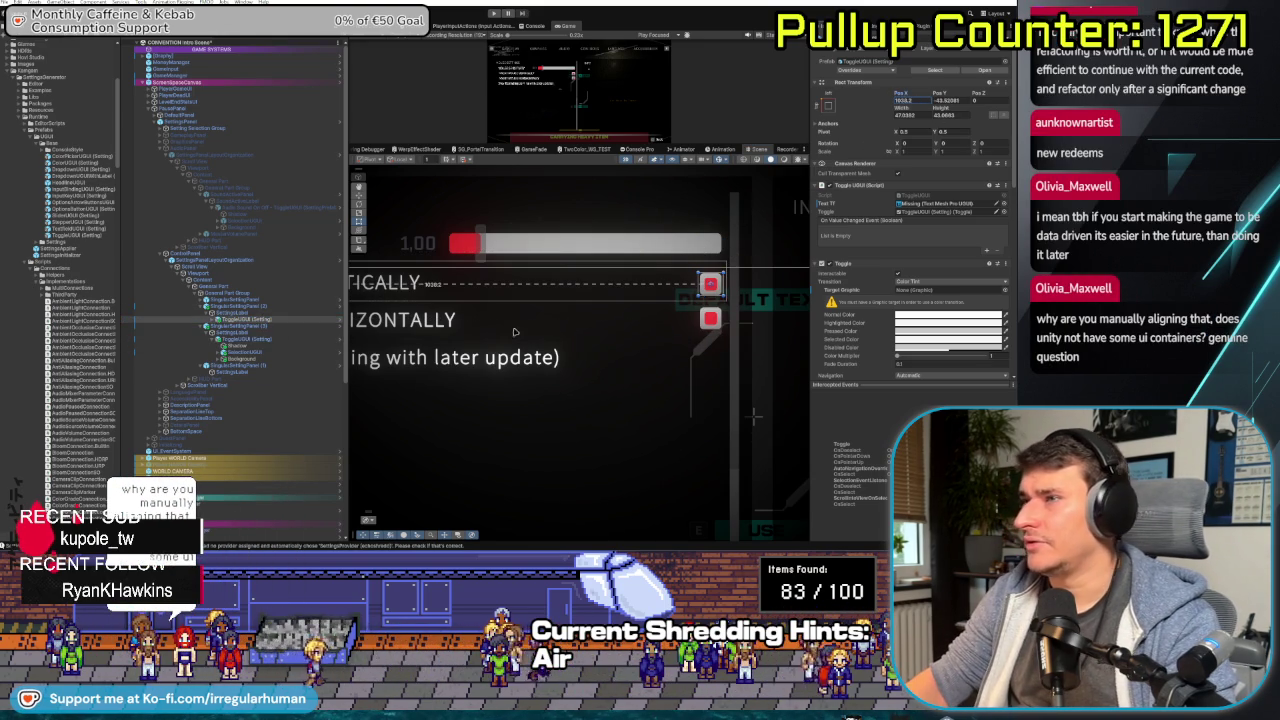
pyautogui.click(280, 339)
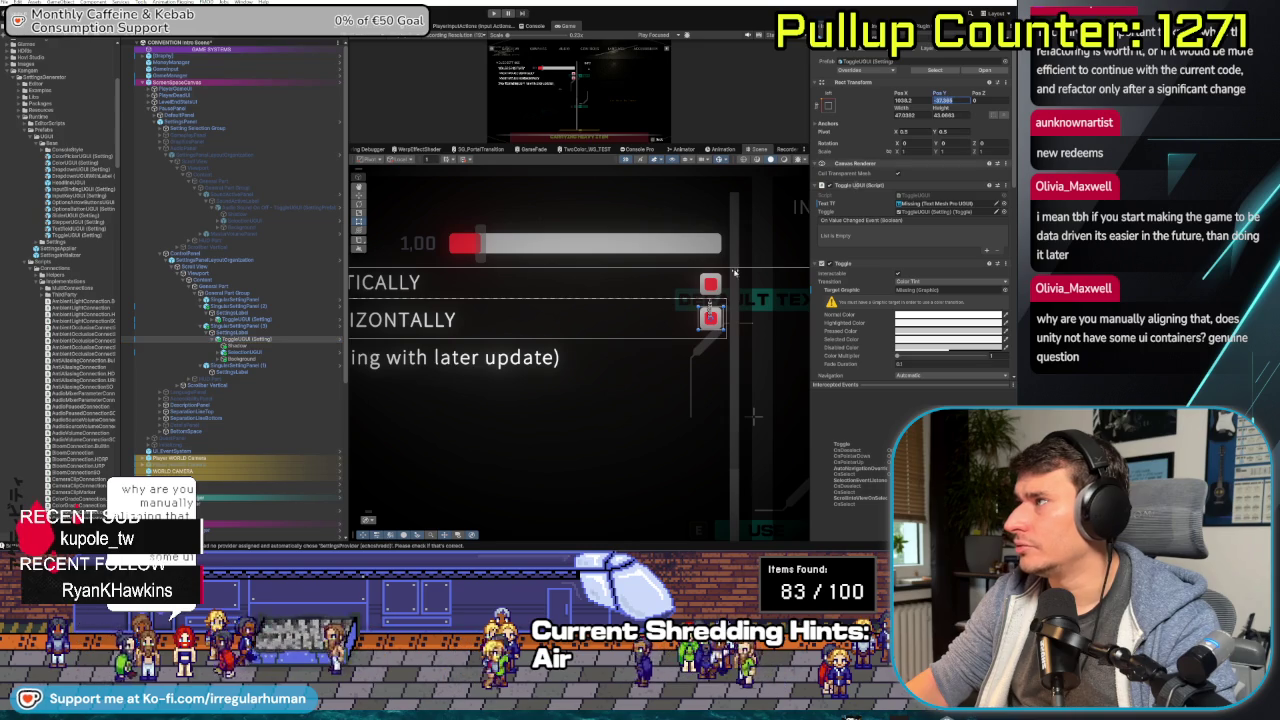
pyautogui.click(357, 284)
pyautogui.click(948, 100)
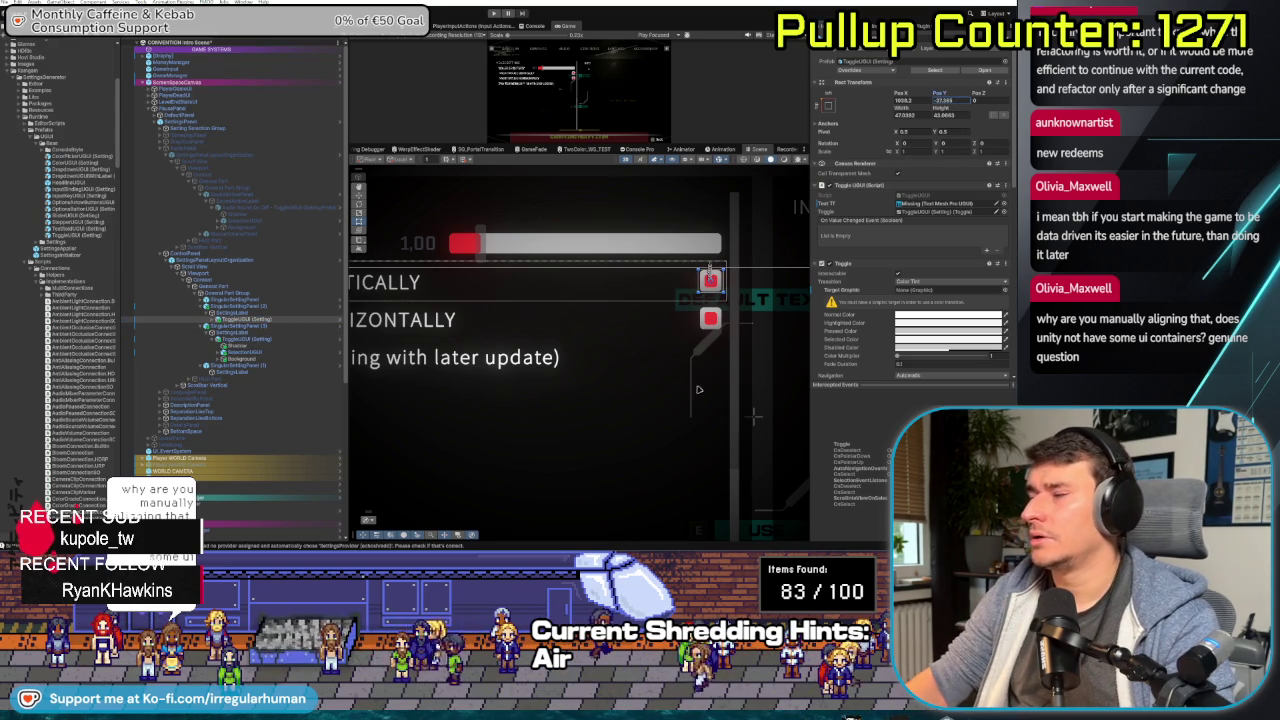
pyautogui.click(675, 229)
pyautogui.click(781, 237)
pyautogui.scroll(-8, 649, 323)
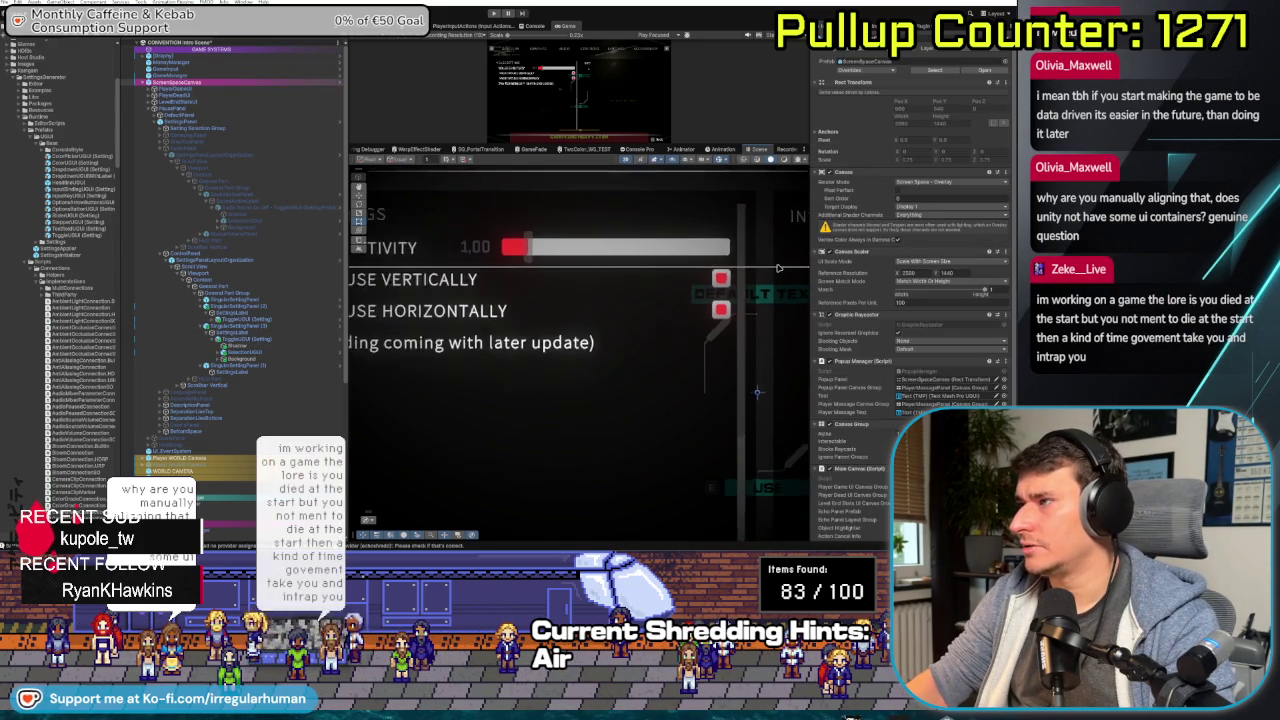
pyautogui.moveTo(649, 323); pyautogui.dragTo(516, 335)
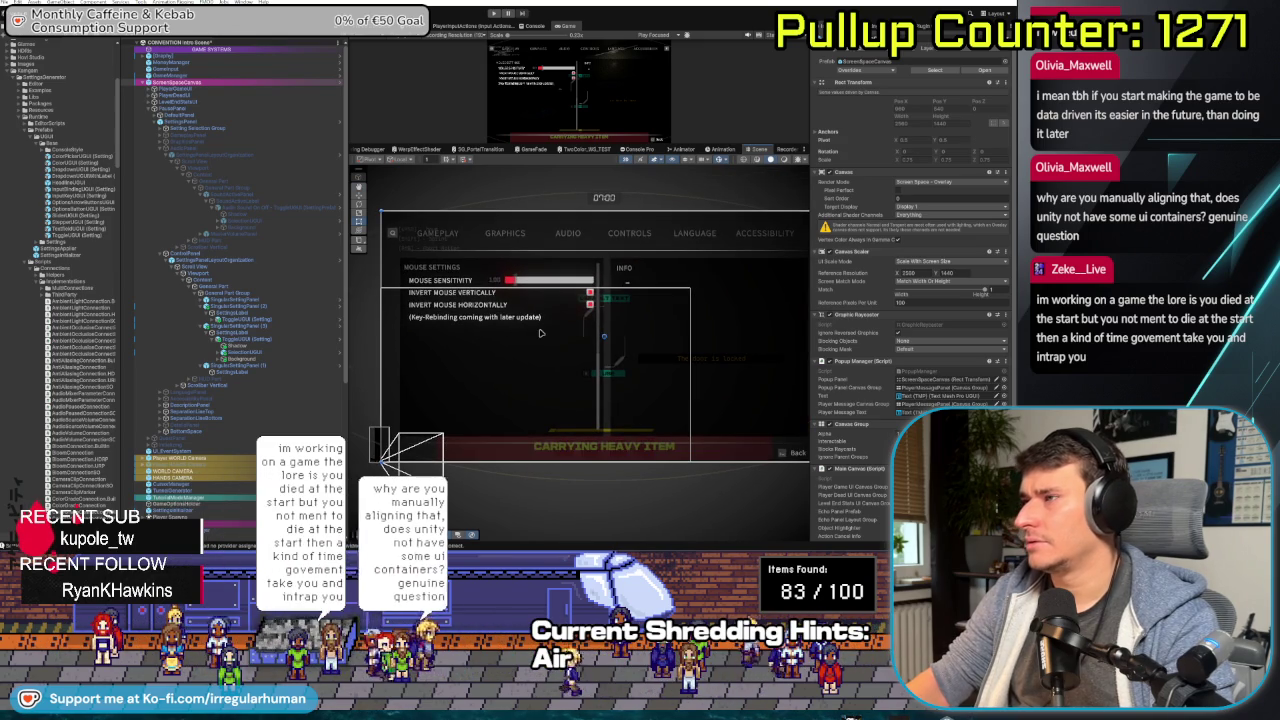
pyautogui.scroll(3, 540, 338)
pyautogui.scroll(2, 546, 340)
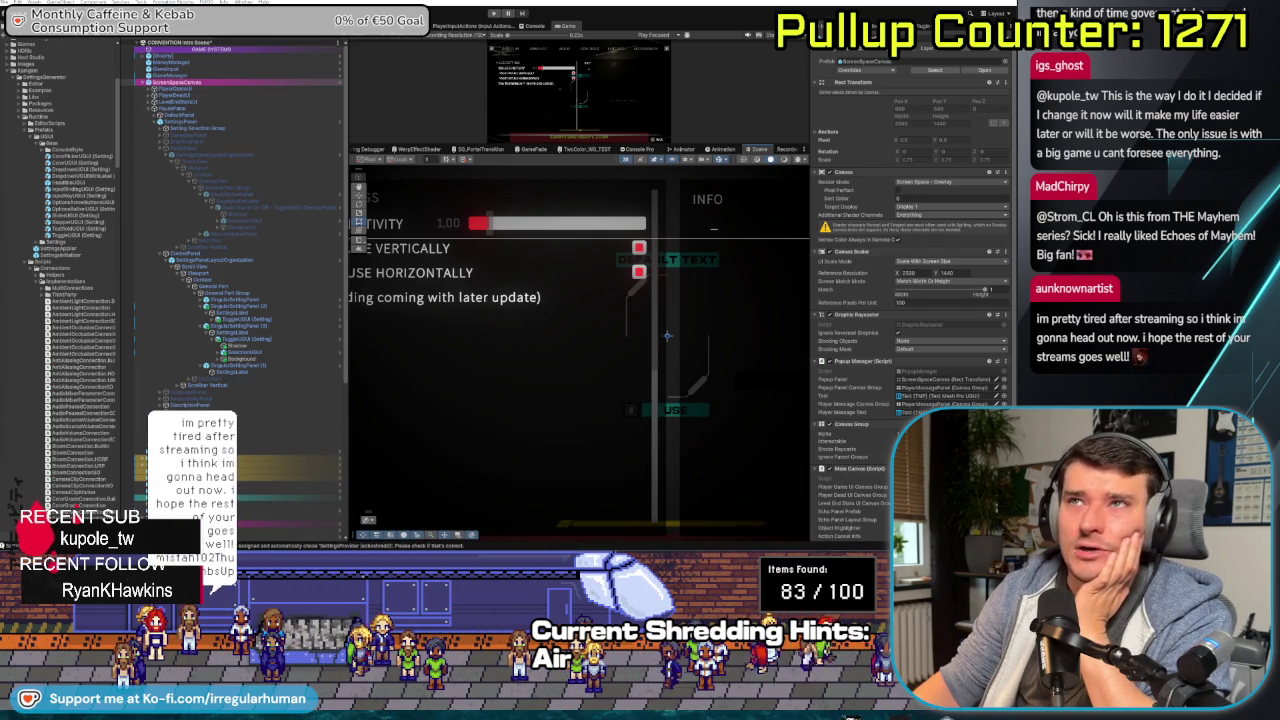
pyautogui.hotkey('alt', 'Tab')
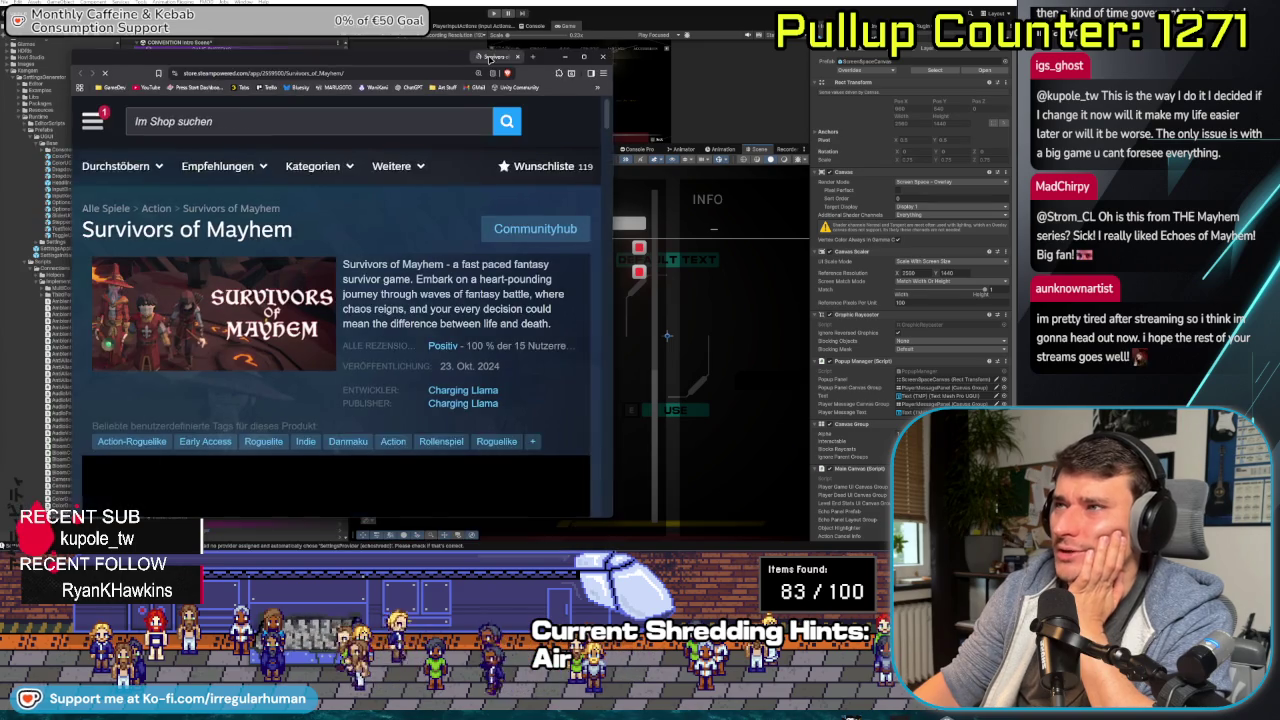
# - Maximize the browser and add Survivors of Mayhem to the Steam wishlist
pyautogui.moveTo(488, 58); pyautogui.dragTo(525, 48)
pyautogui.scroll(-2, 410, 100)
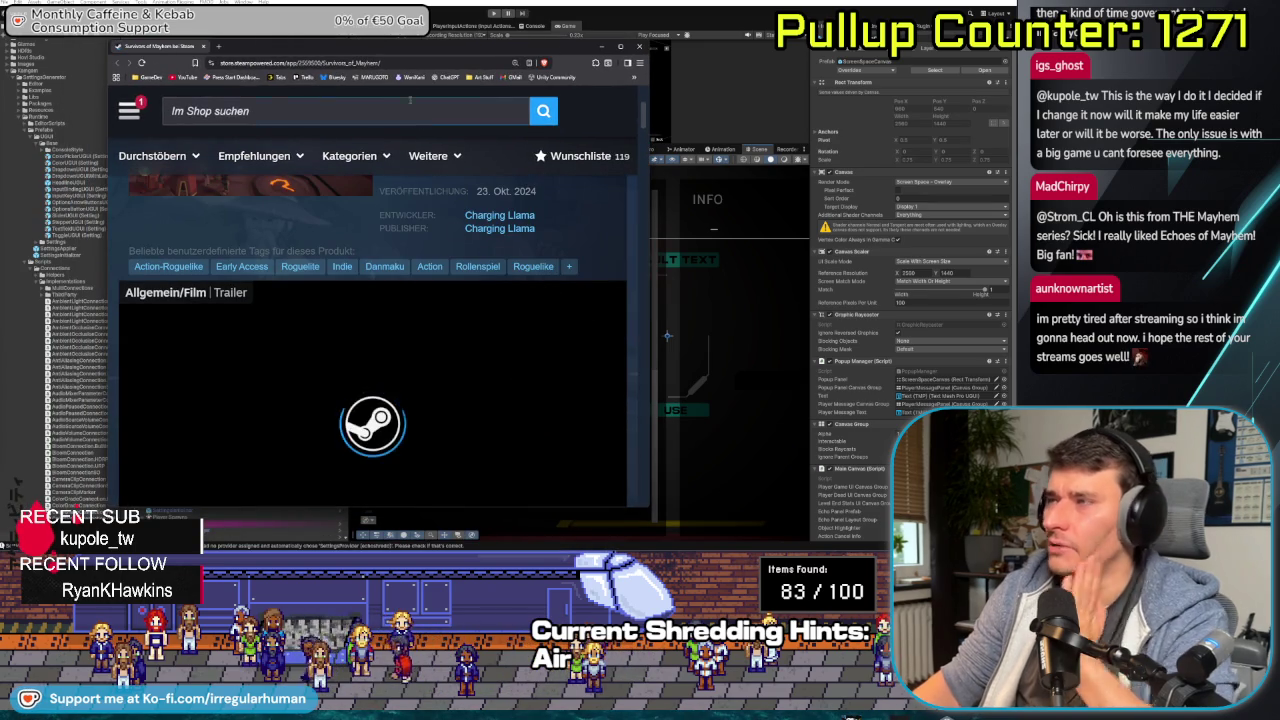
pyautogui.moveTo(330, 46); pyautogui.dragTo(222, 1)
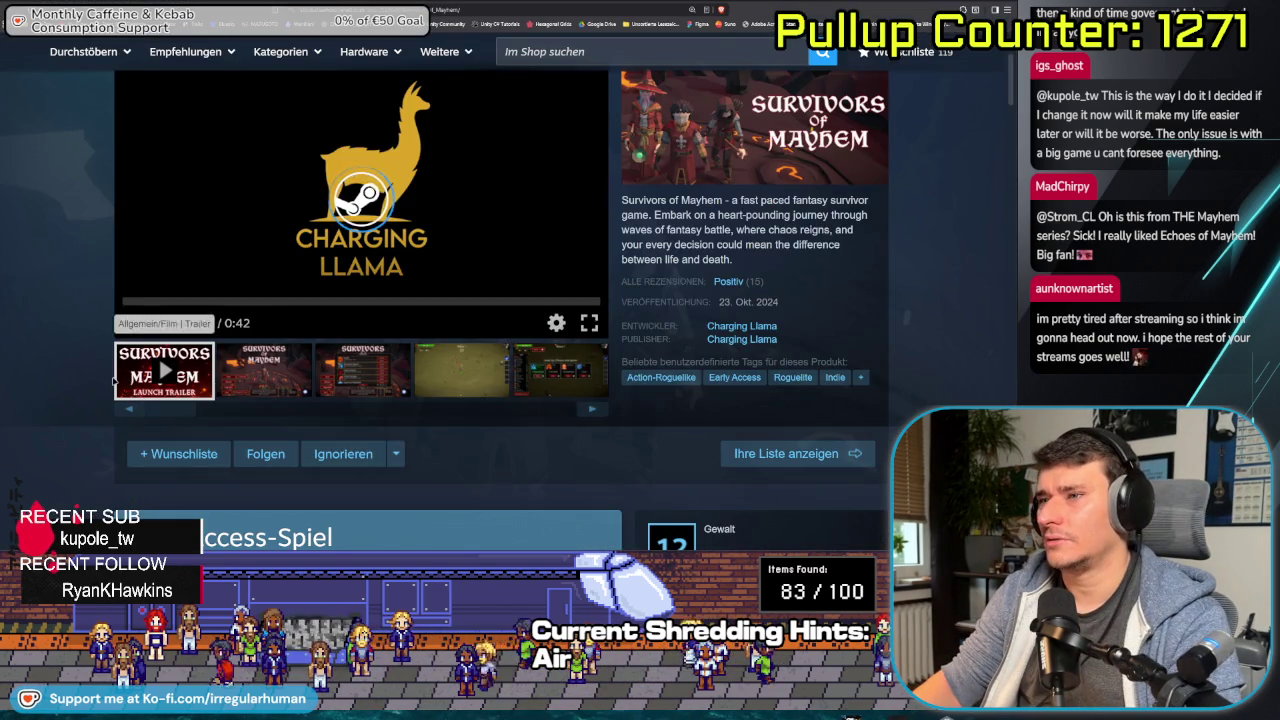
pyautogui.click(178, 453)
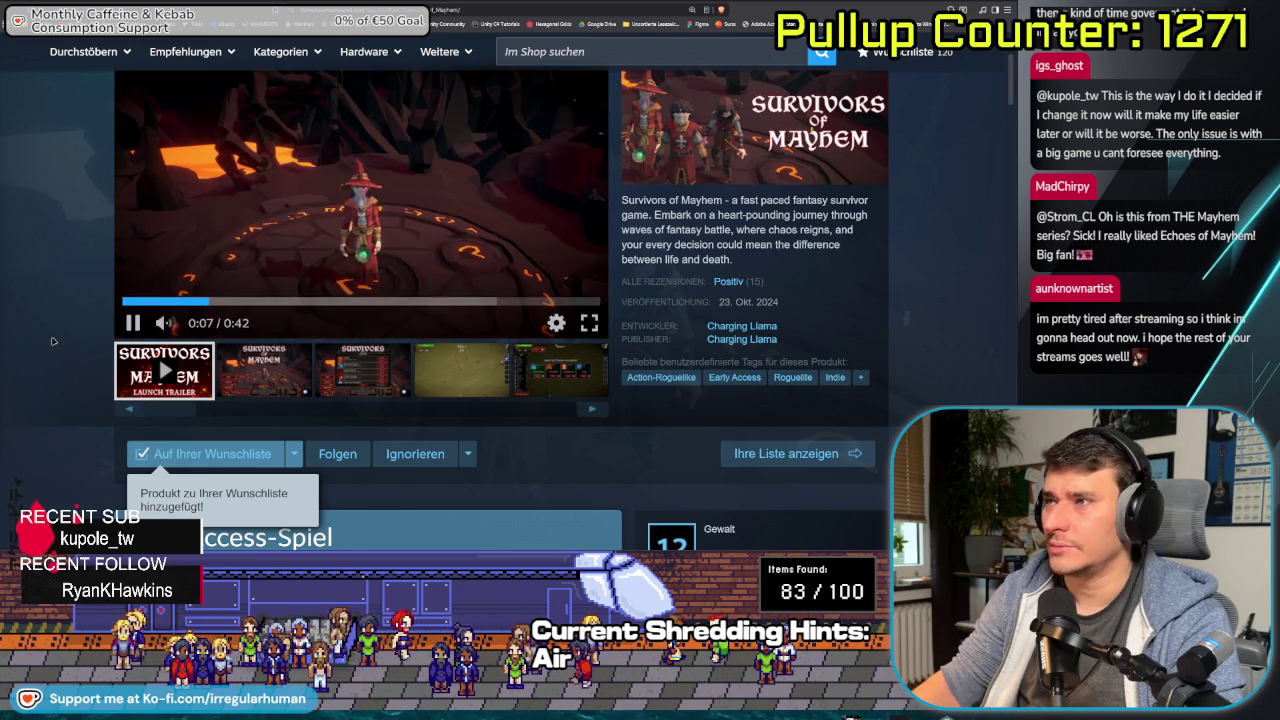
# - Browse the Survivors of Mayhem store page, then return to the Unity project
pyautogui.scroll(2, 53, 341)
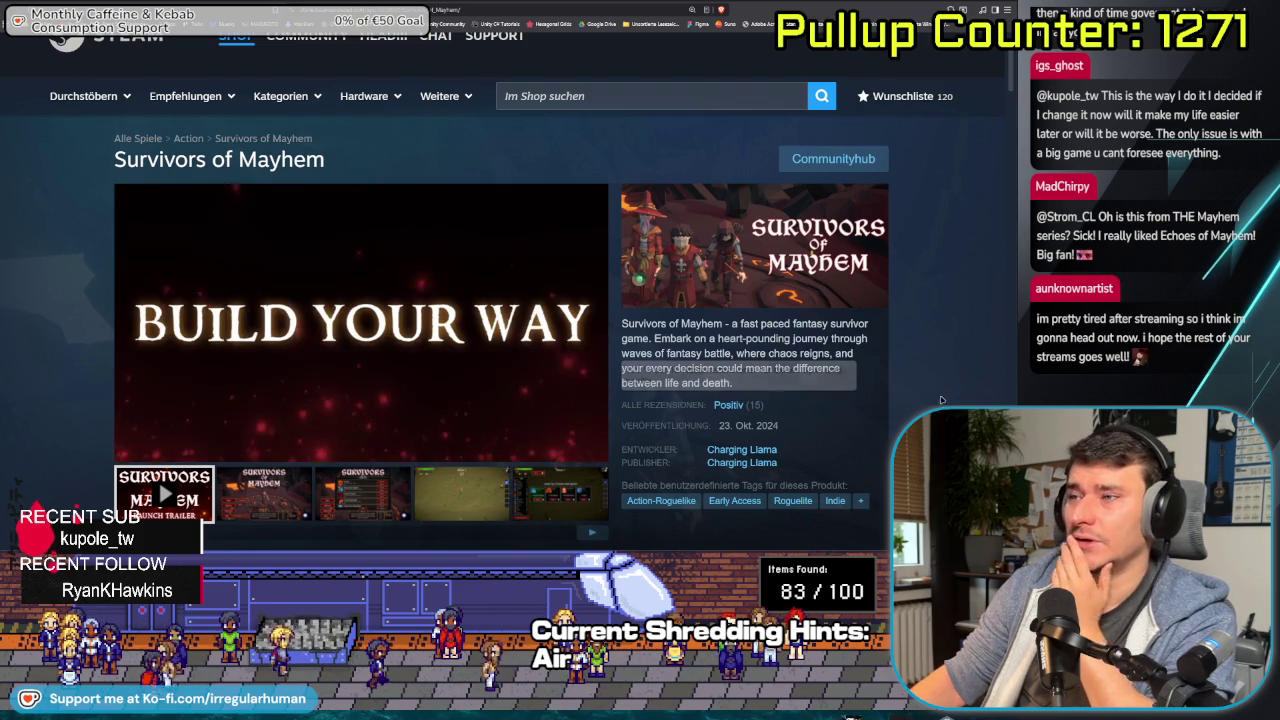
pyautogui.moveTo(138, 451)
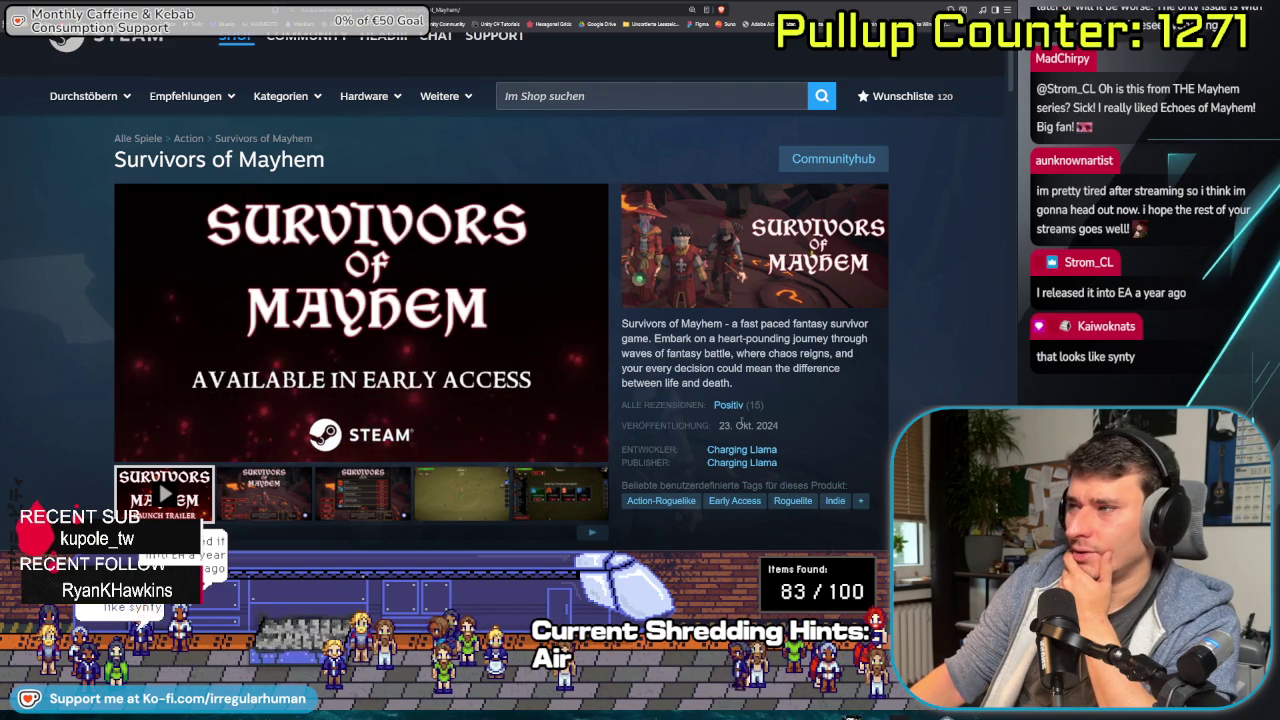
pyautogui.scroll(-2, 845, 425)
pyautogui.scroll(-2, 845, 425)
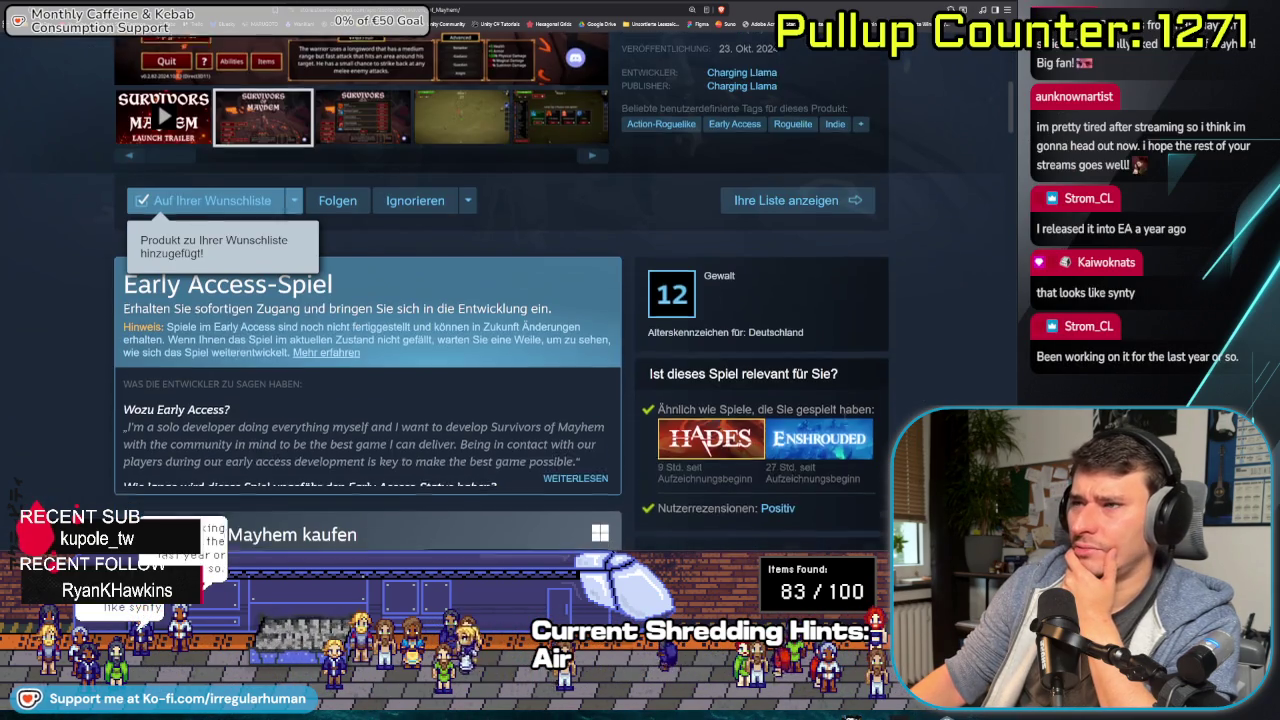
pyautogui.scroll(-2, 845, 425)
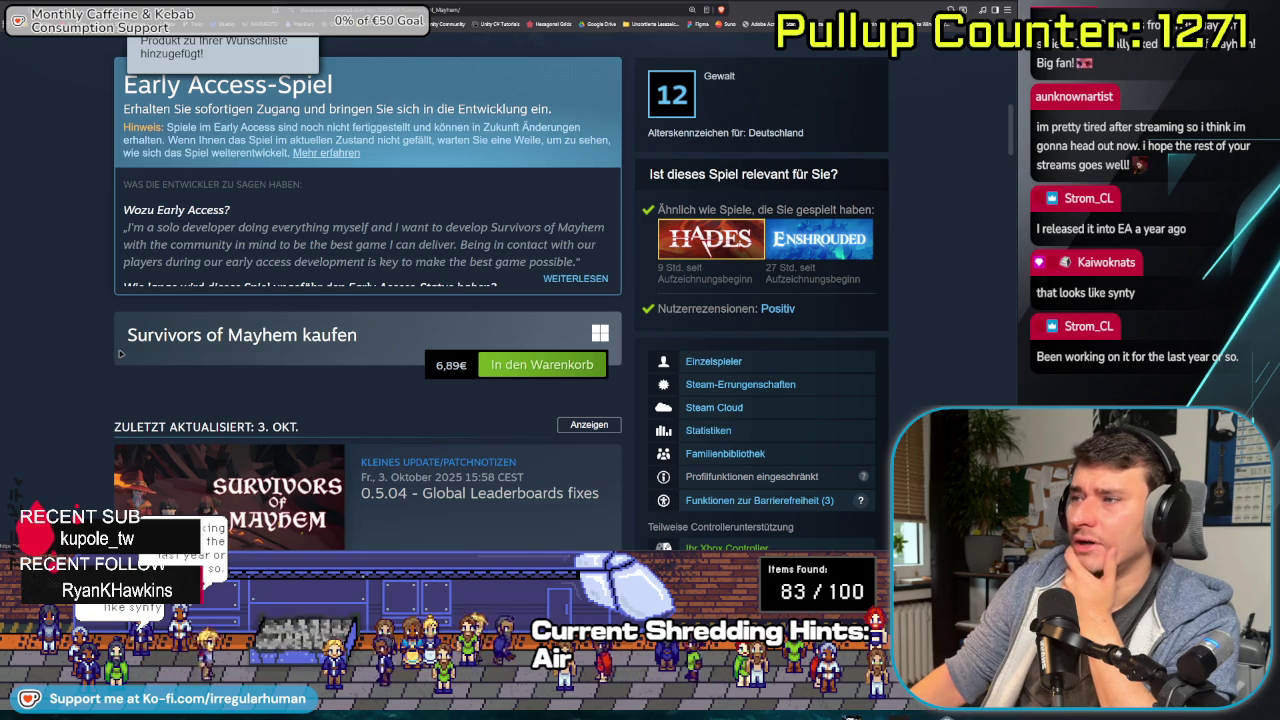
pyautogui.scroll(3, 120, 353)
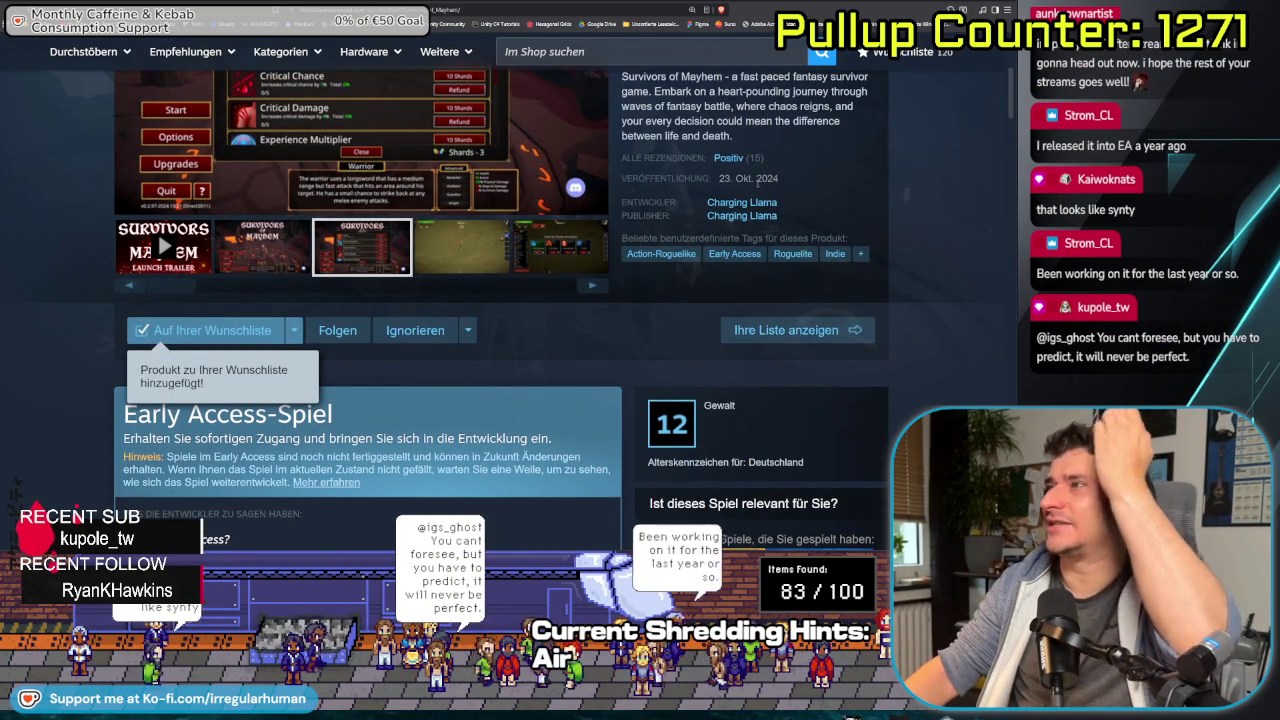
pyautogui.scroll(2, 860, 286)
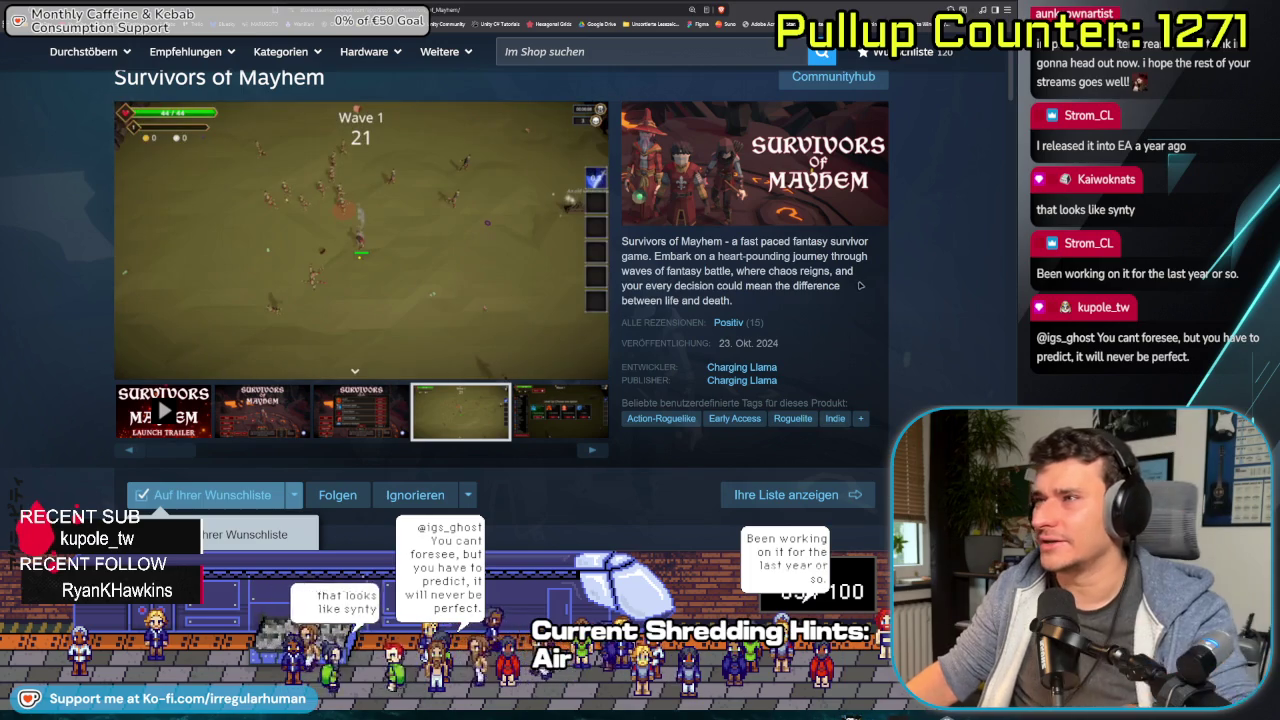
pyautogui.scroll(-2, 860, 284)
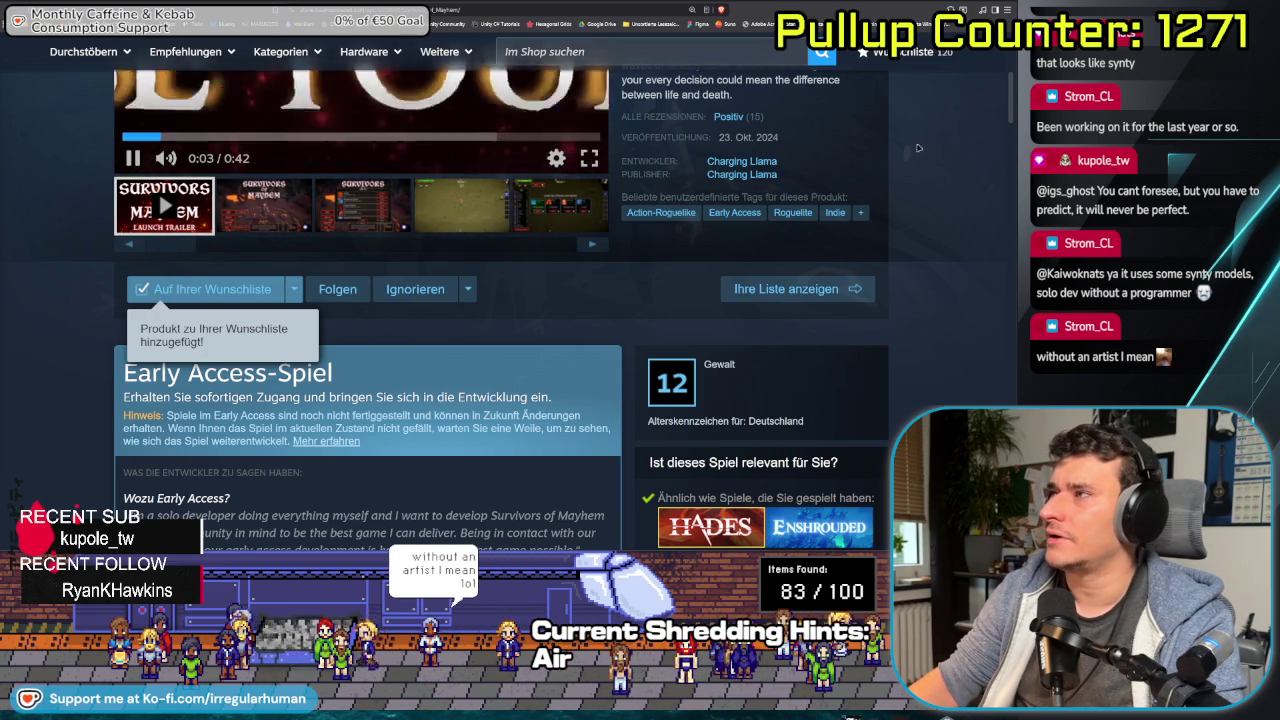
pyautogui.hotkey('alt', 'Tab')
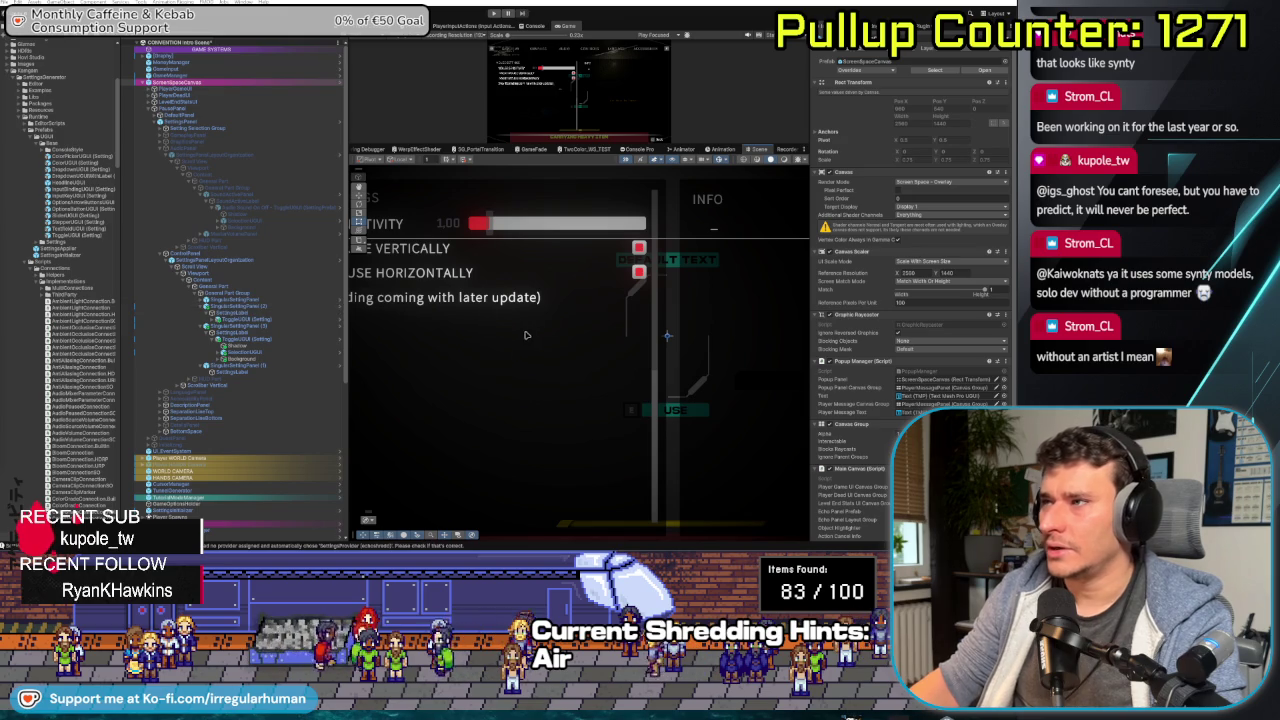
pyautogui.moveTo(525, 335); pyautogui.dragTo(603, 342)
pyautogui.click(210, 306)
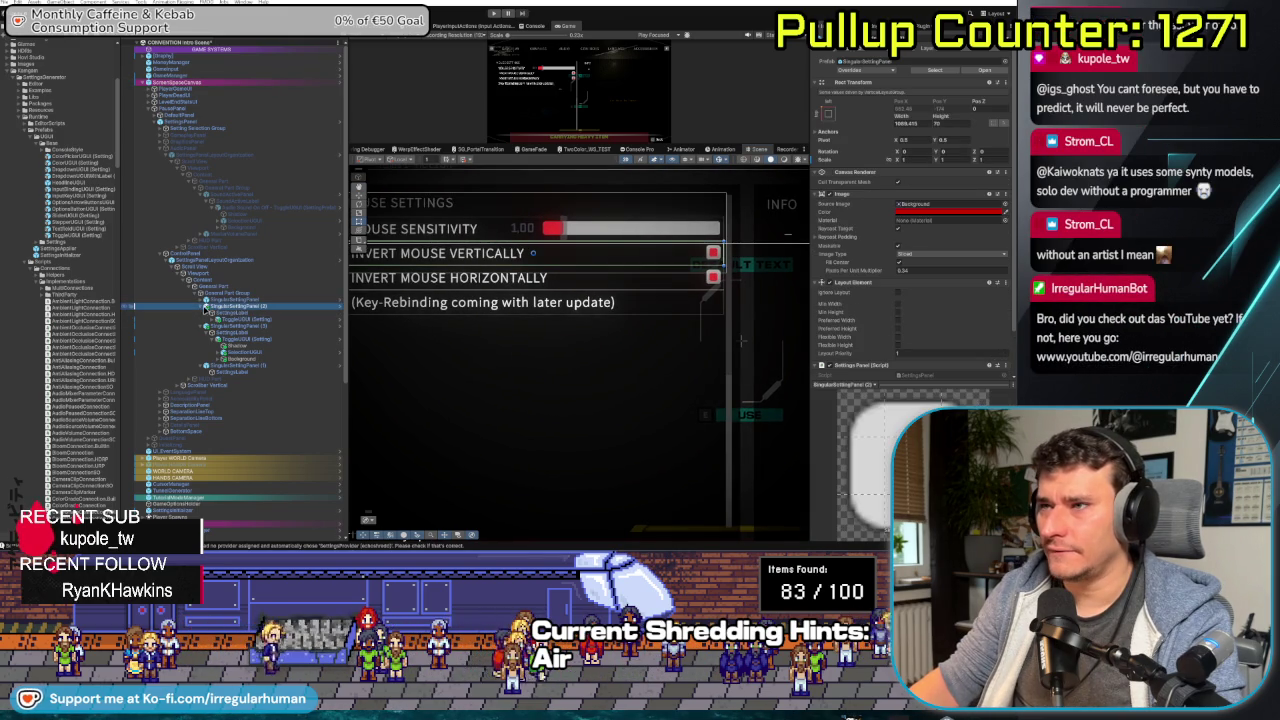
pyautogui.click(204, 307)
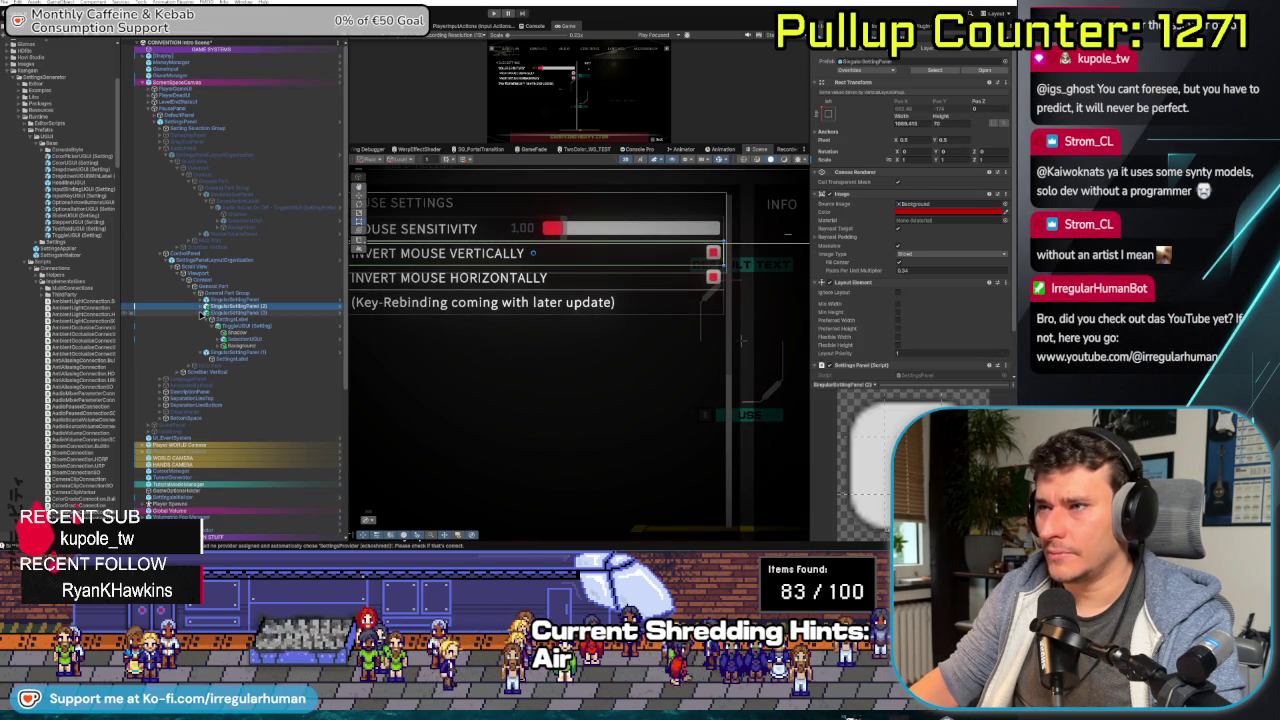
pyautogui.click(203, 313)
pyautogui.click(218, 313)
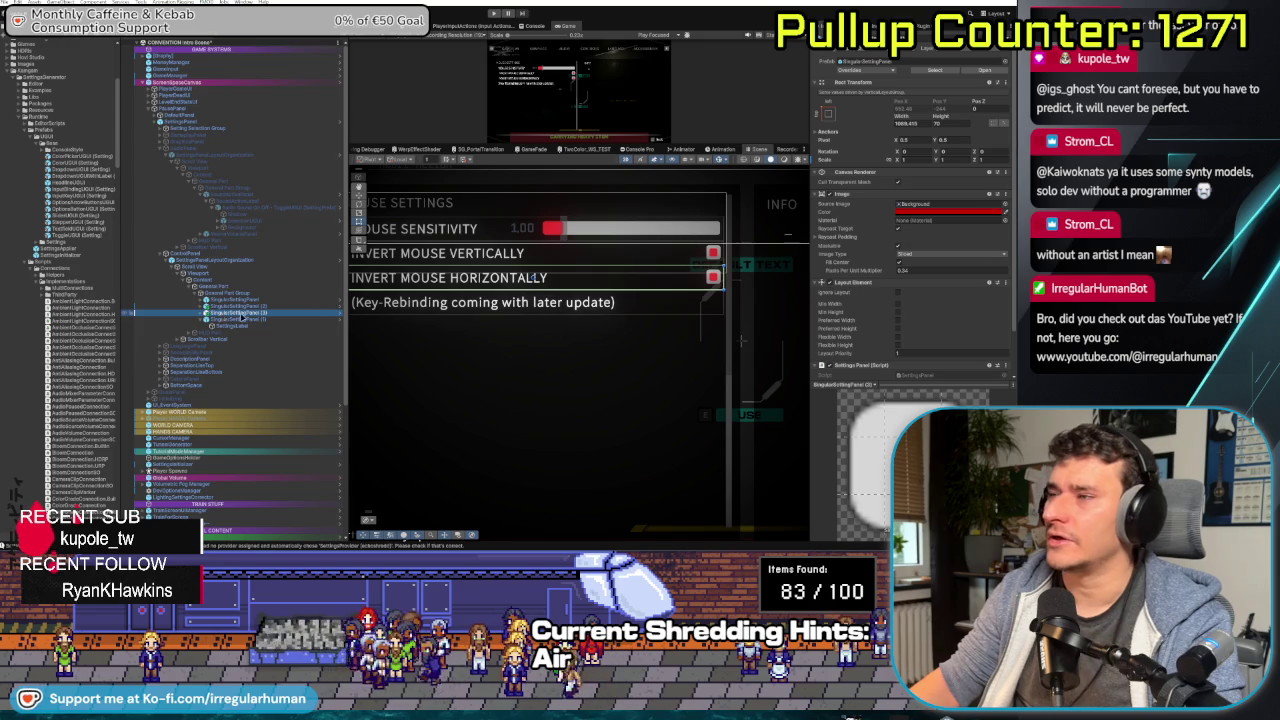
pyautogui.hotkey('ctrl', 'd')
pyautogui.hotkey('ctrl', 'd')
pyautogui.hotkey('ctrl', 'd')
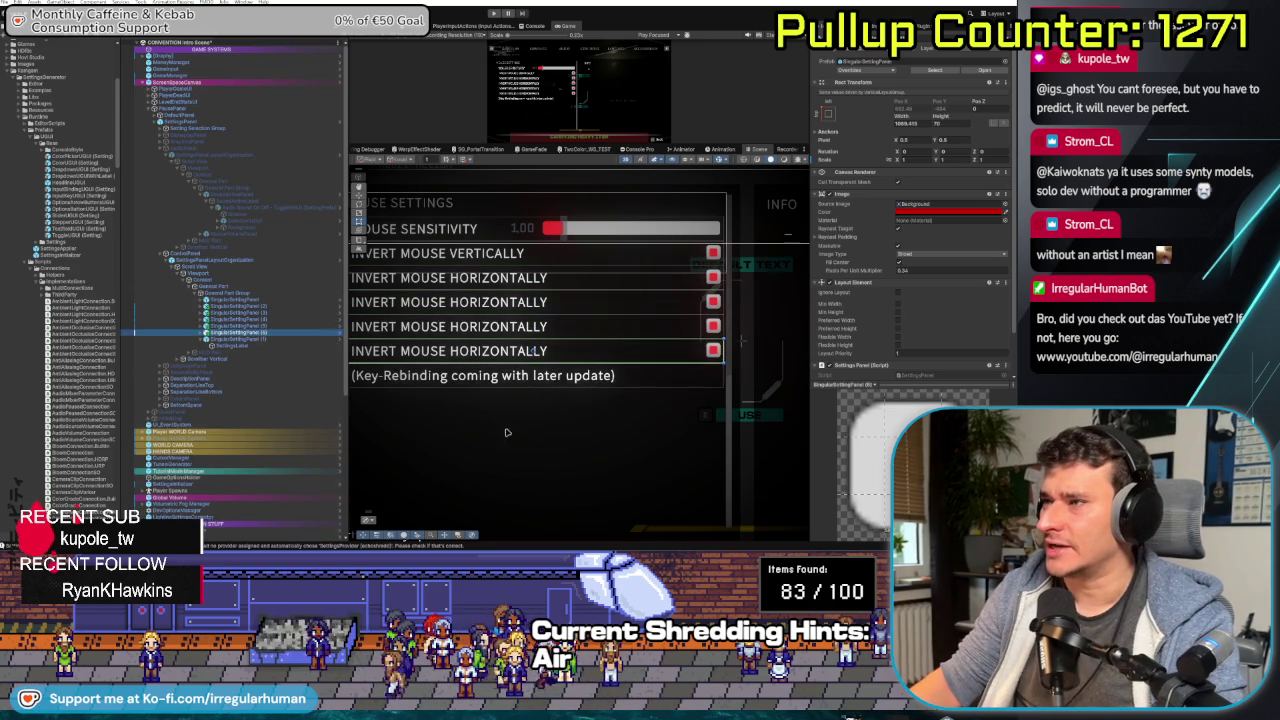
pyautogui.scroll(-2, 550, 408)
pyautogui.hotkey('ctrl', 'z')
pyautogui.hotkey('ctrl', 'z')
pyautogui.hotkey('ctrl', 'z')
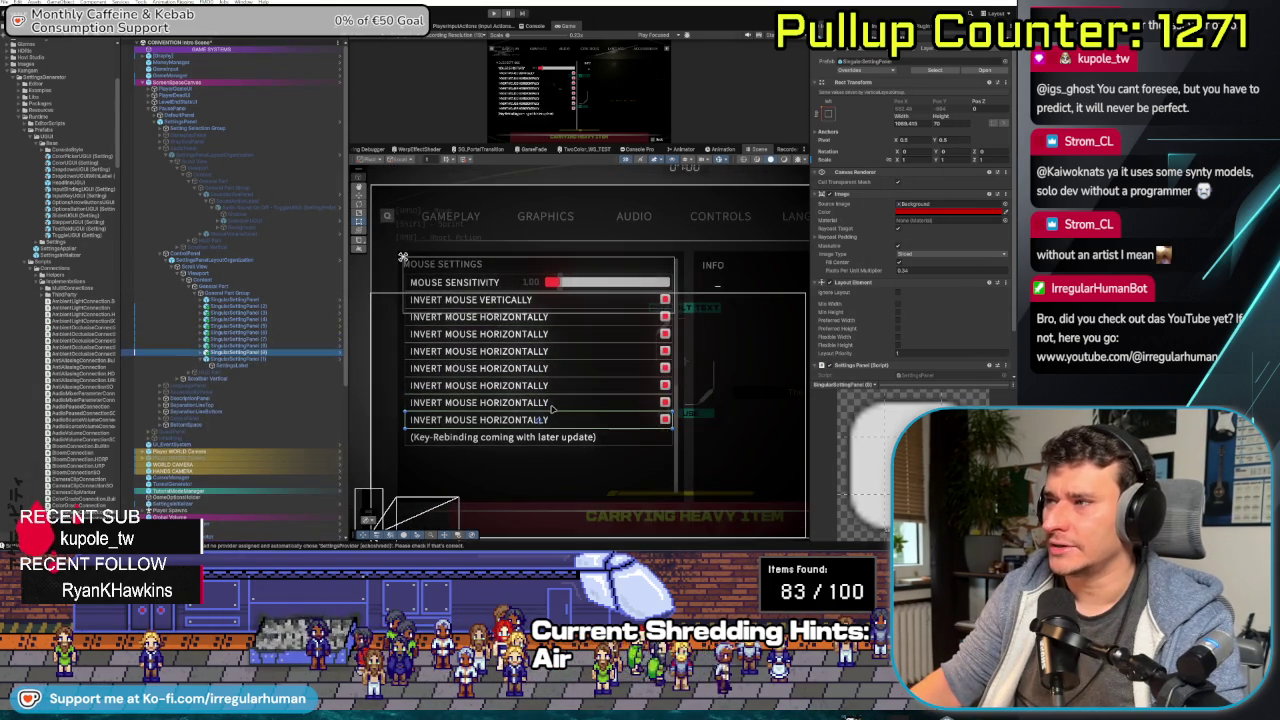
pyautogui.hotkey('ctrl', 'z')
pyautogui.hotkey('ctrl', 'z')
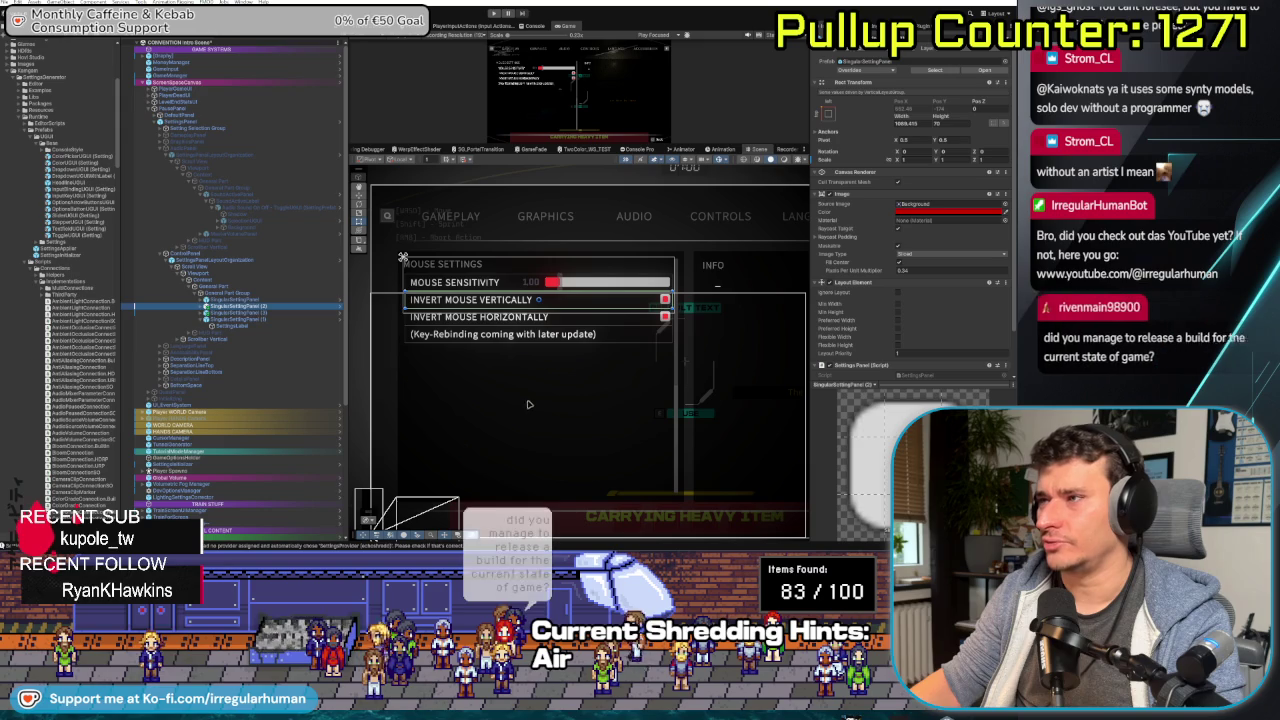
pyautogui.click(257, 316)
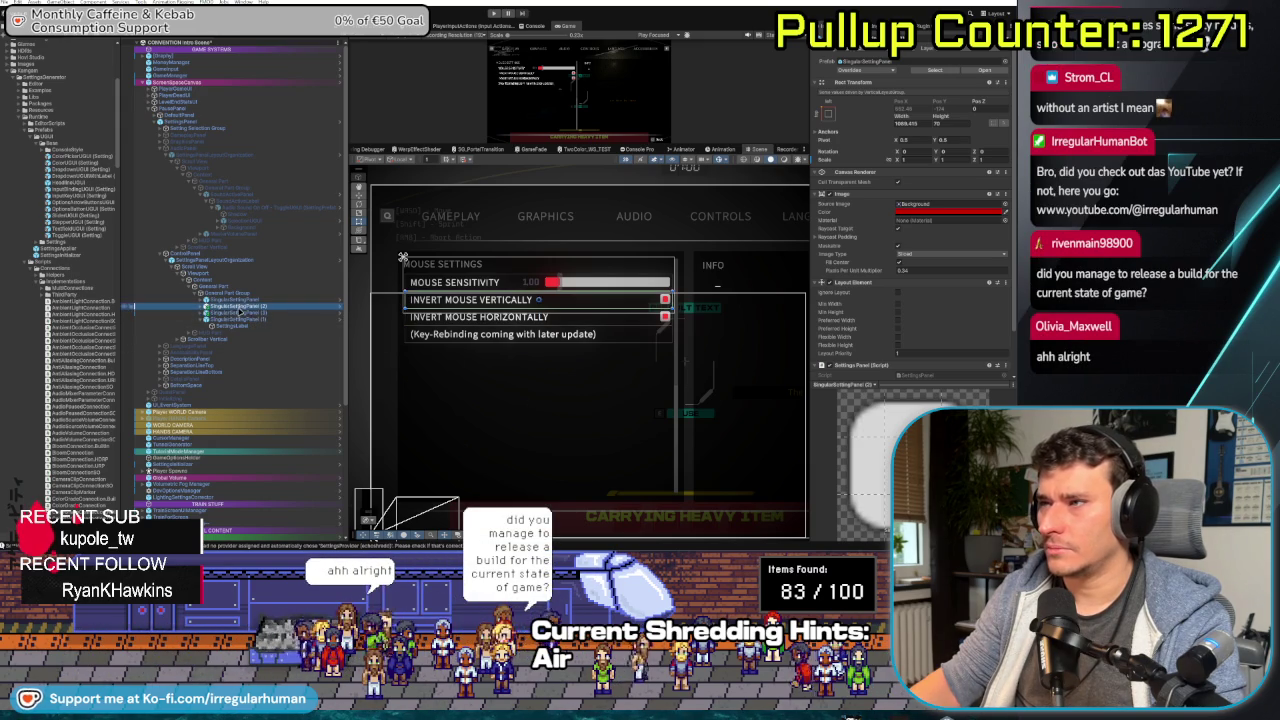
pyautogui.click(240, 319)
pyautogui.click(238, 313)
pyautogui.click(234, 307)
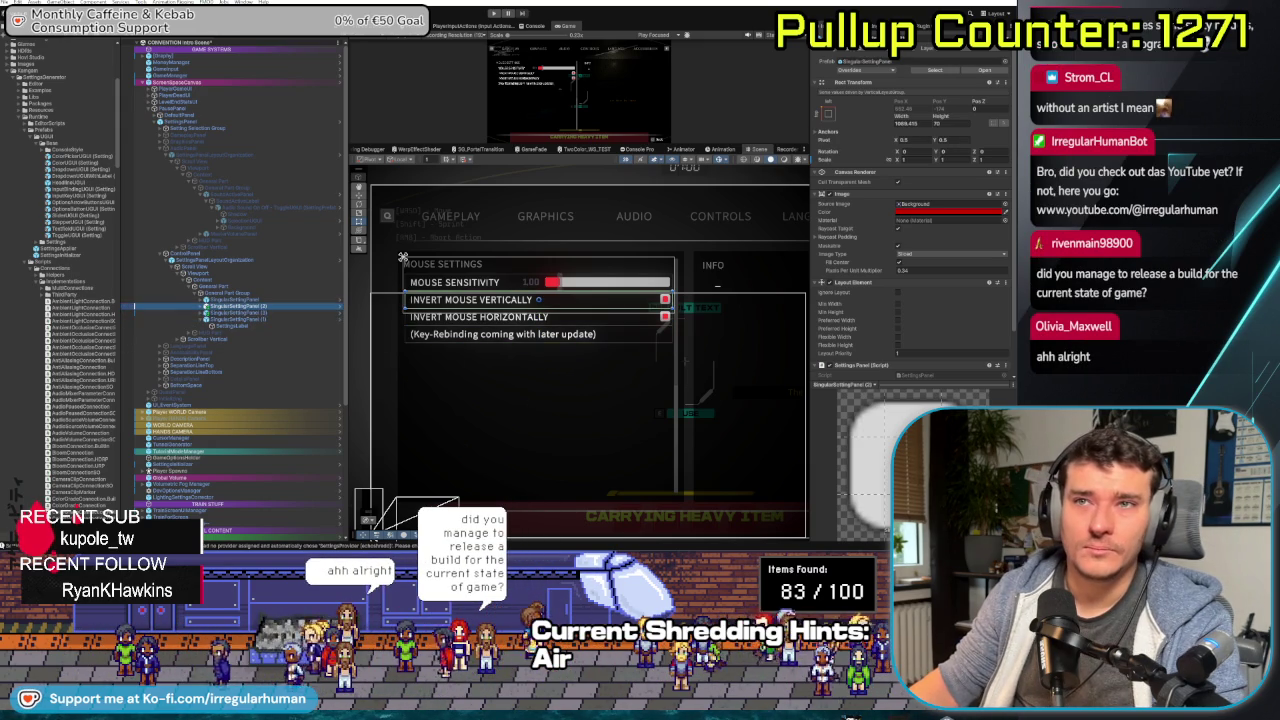
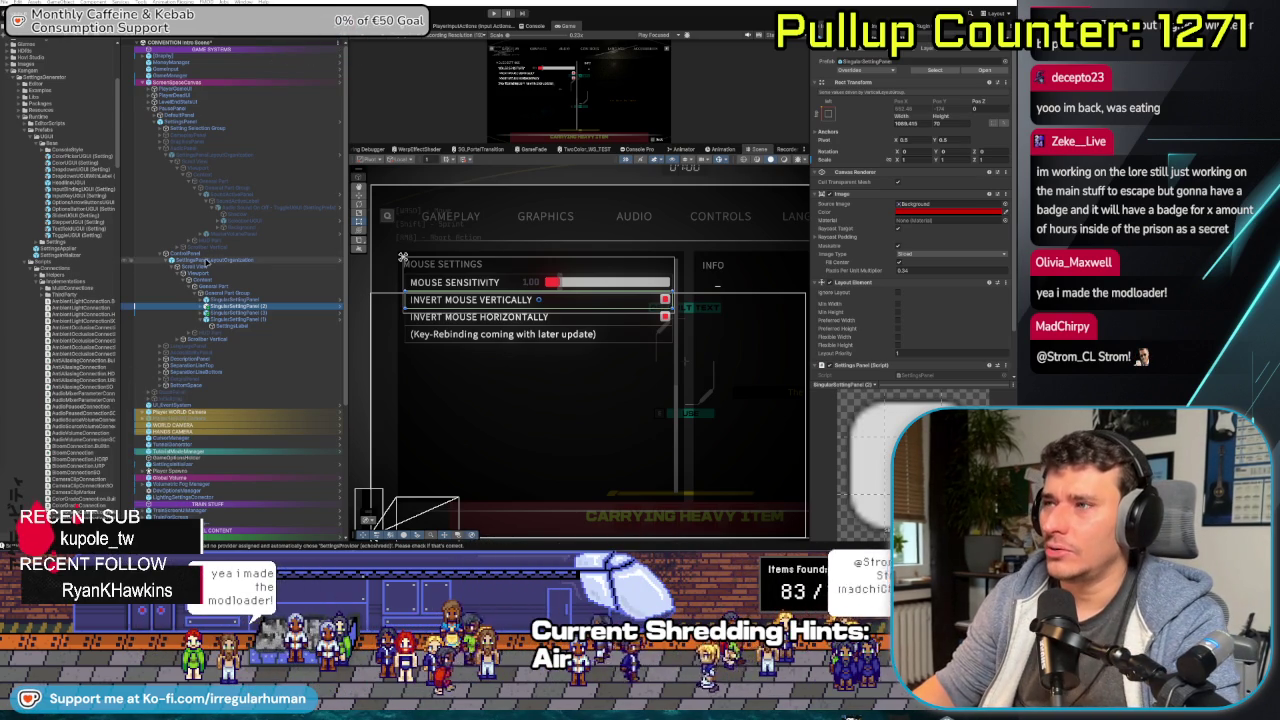
# - Select the screen space canvas and pan the Scene view to frame the settings menu
pyautogui.click(357, 345)
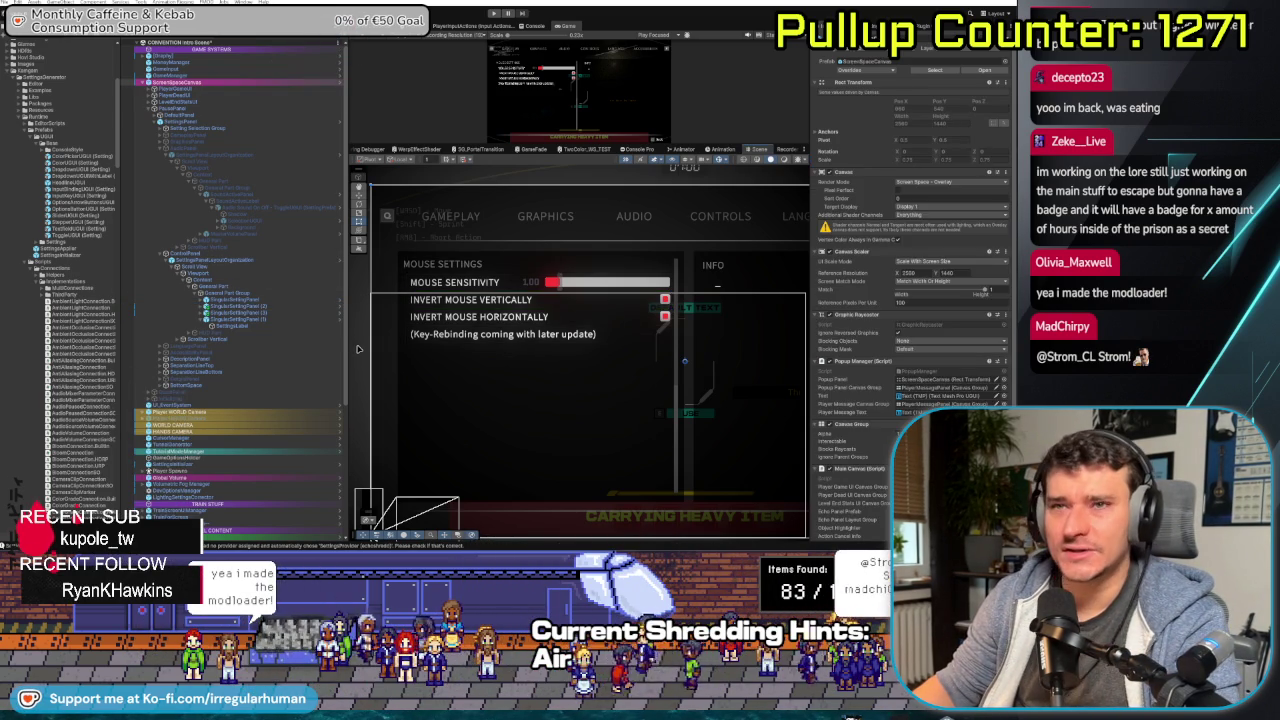
pyautogui.scroll(-3, 570, 380)
pyautogui.scroll(4, 595, 368)
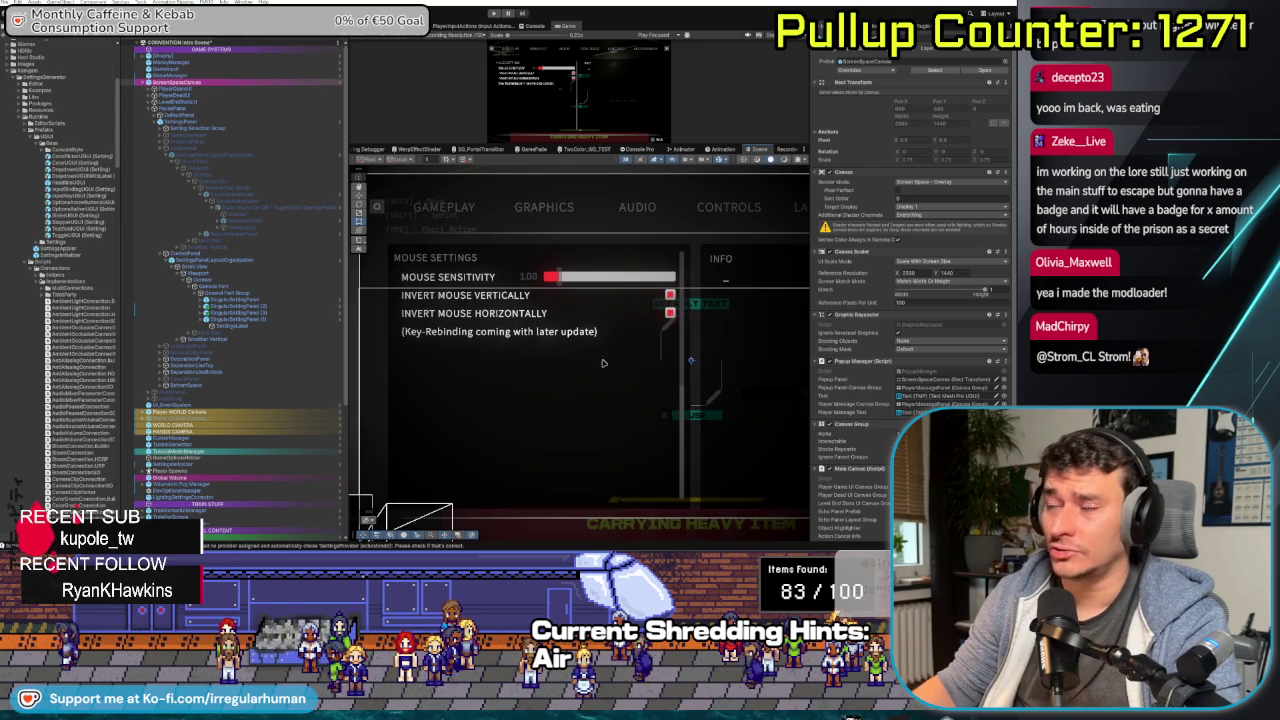
pyautogui.scroll(2, 590, 380)
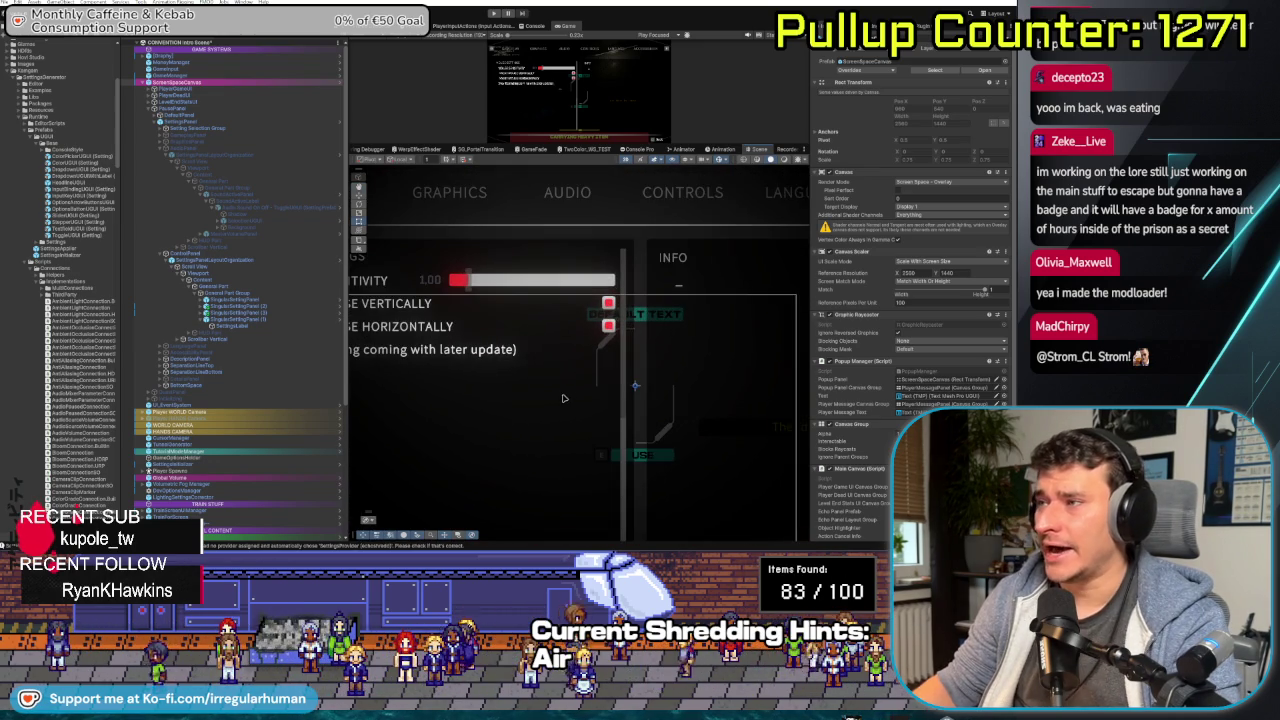
pyautogui.moveTo(563, 398); pyautogui.dragTo(602, 396)
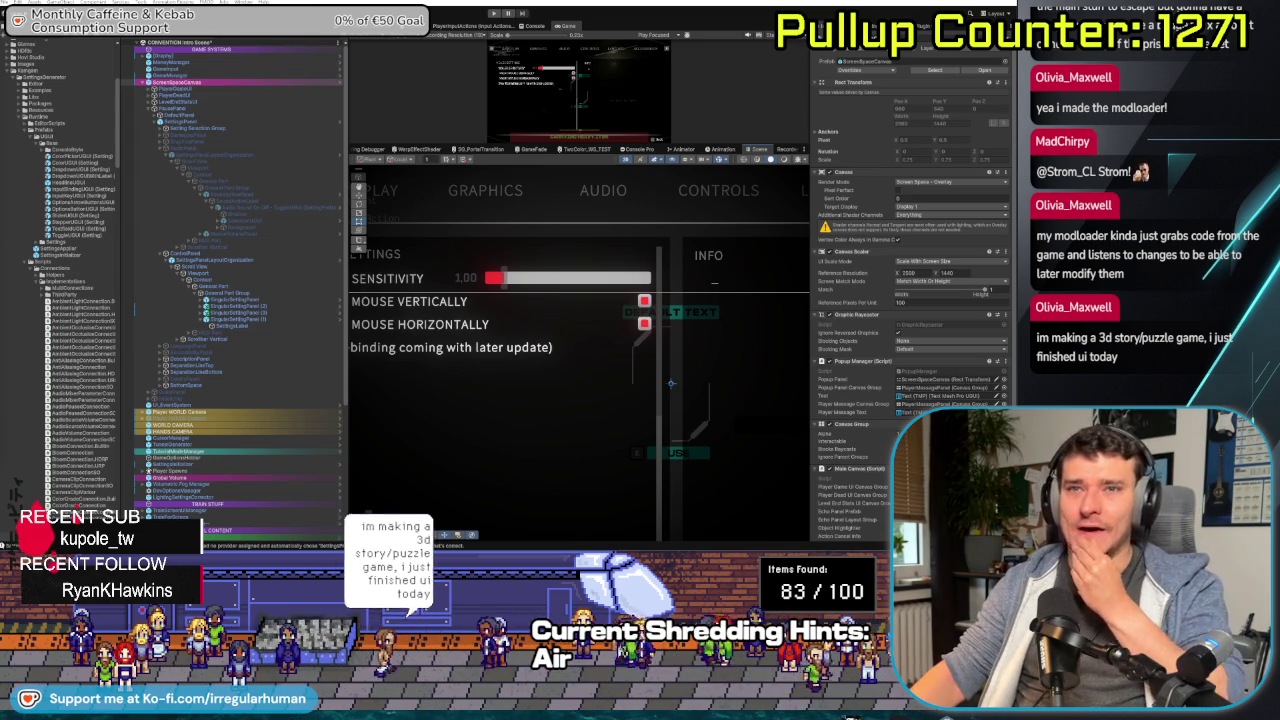
pyautogui.moveTo(372, 386); pyautogui.dragTo(503, 395)
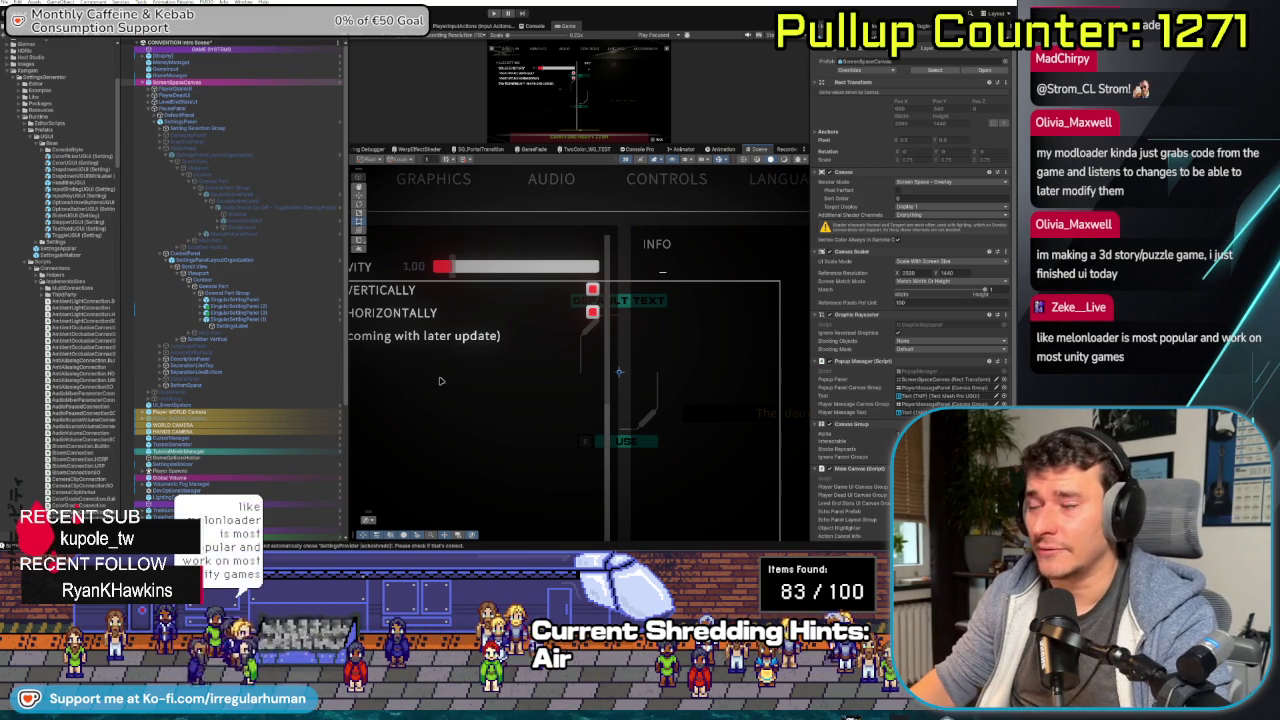
pyautogui.moveTo(551, 382); pyautogui.dragTo(559, 388)
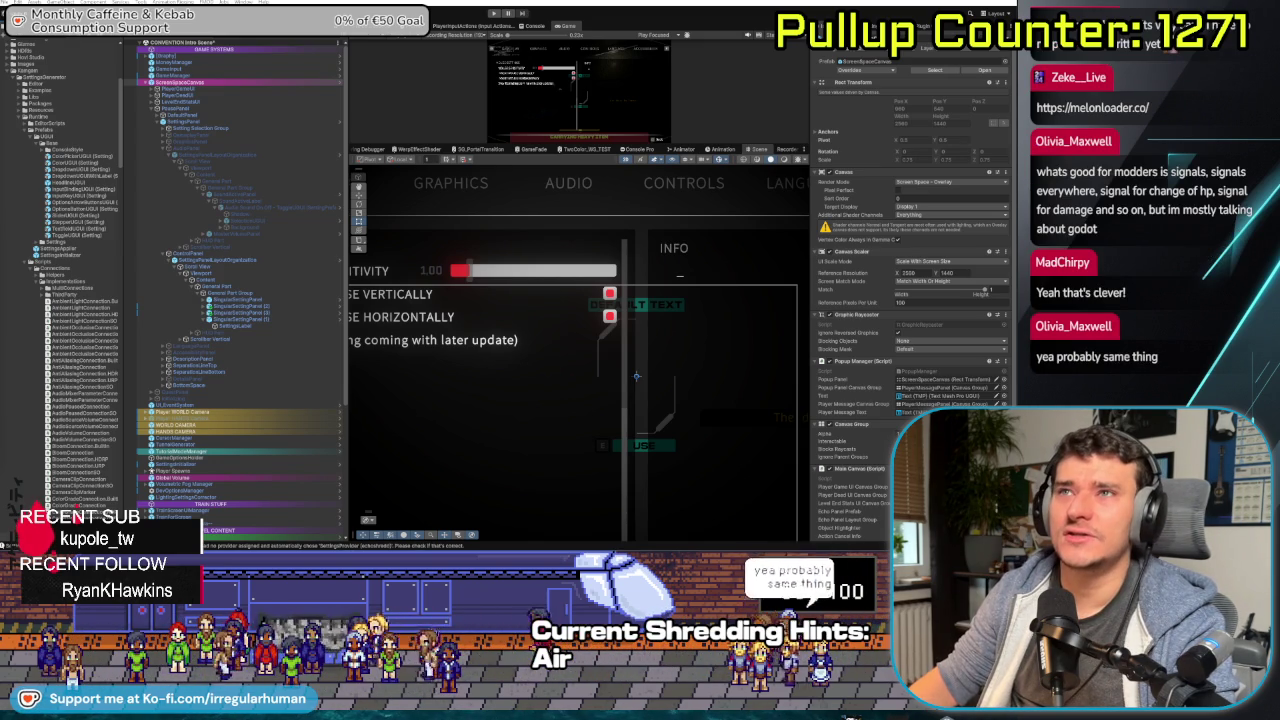
# - Select the MelonLoader website's address, then launch Obsidian and maximize it full screen
pyautogui.moveTo(110, 114); pyautogui.dragTo(400, 51)
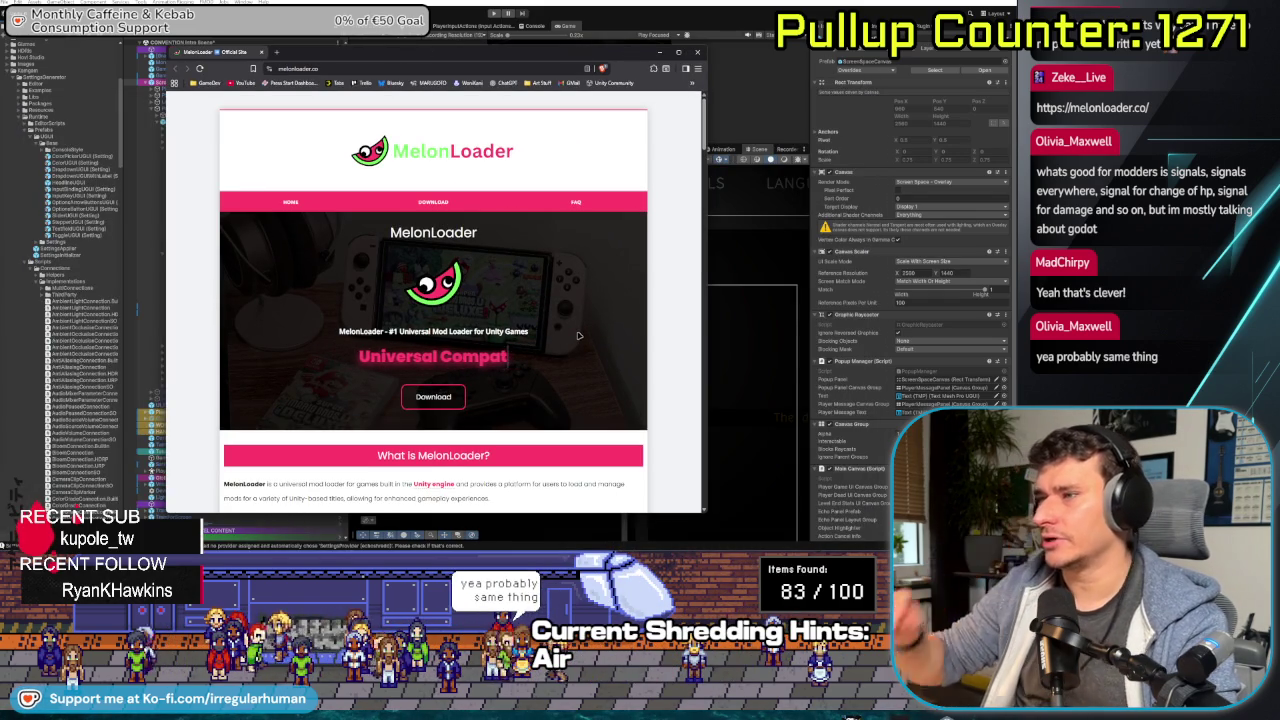
pyautogui.scroll(-10, 578, 336)
pyautogui.scroll(10, 654, 354)
pyautogui.click(334, 68)
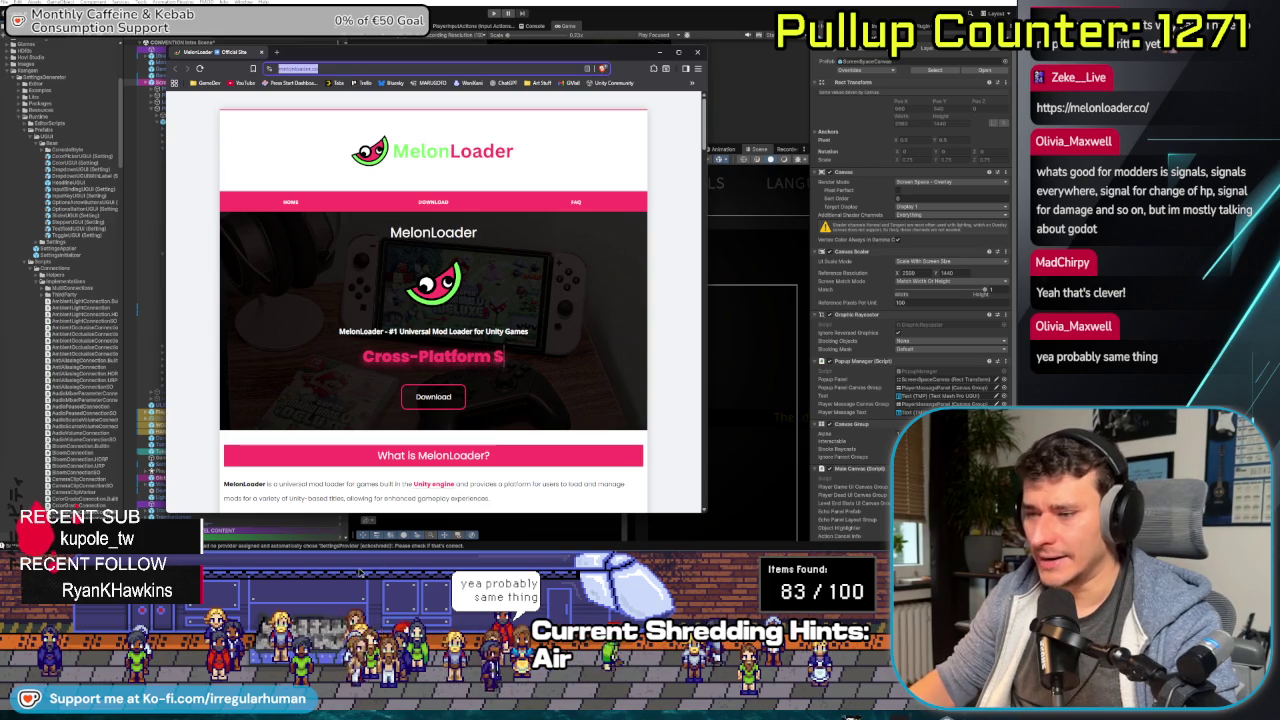
pyautogui.press('super')
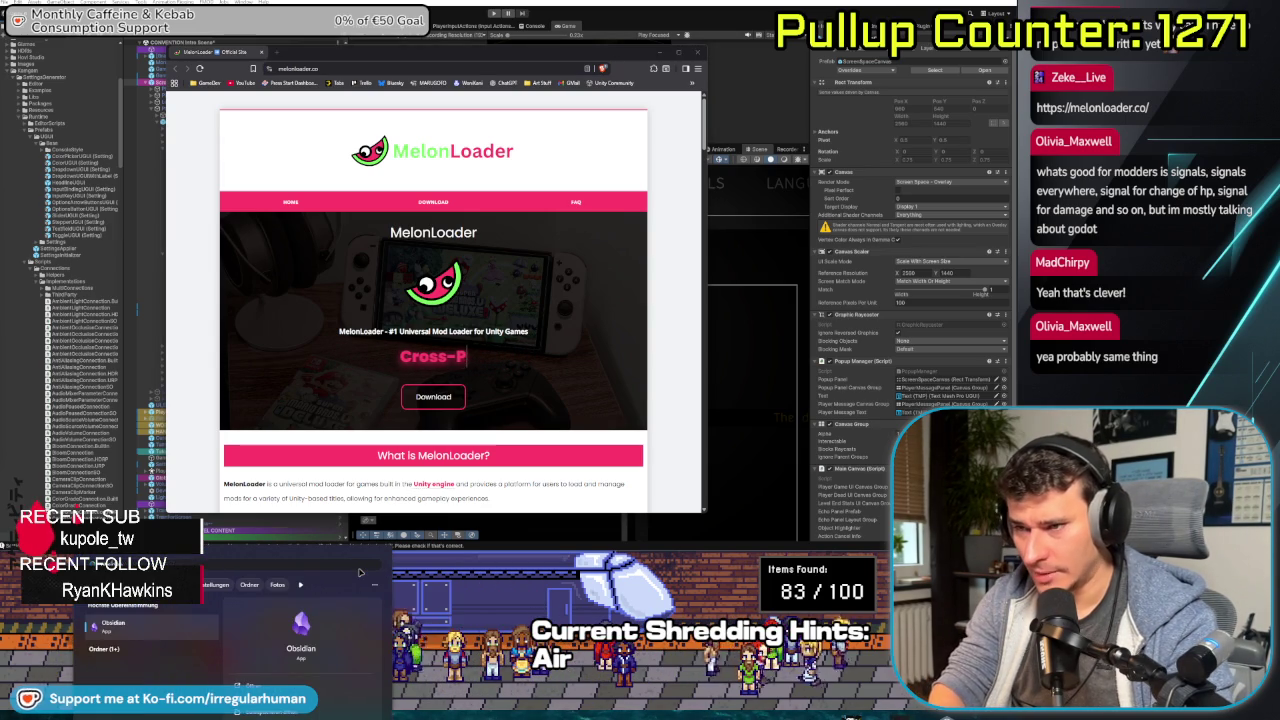
pyautogui.press('Escape')
pyautogui.hotkey('alt', 'Tab')
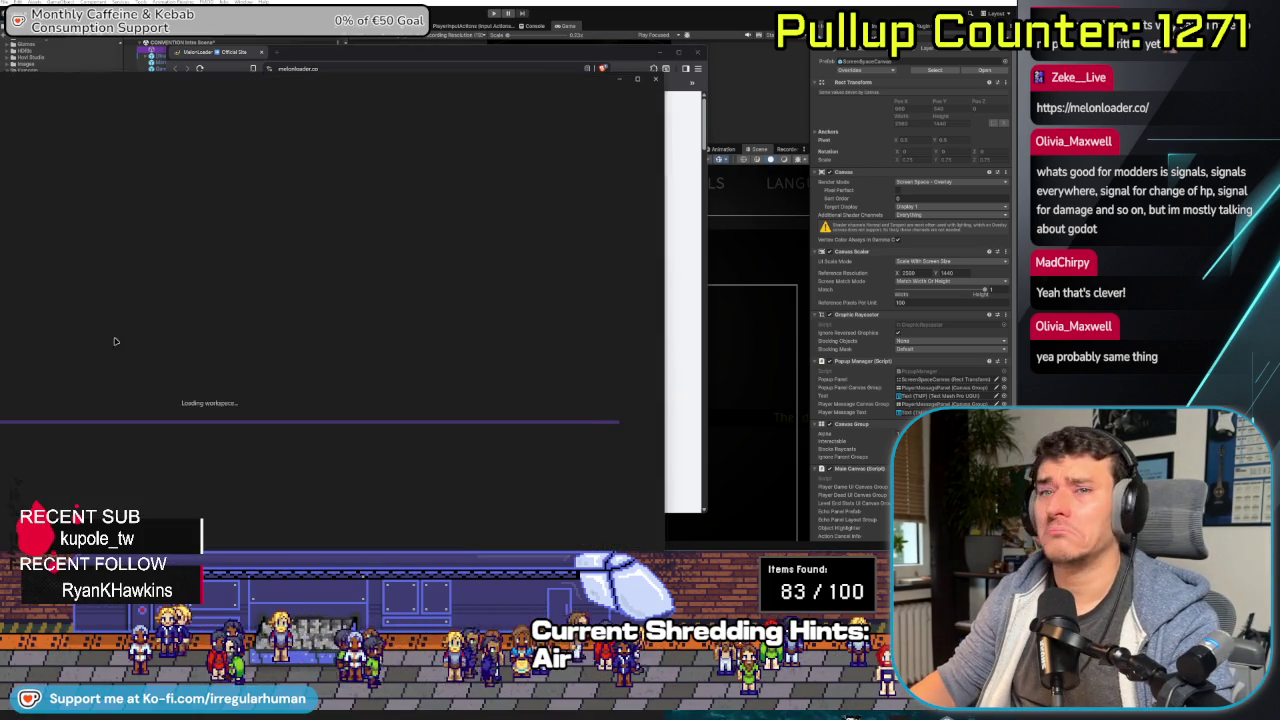
pyautogui.press('super+Up')
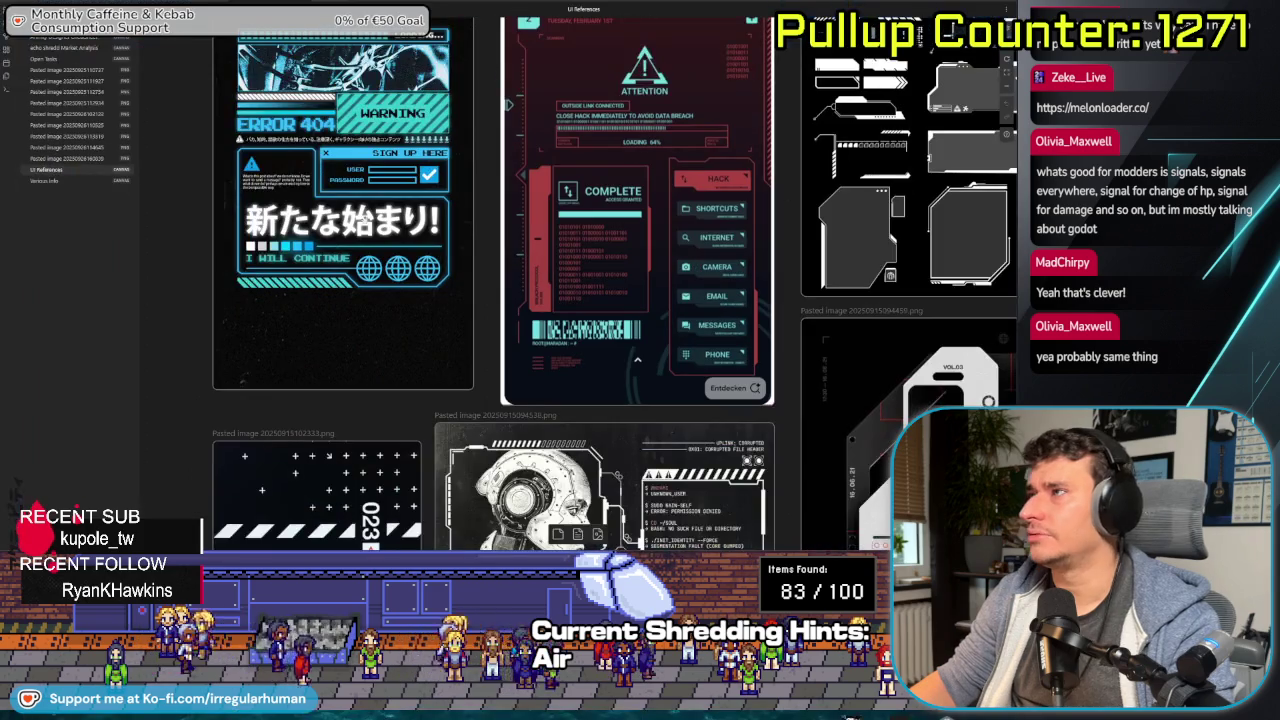
# - Open the Various Info board, move the Thoughts card lower and enlarge Helpful Links
pyautogui.click(50, 181)
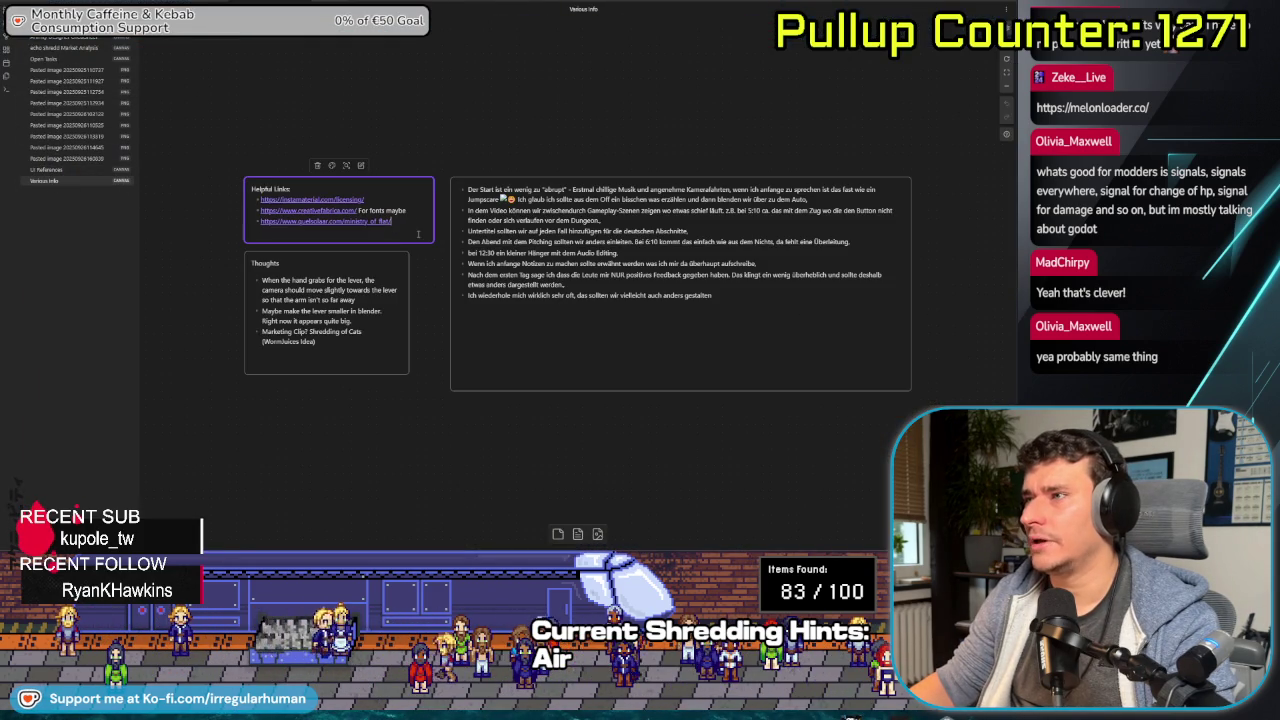
pyautogui.click(386, 435)
pyautogui.moveTo(356, 369); pyautogui.dragTo(356, 448)
pyautogui.click(372, 240)
pyautogui.moveTo(372, 243)
pyautogui.mouseDown()
pyautogui.moveTo(372, 293)
pyautogui.moveTo(372, 250)
pyautogui.mouseUp()
# - Clear all text from the long German notes card
pyautogui.doubleClick(778, 297)
pyautogui.hotkey('ctrl', 'a')
pyautogui.press('Delete')
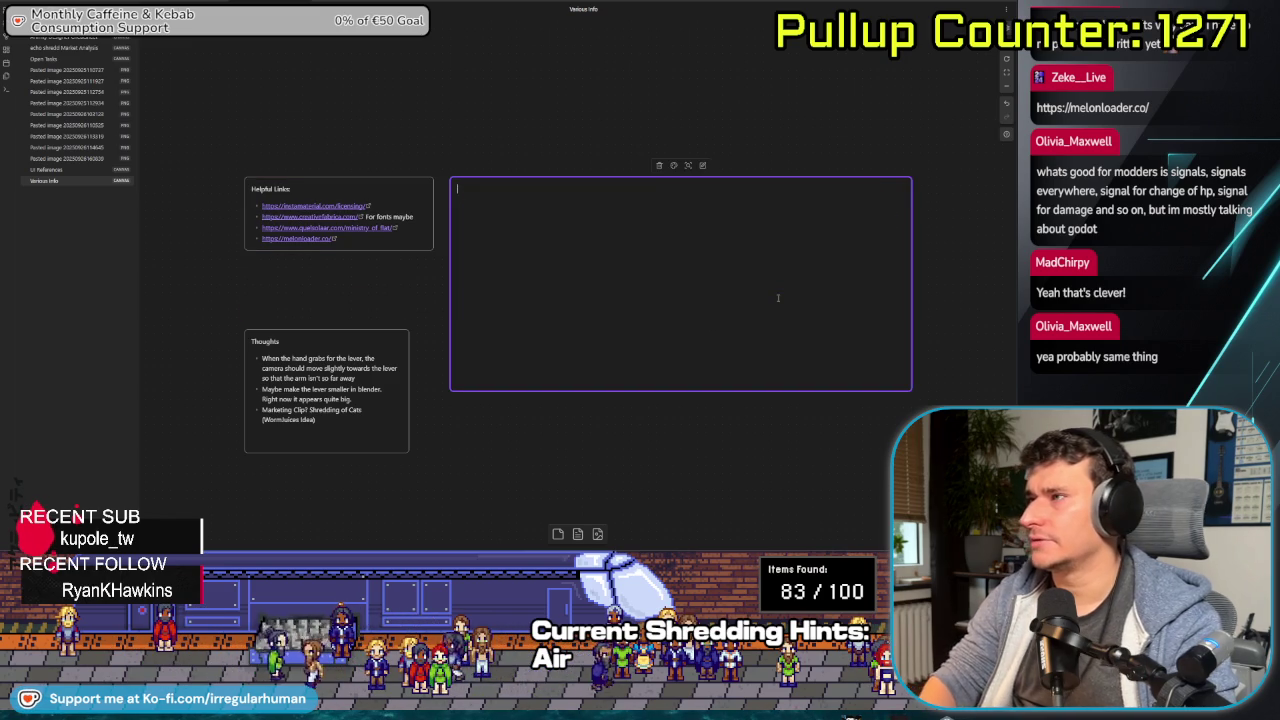
pyautogui.click(581, 399)
# - Stretch Helpful Links taller, delete the small empty card and close the MelonLoader website
pyautogui.moveTo(367, 251); pyautogui.dragTo(366, 322)
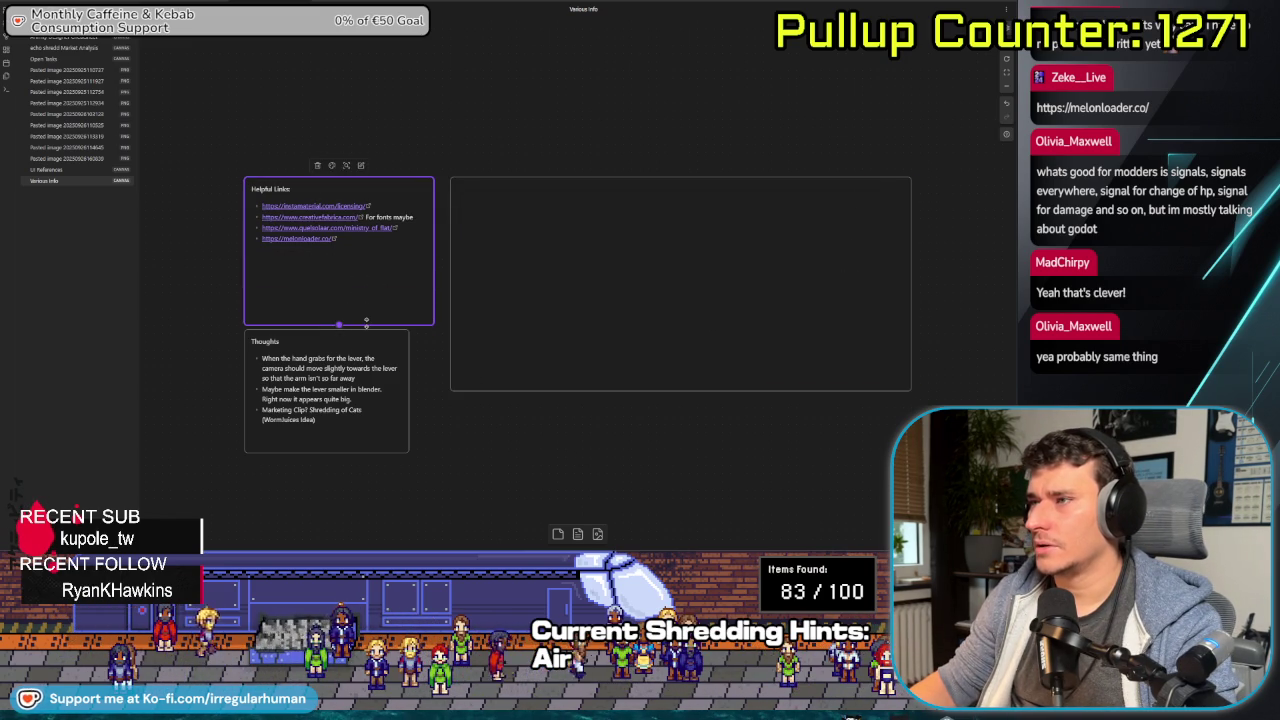
pyautogui.click(209, 317)
pyautogui.press('Delete')
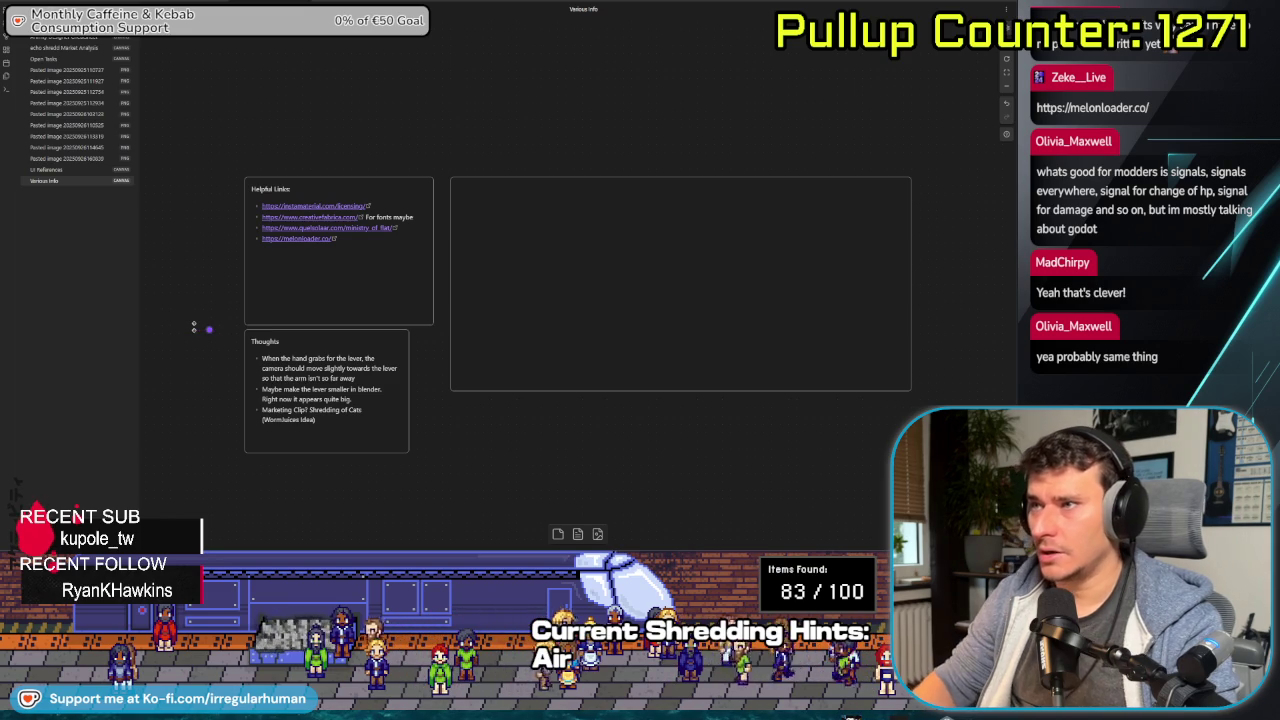
pyautogui.moveTo(364, 433); pyautogui.dragTo(364, 437)
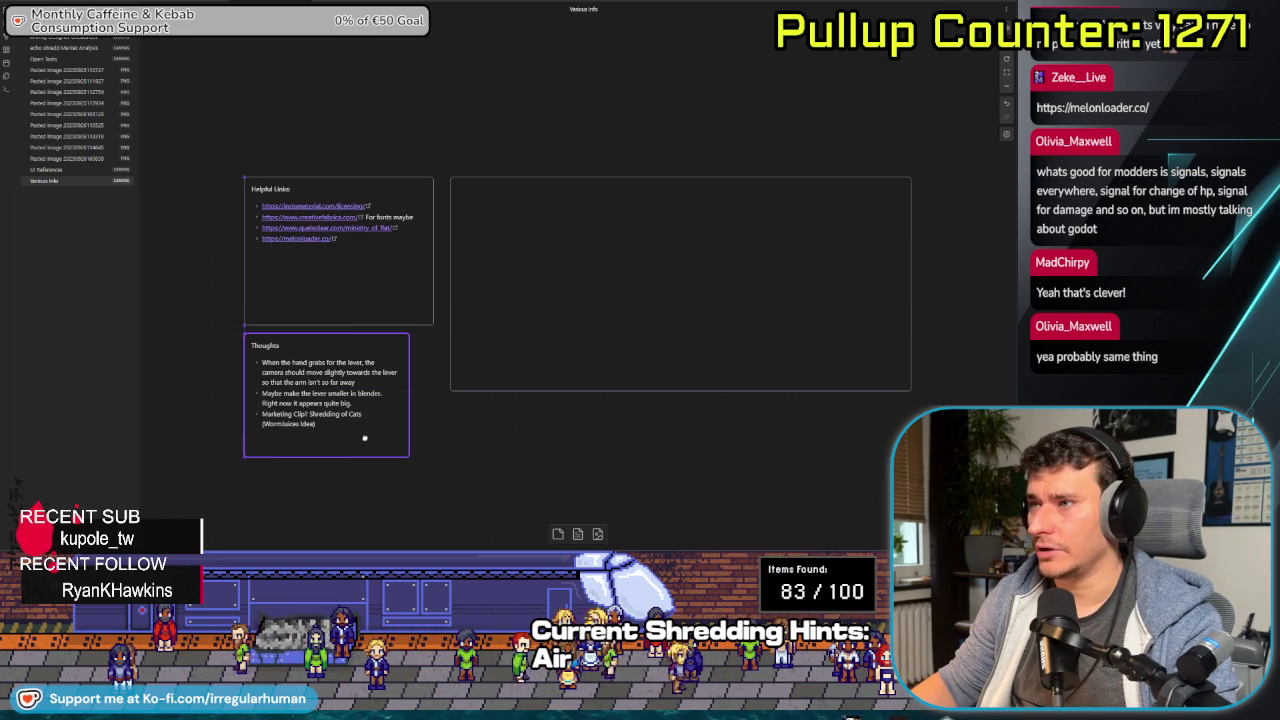
pyautogui.click(461, 438)
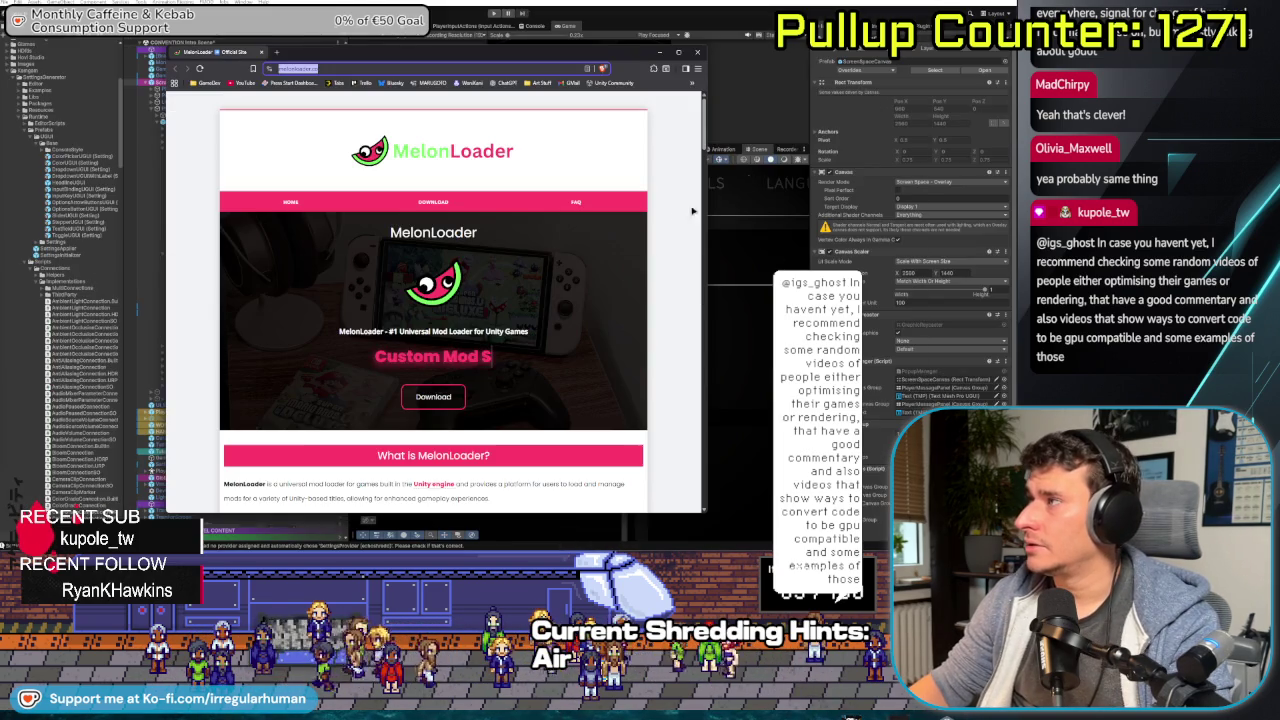
pyautogui.click(699, 53)
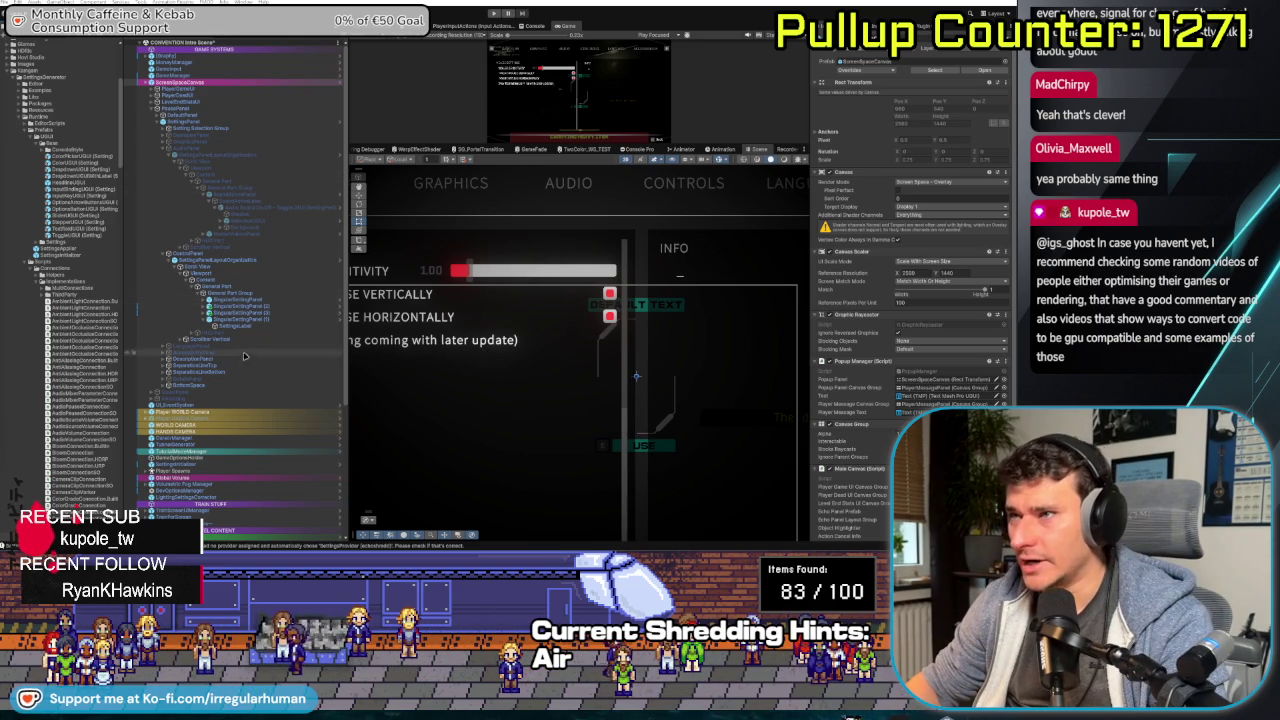
# - Select the Invert Mouse Vertically SingularSettingPanel row in the Hierarchy
pyautogui.click(248, 313)
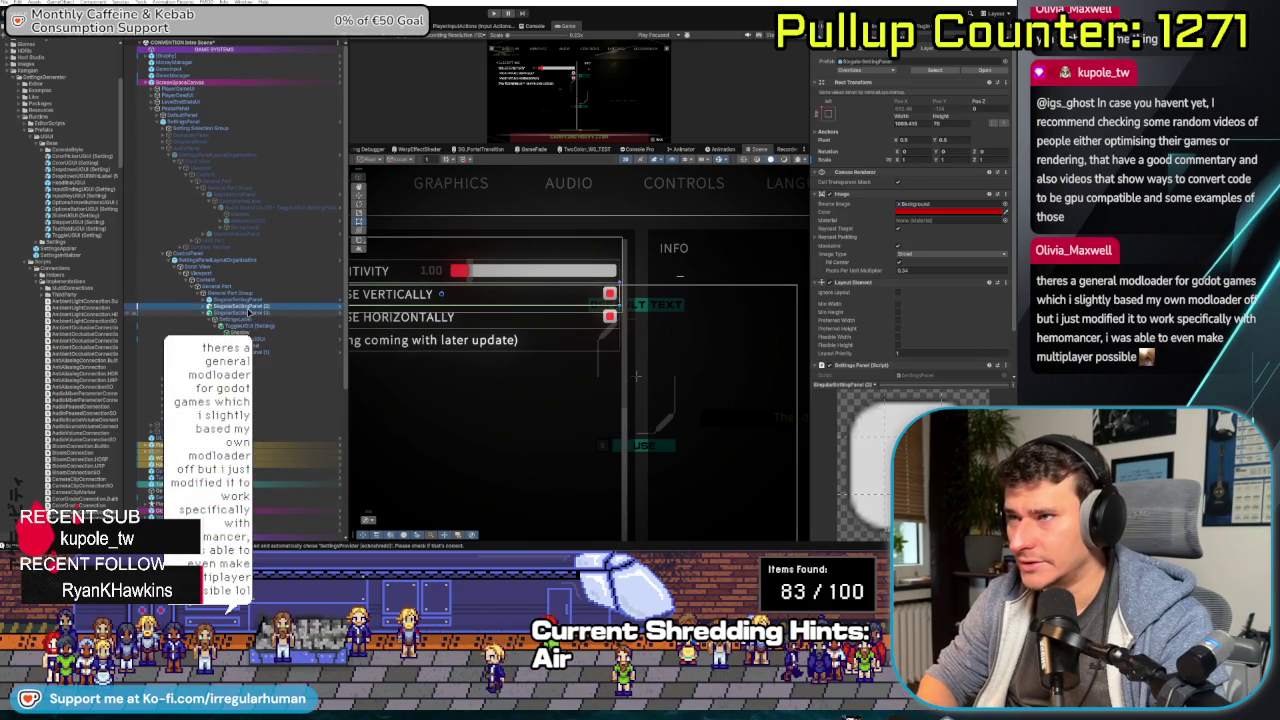
# - Ping and select the Audio Sound On Off toggle, widening the Inspector to read its components
pyautogui.click(240, 319)
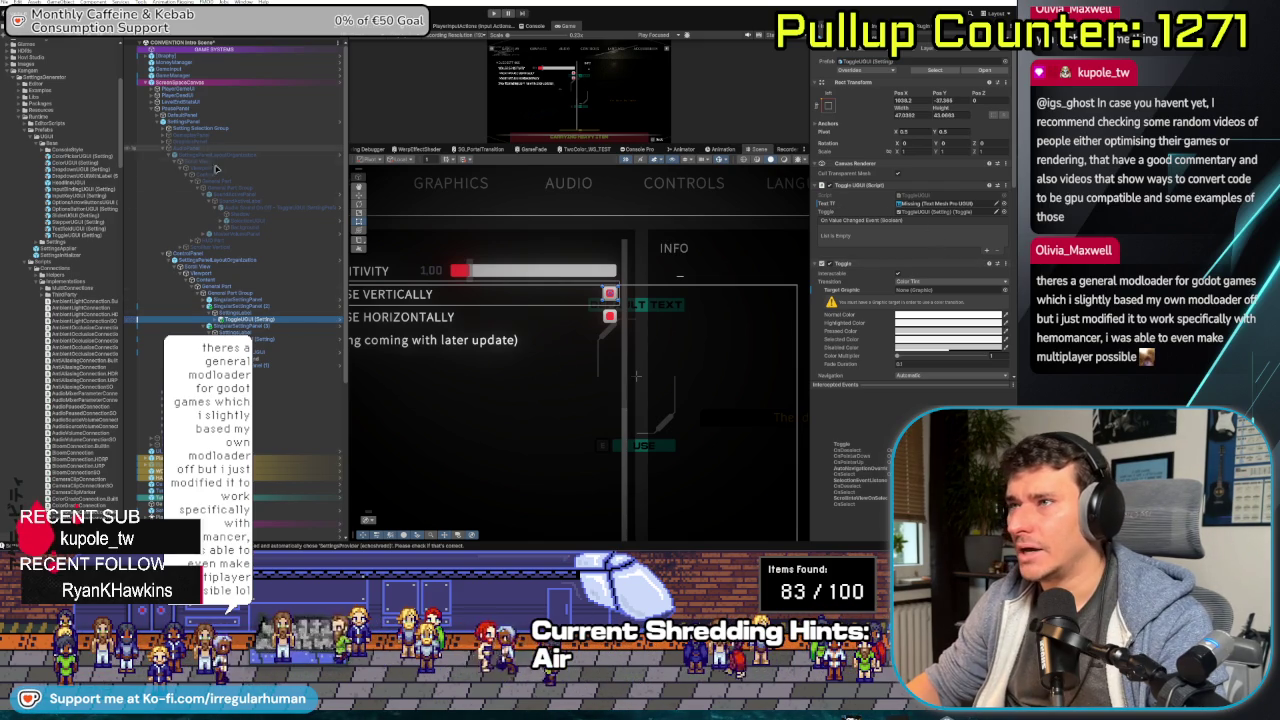
pyautogui.click(220, 207)
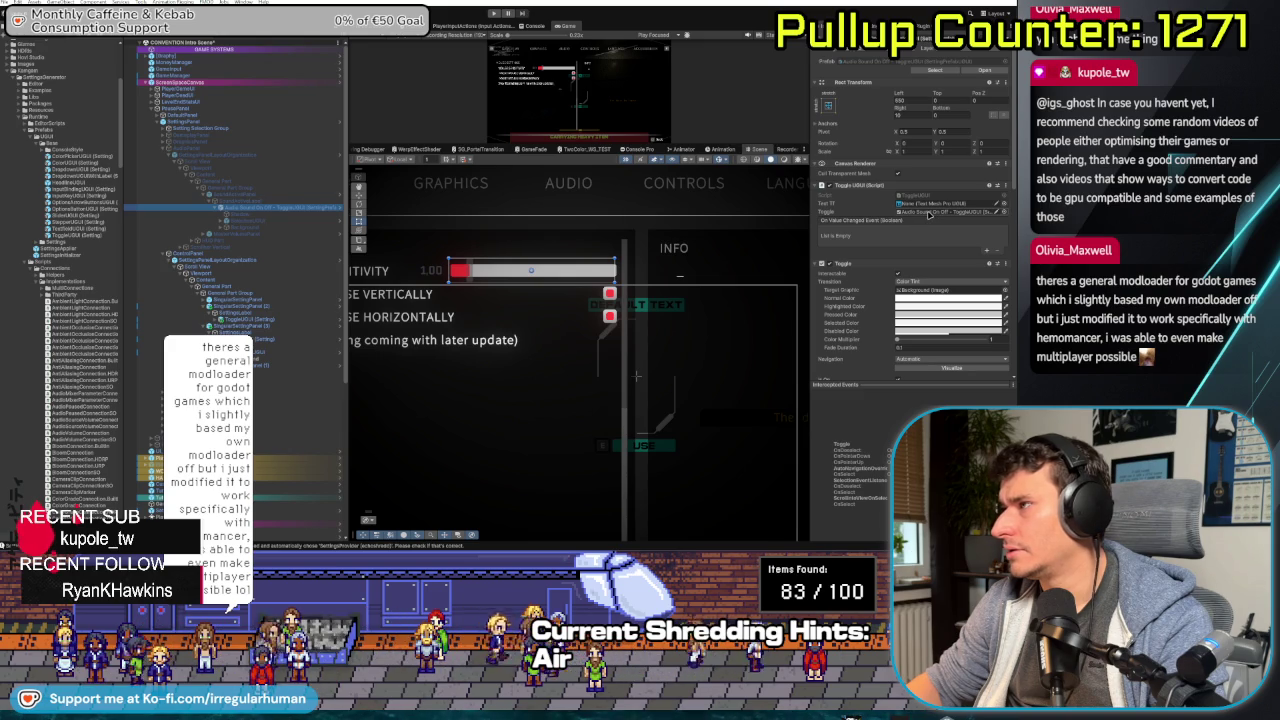
pyautogui.click(930, 212)
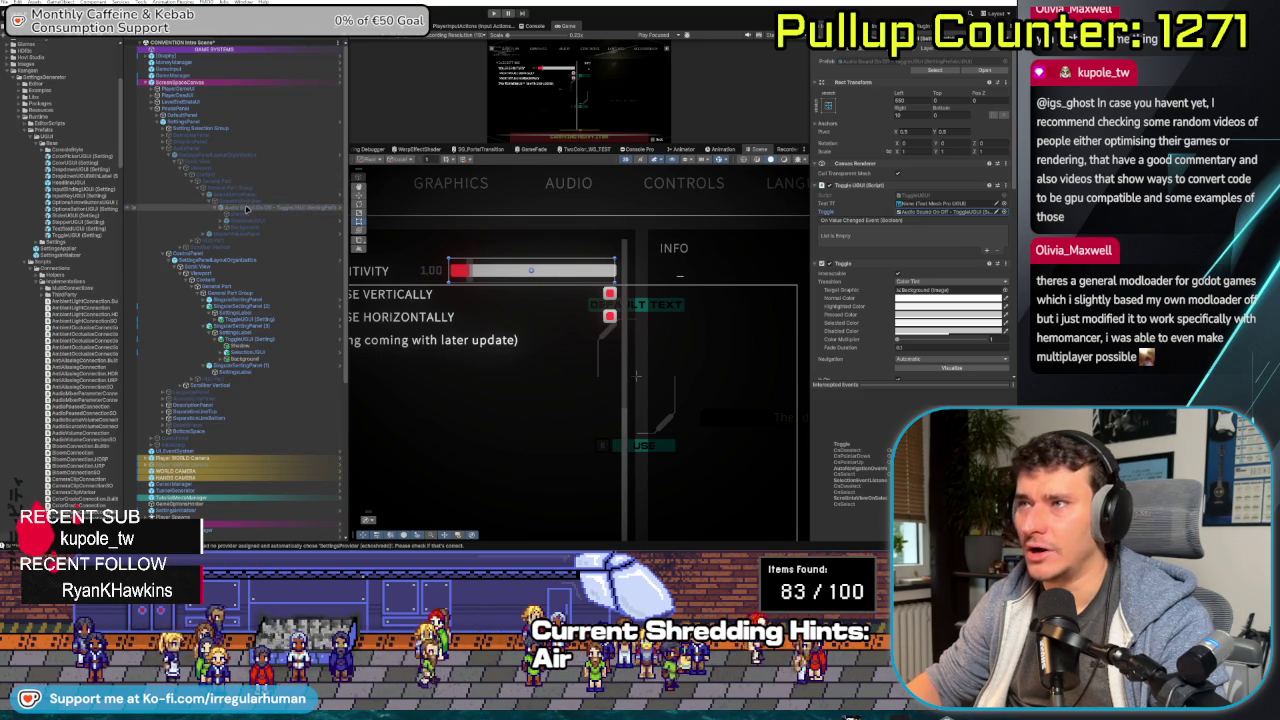
pyautogui.moveTo(812, 204); pyautogui.dragTo(738, 205)
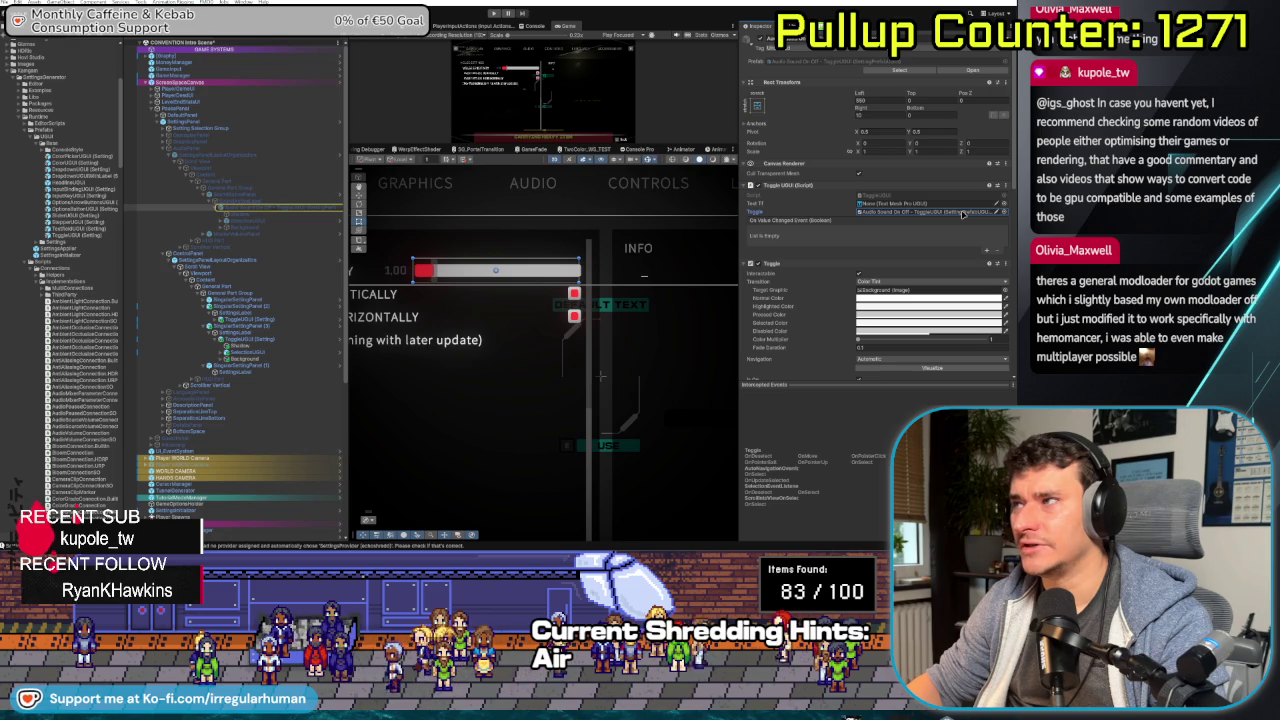
pyautogui.scroll(-10, 800, 213)
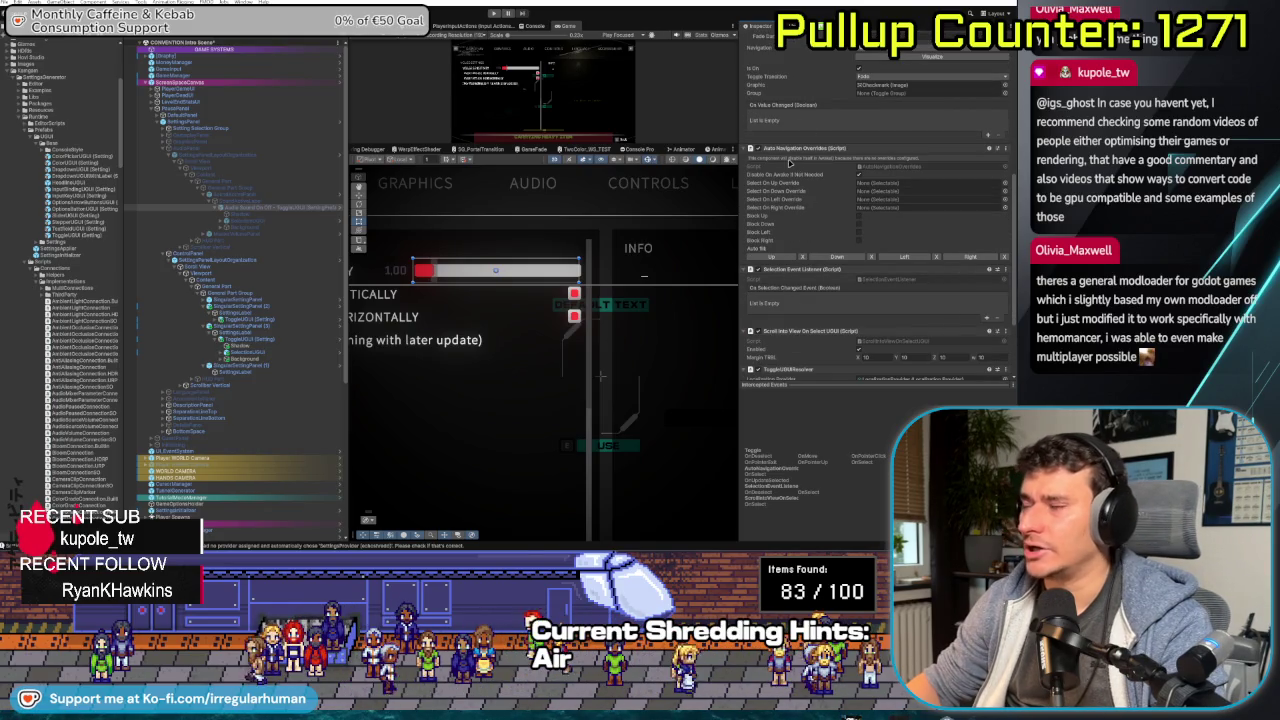
# - Fold Auto Navigation Override, Selection Event Listener and Toggle, then select ToggleUI (Setting)
pyautogui.scroll(-3, 805, 200)
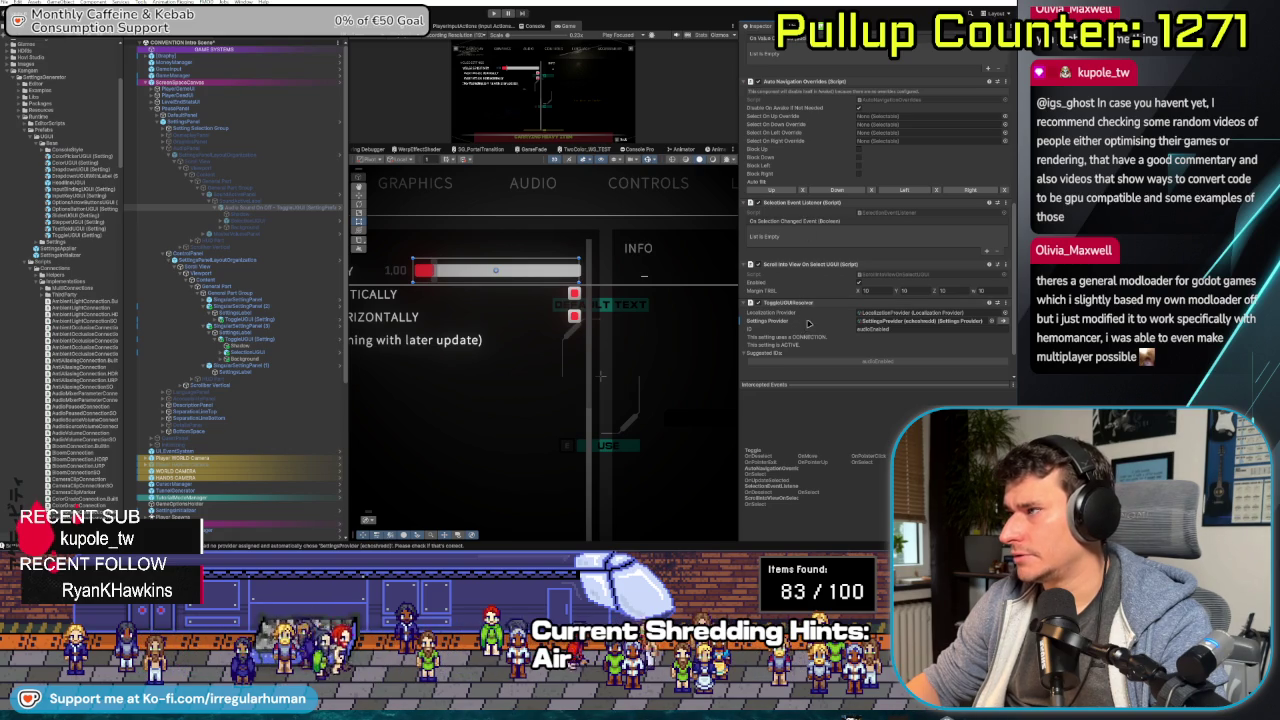
pyautogui.scroll(-2, 843, 329)
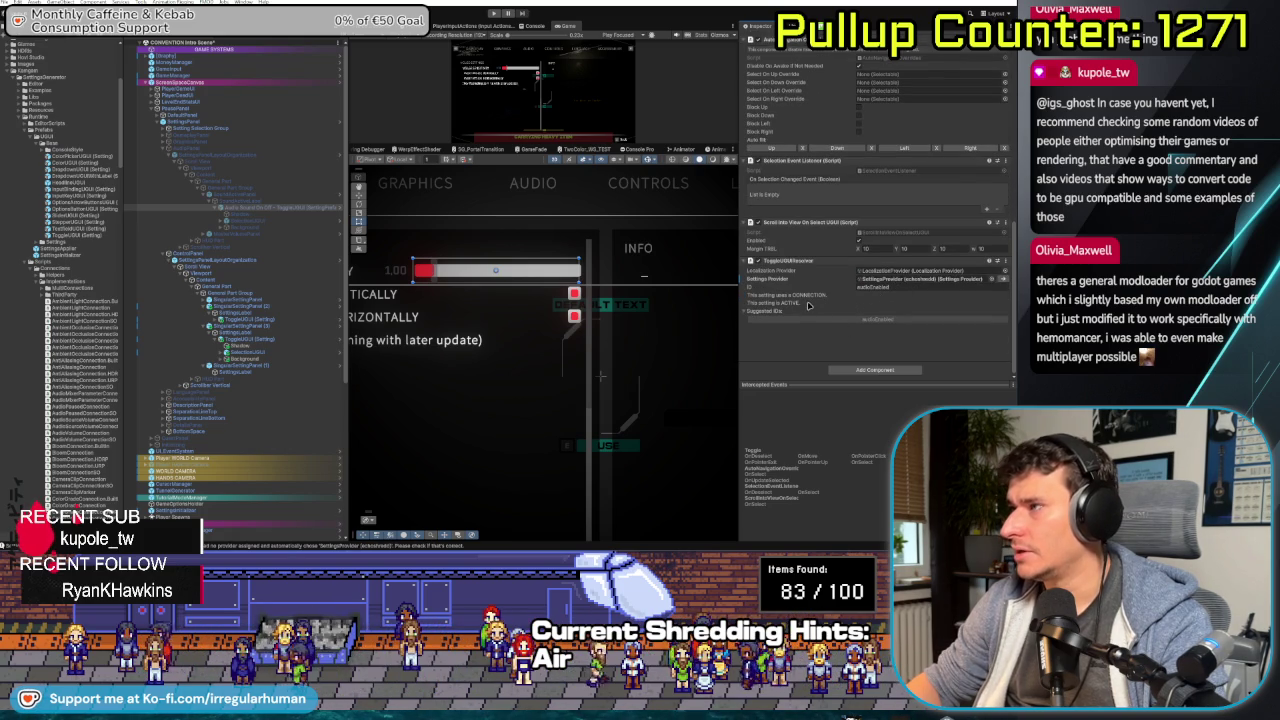
pyautogui.scroll(4, 810, 308)
pyautogui.click(747, 130)
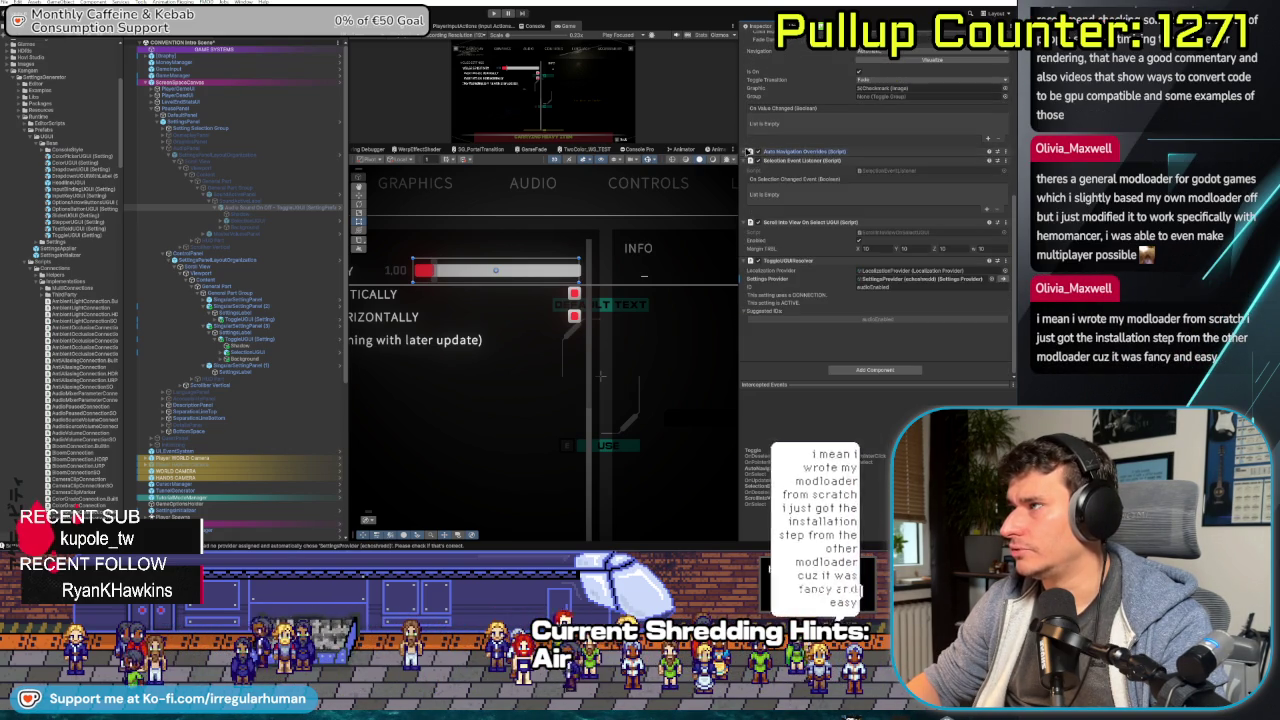
pyautogui.click(747, 160)
pyautogui.scroll(5, 745, 200)
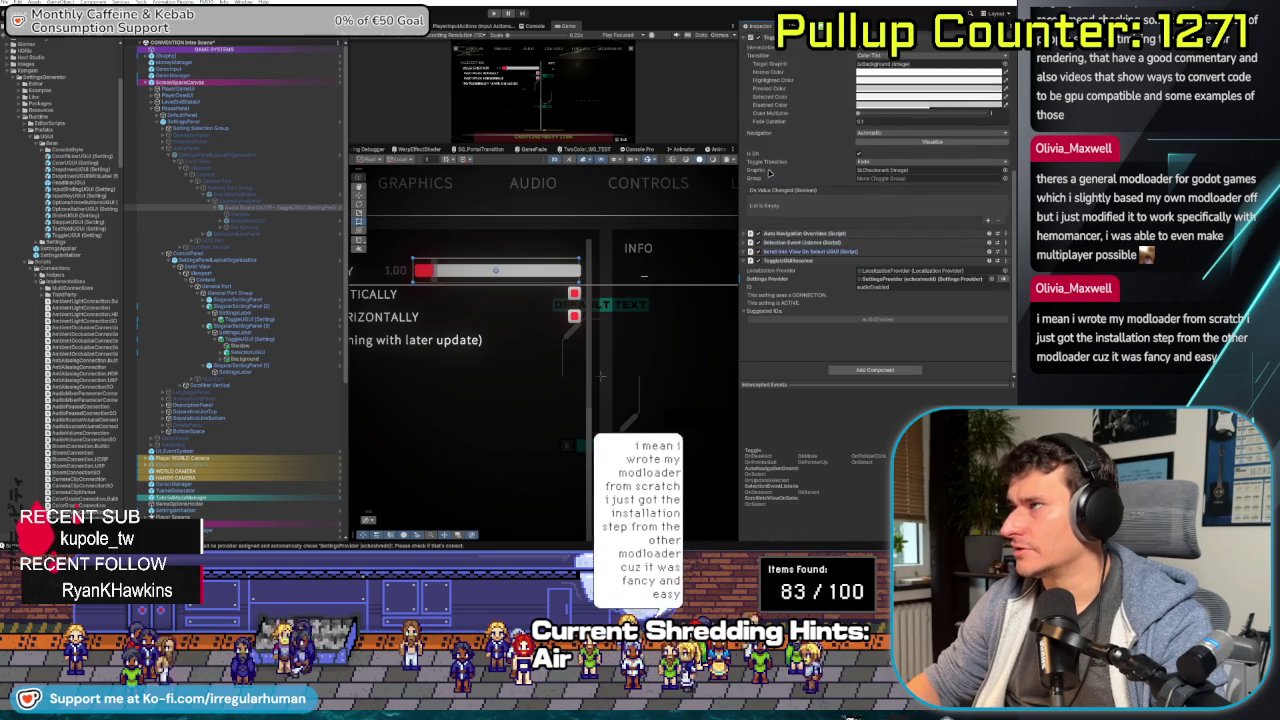
pyautogui.click(746, 127)
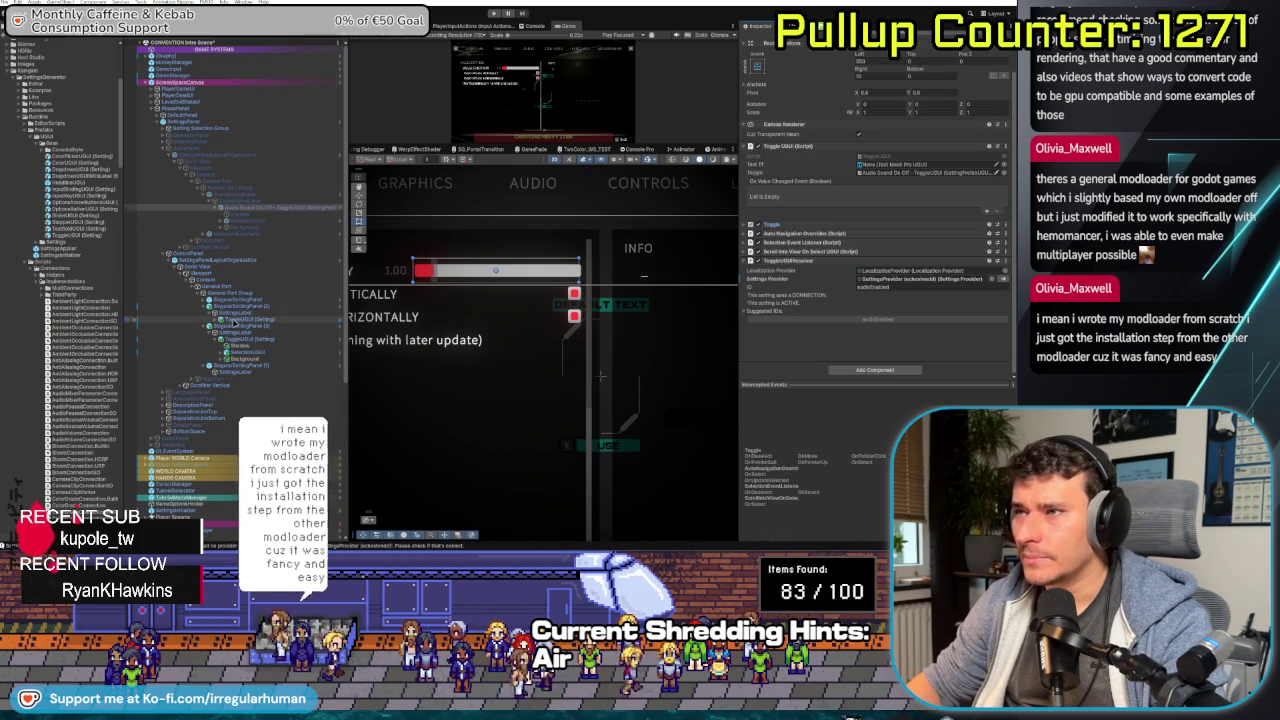
pyautogui.click(236, 319)
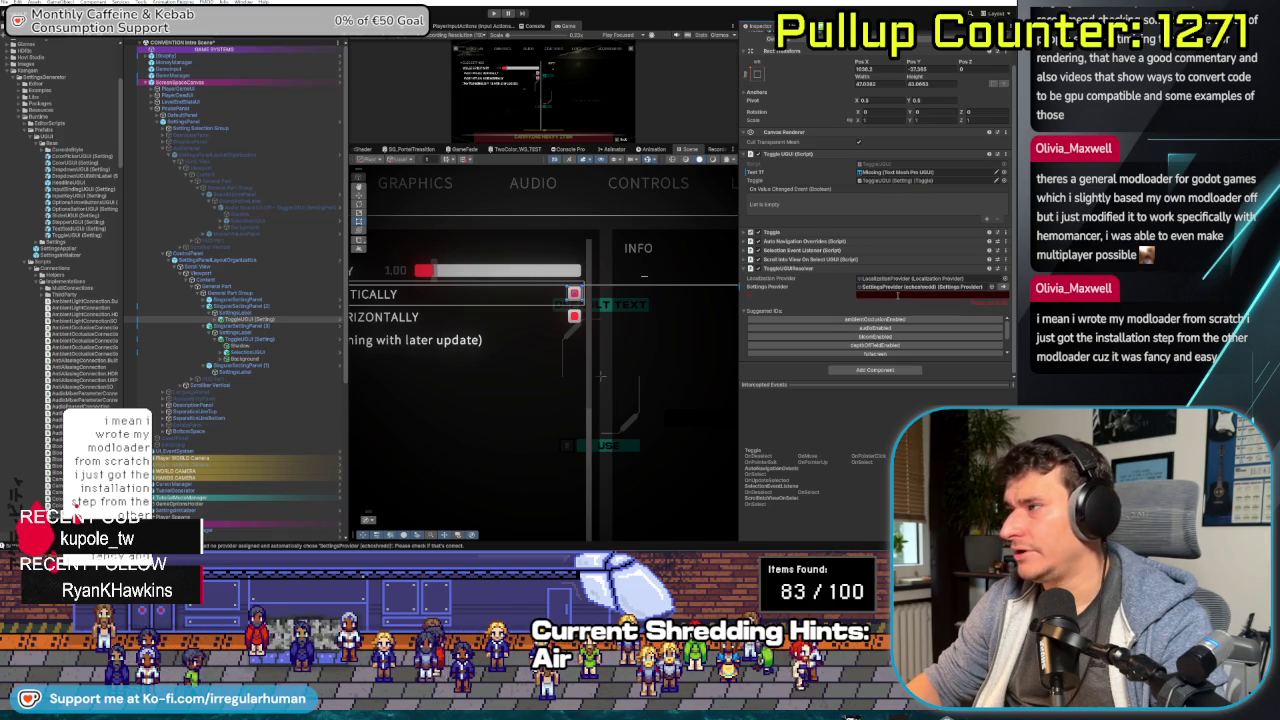
# - Assign ToggleUGUI (Setting) to the connection's Toggle reference
pyautogui.click(240, 340)
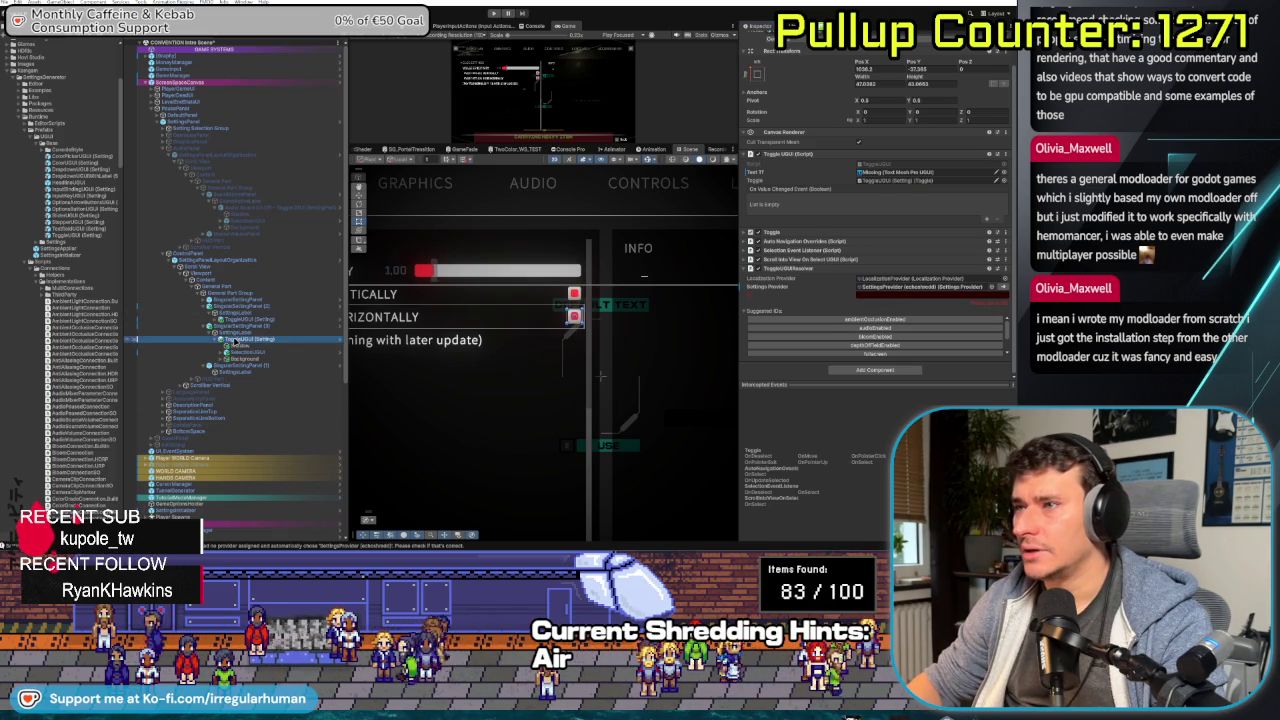
pyautogui.click(922, 181)
pyautogui.click(900, 180)
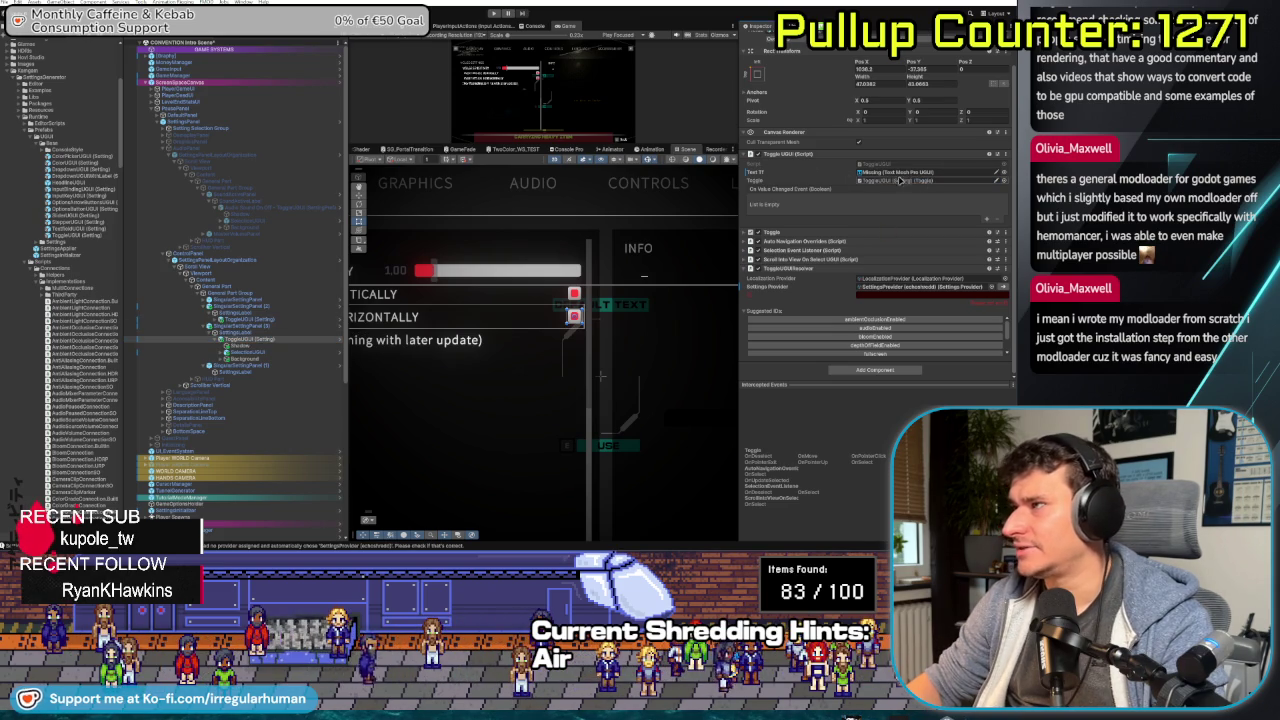
pyautogui.moveTo(280, 207); pyautogui.dragTo(866, 165)
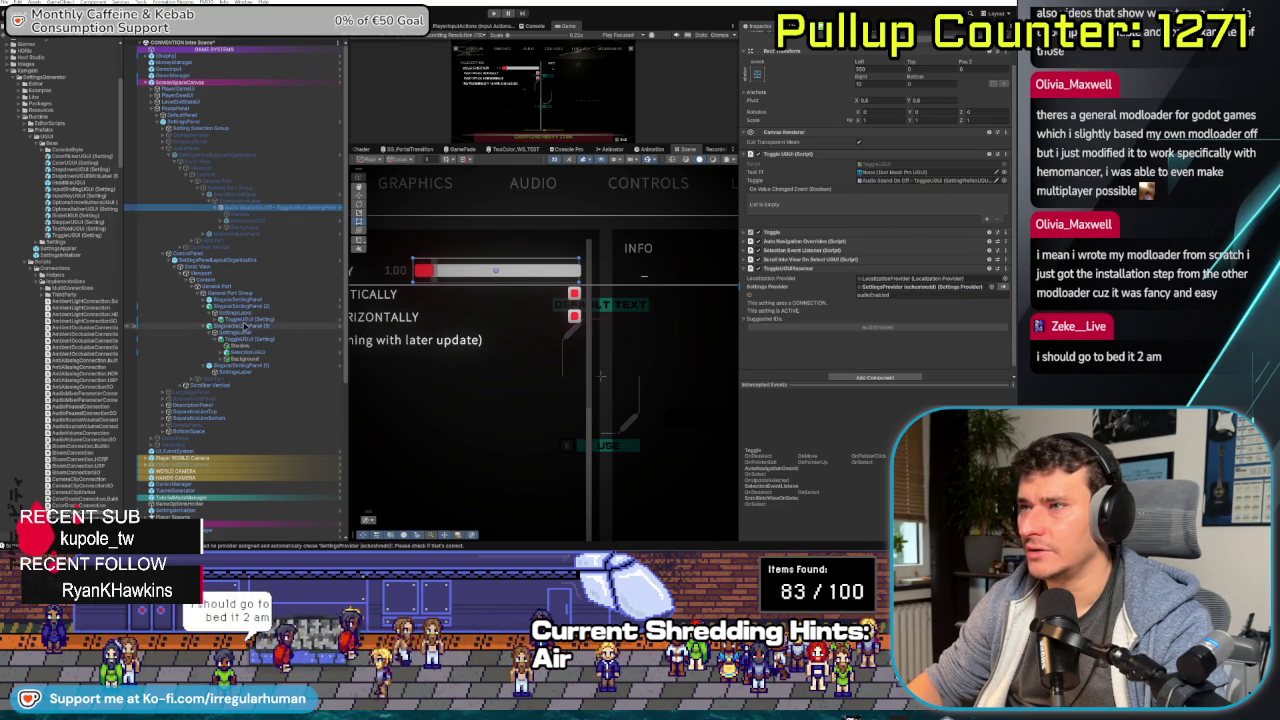
pyautogui.moveTo(246, 323); pyautogui.dragTo(960, 180)
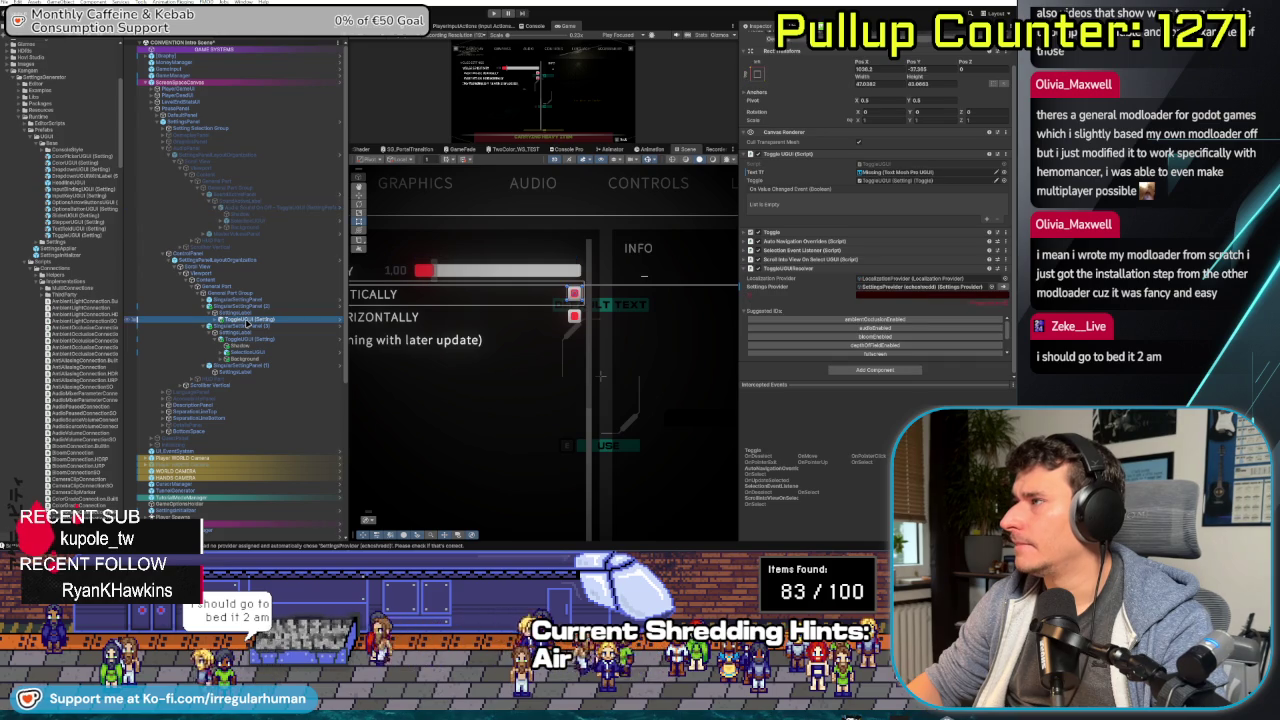
# - Try filling the text reference, left empty, then ping the Settings Provider asset in Project
pyautogui.click(1003, 174)
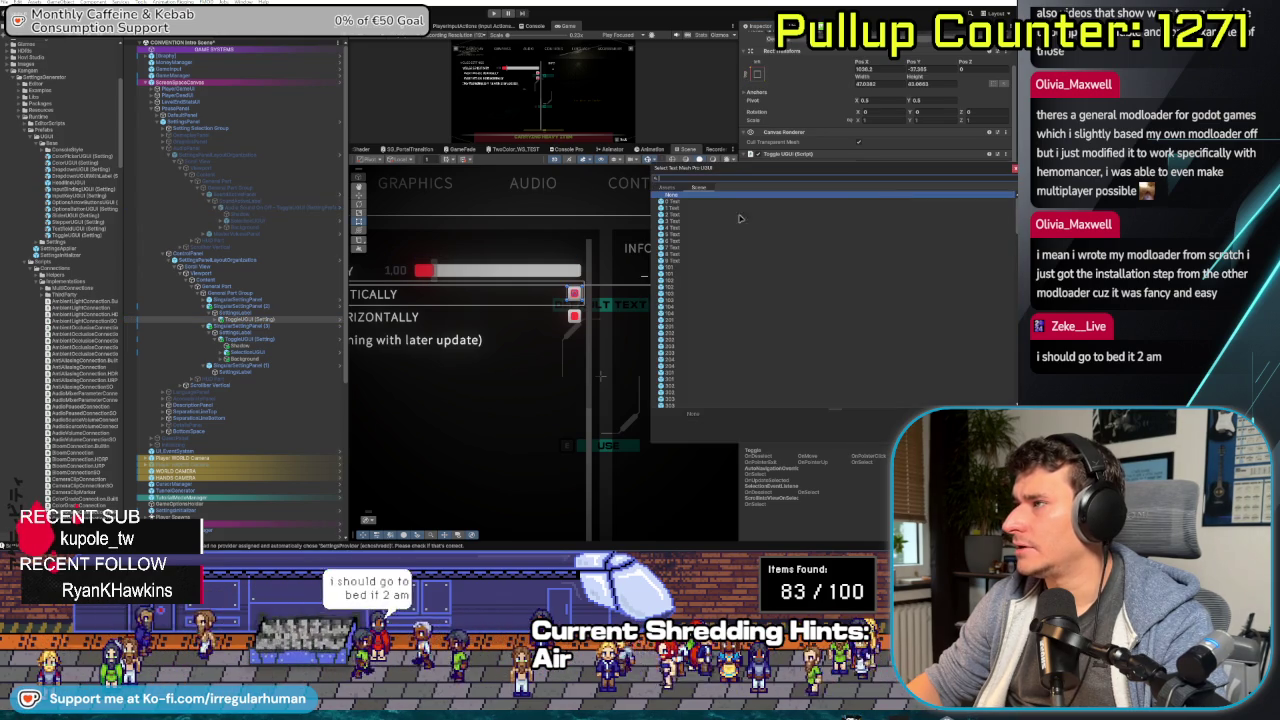
pyautogui.press('Escape')
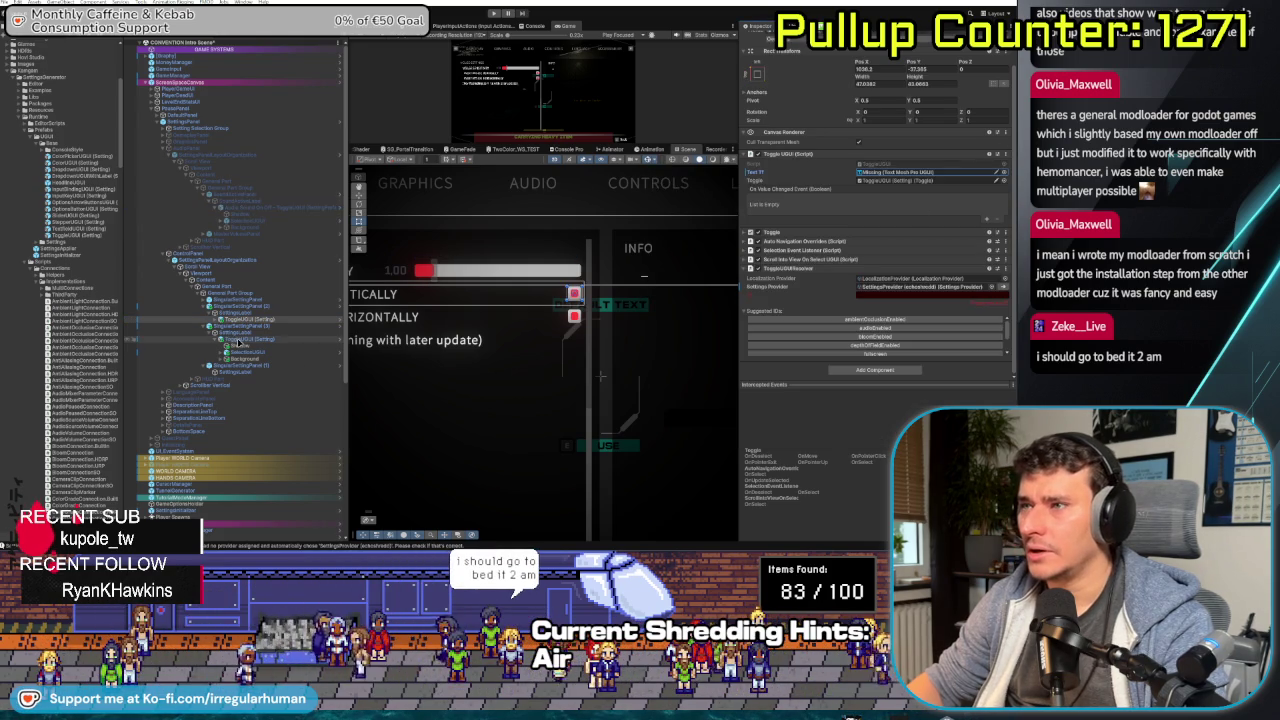
pyautogui.moveTo(238, 342); pyautogui.dragTo(1003, 175)
pyautogui.click(1001, 174)
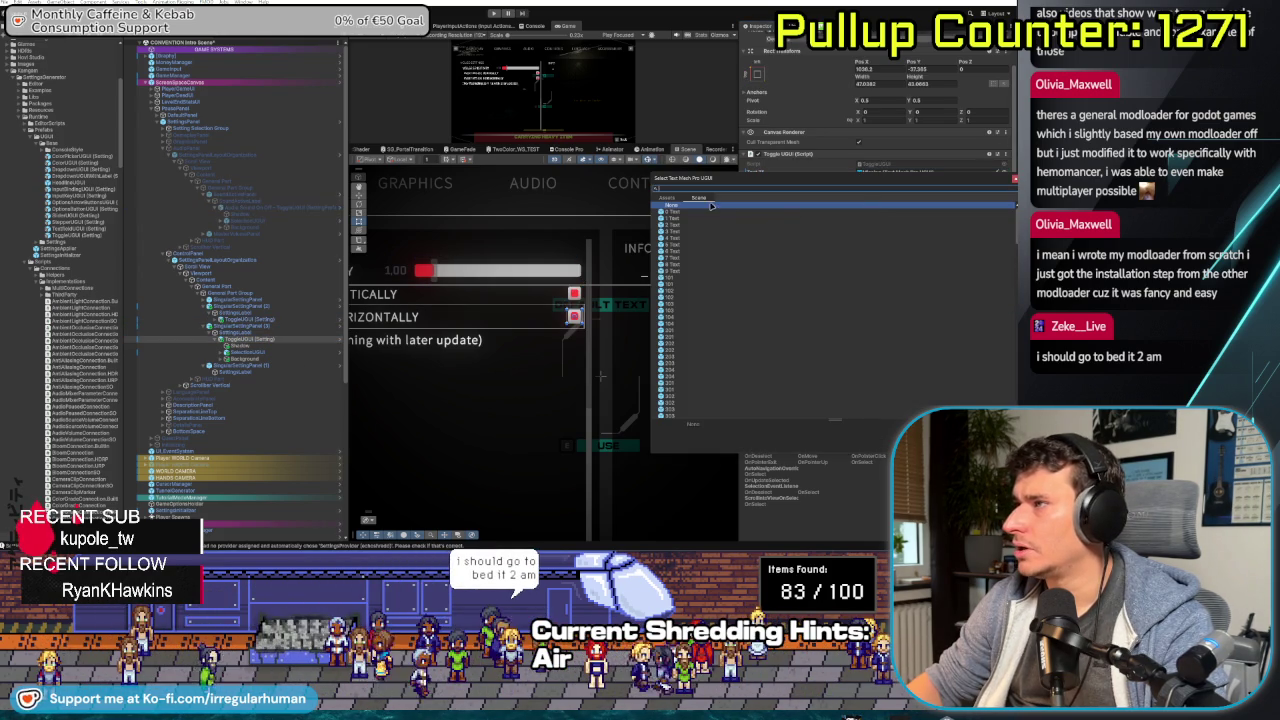
pyautogui.press('Escape')
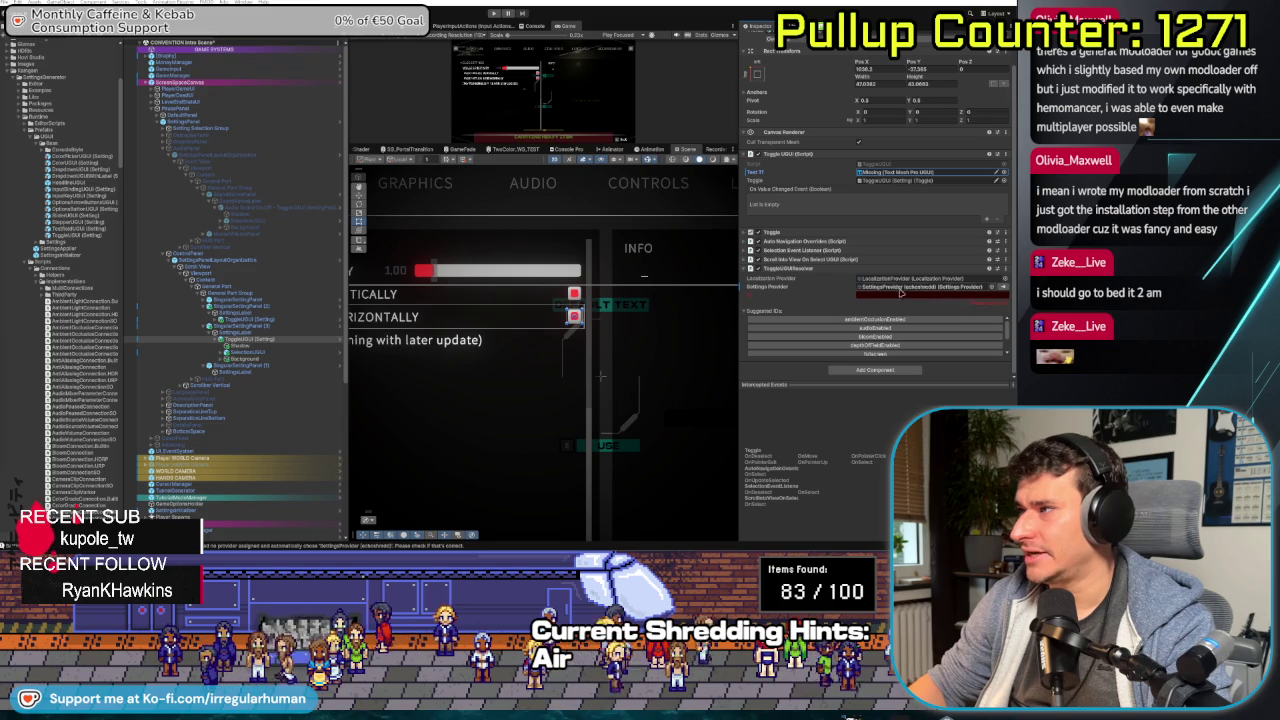
pyautogui.click(905, 287)
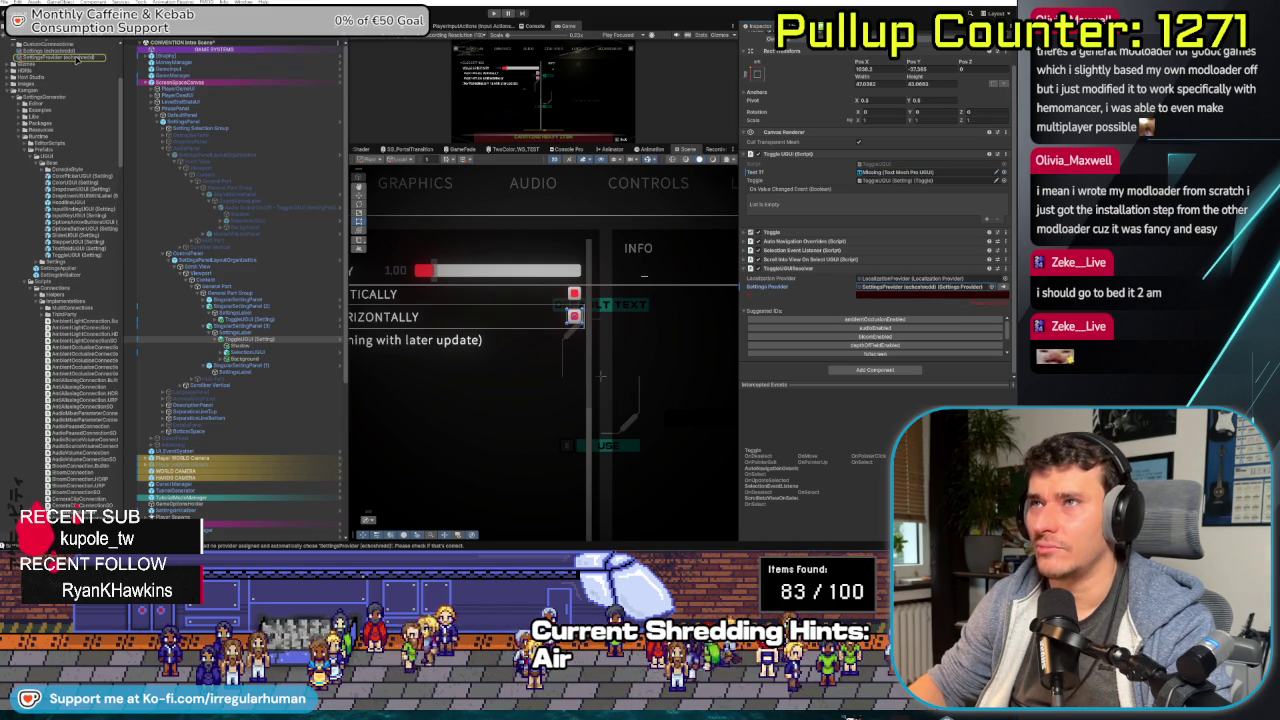
# - Open the Settings asset and collapse its Floats list
pyautogui.click(76, 57)
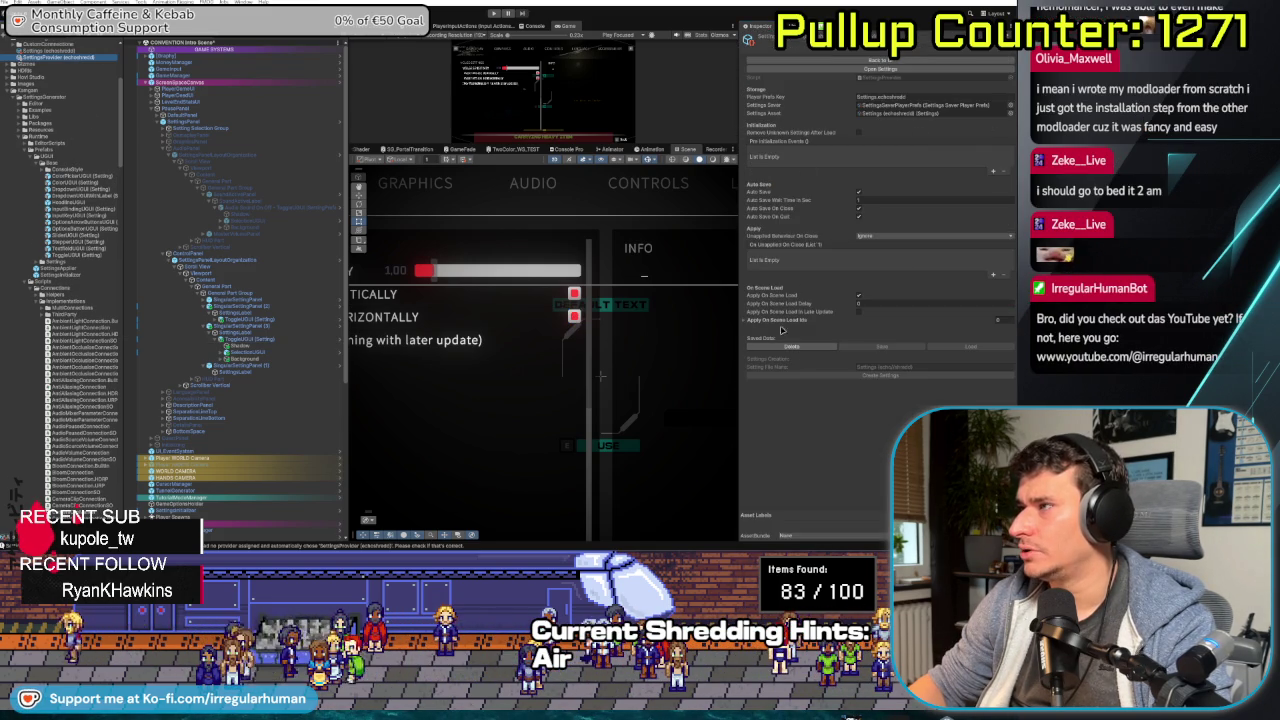
pyautogui.scroll(5, 47, 199)
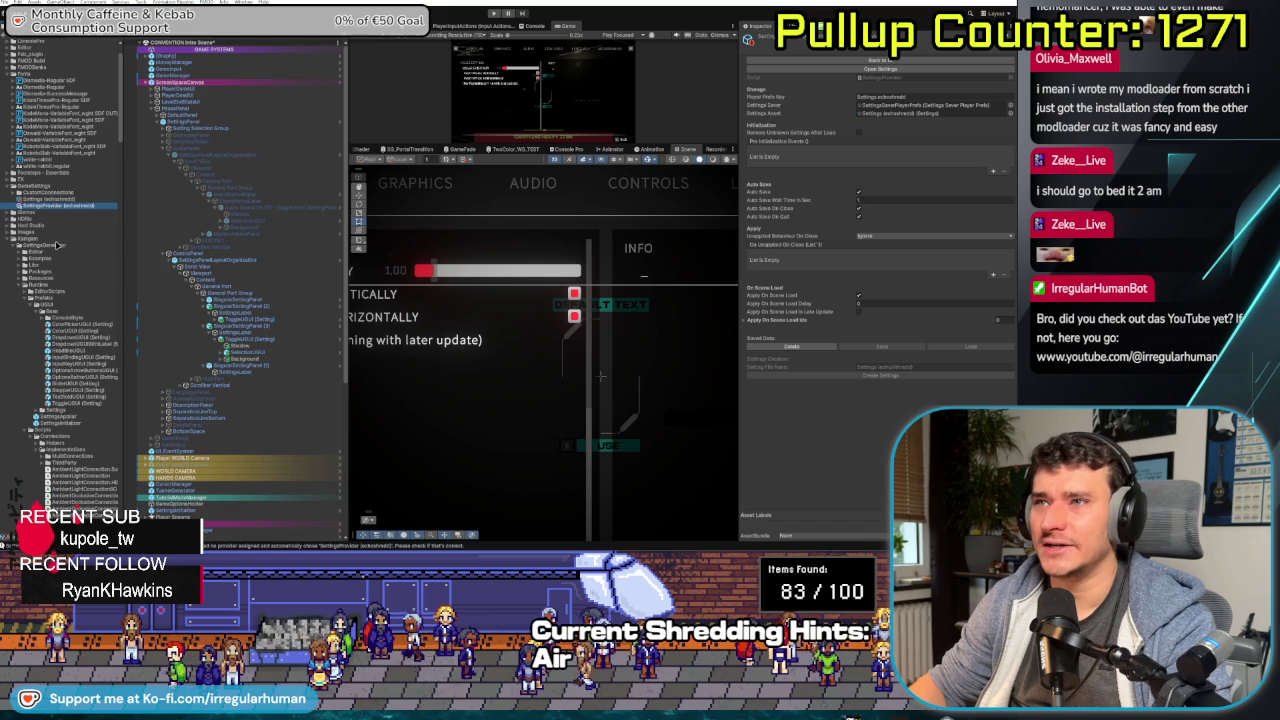
pyautogui.click(47, 199)
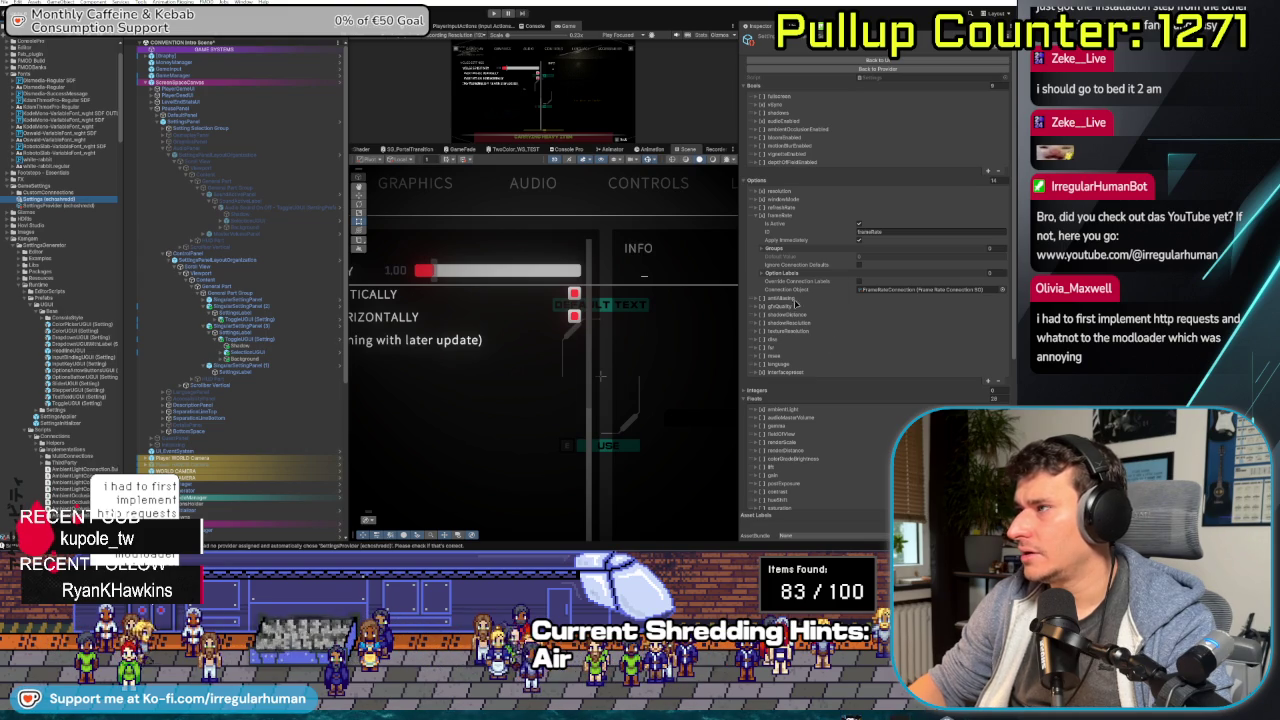
pyautogui.scroll(-5, 805, 312)
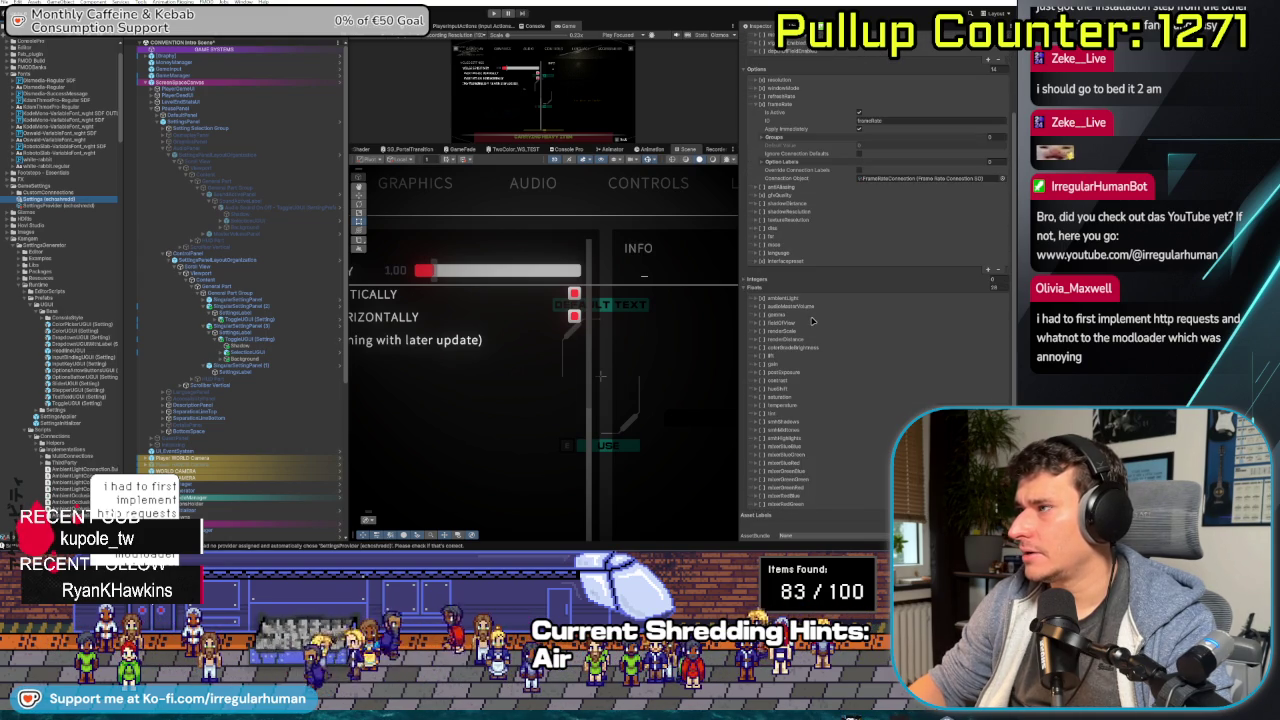
pyautogui.click(757, 289)
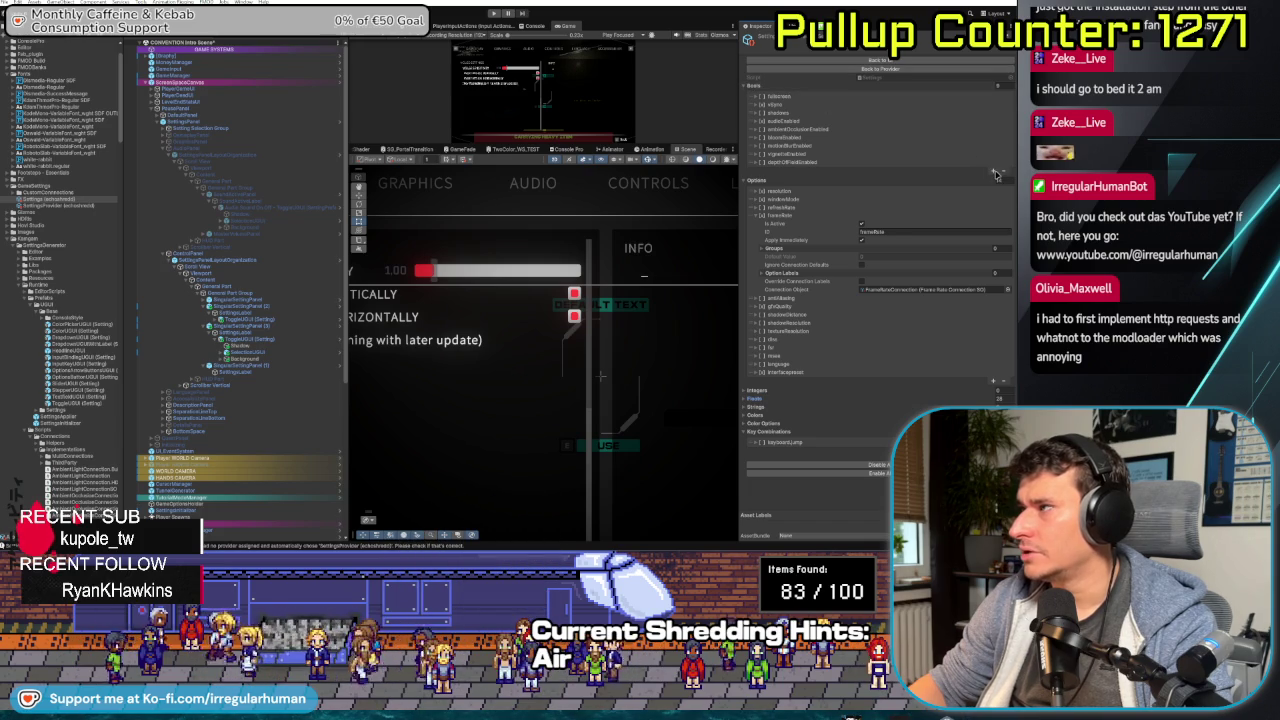
# - Expand the depthOfFieldEnabled bool entry and type 'dofon' into its ID
pyautogui.click(796, 170)
pyautogui.click(880, 186)
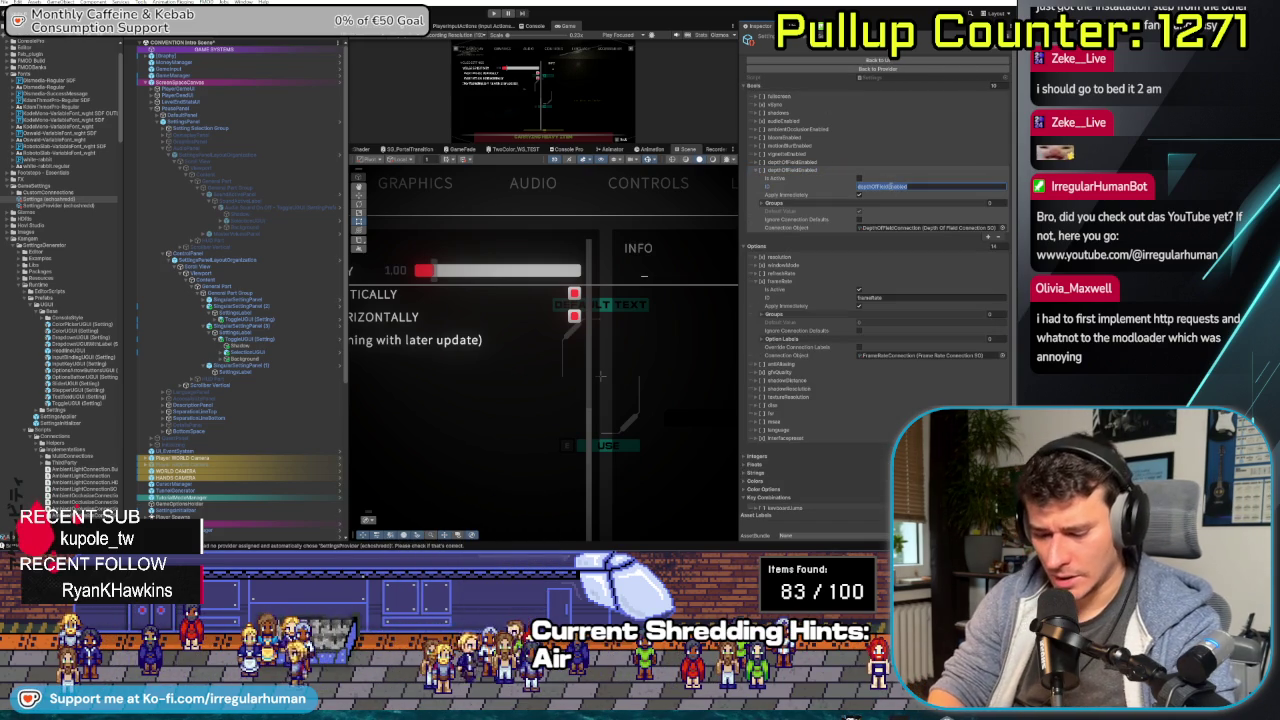
pyautogui.write('dofon')
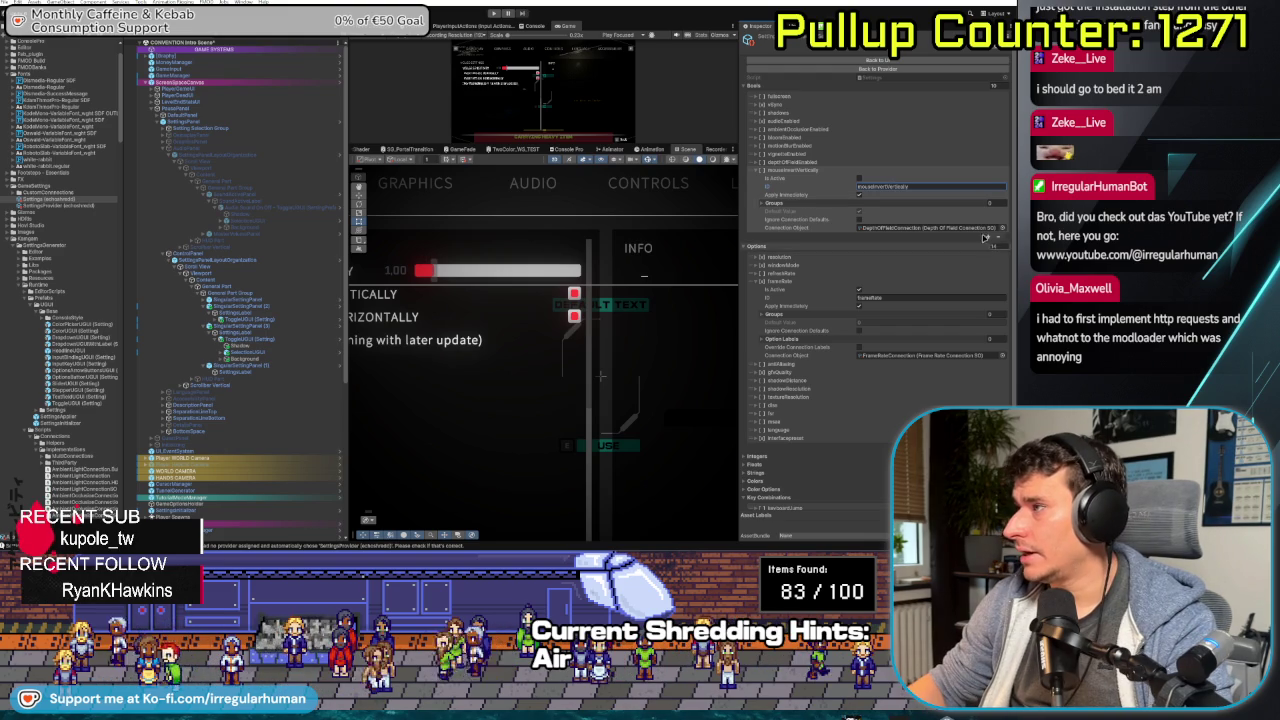
# - Add a new Bools entry with ID mouseInvertHorizontally and select the invert-vertically toggle
pyautogui.click(988, 237)
pyautogui.click(930, 186)
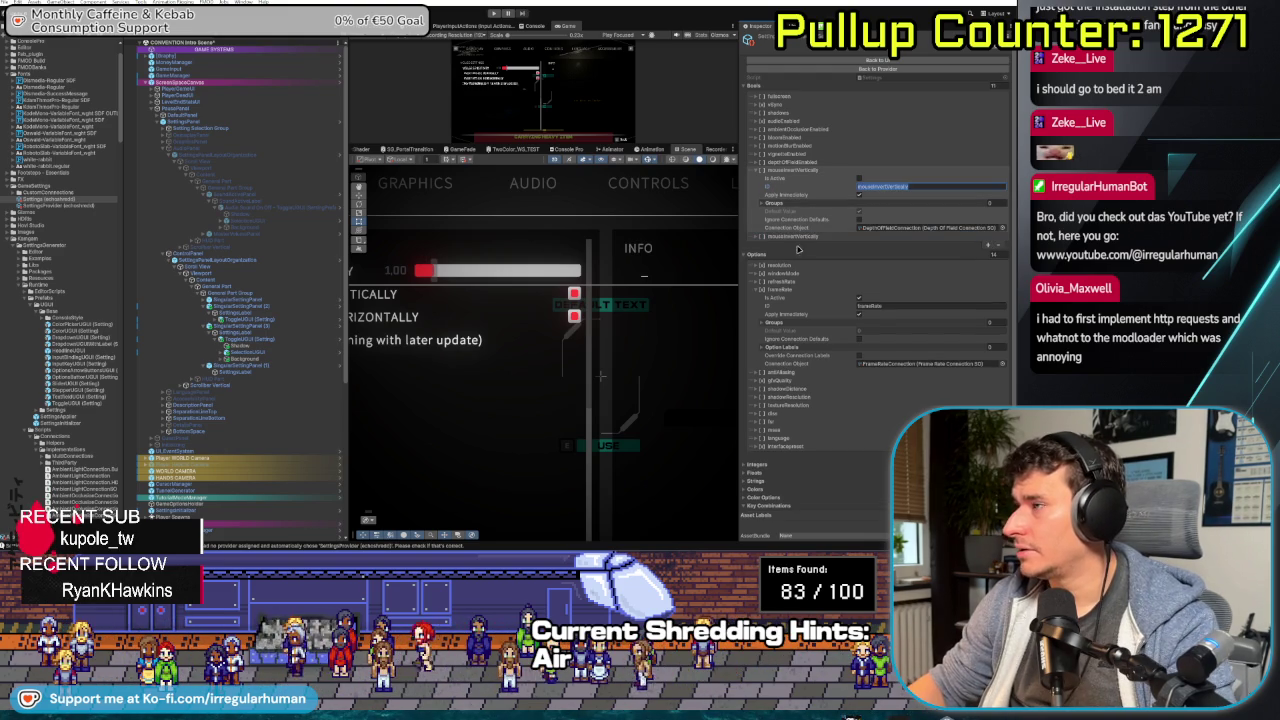
pyautogui.click(758, 237)
pyautogui.click(758, 237)
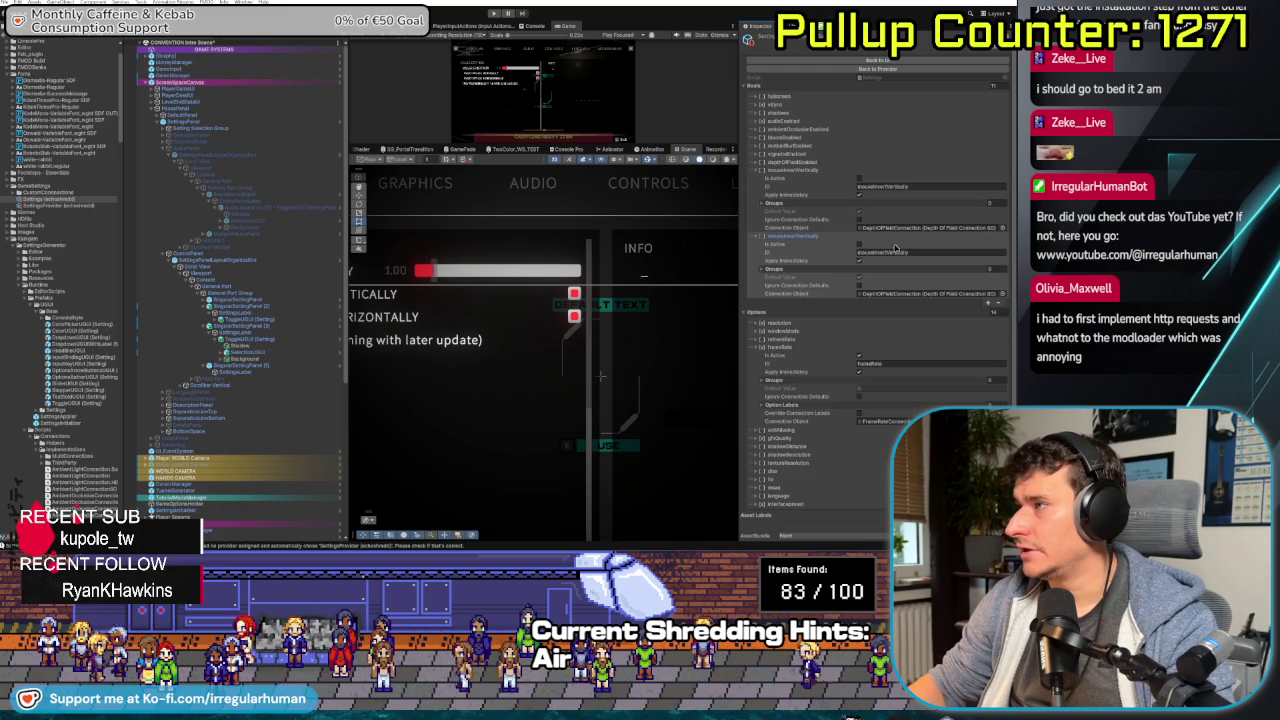
pyautogui.write('mouseInvertHorizontal')
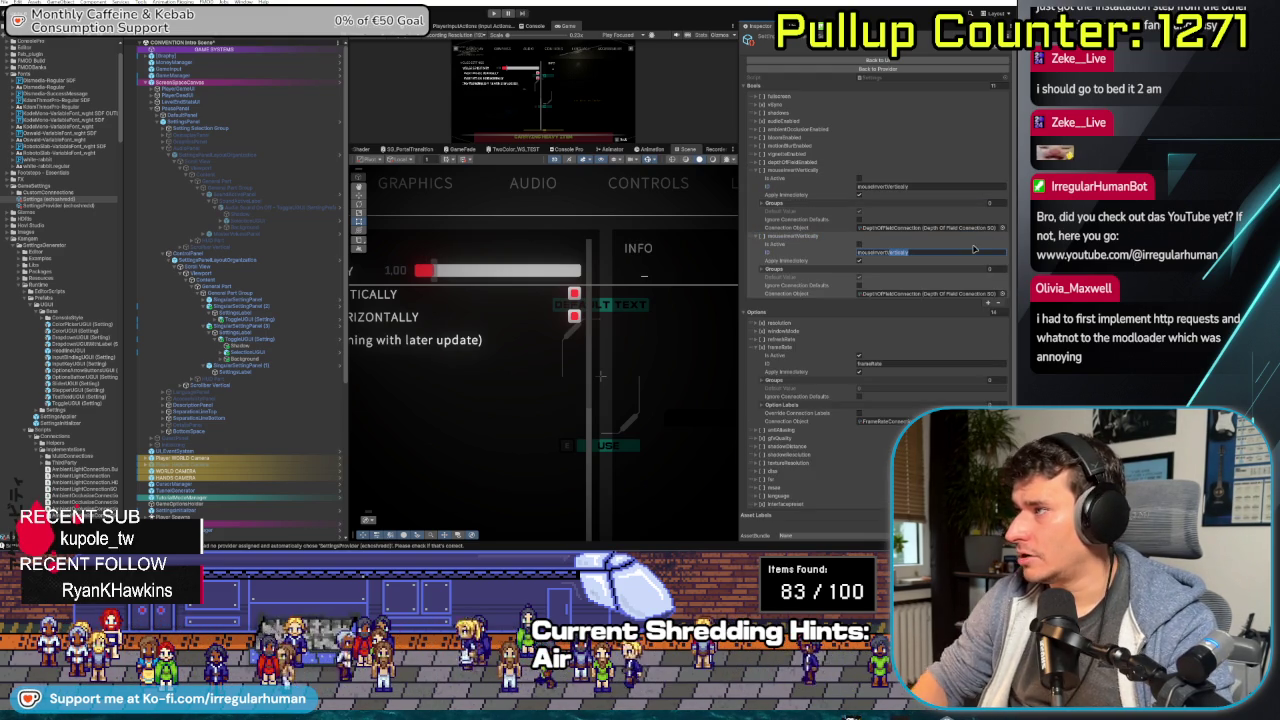
pyautogui.write('al')
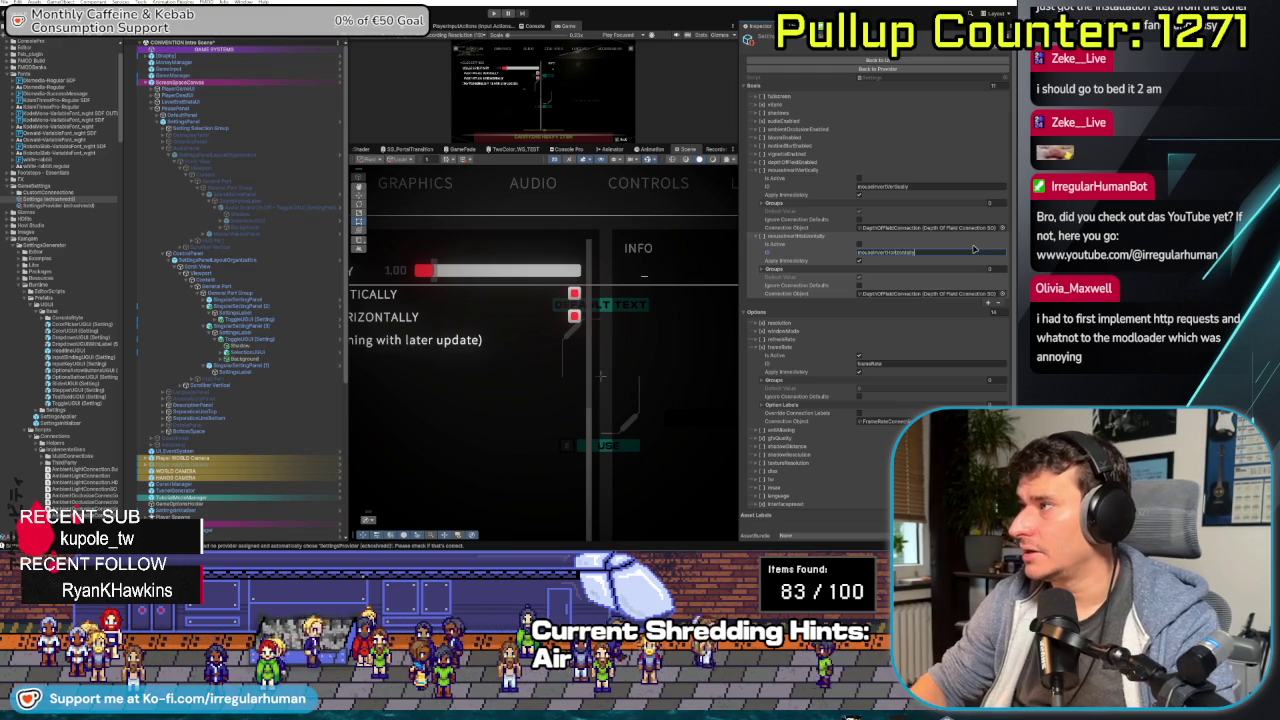
pyautogui.write('ly')
pyautogui.hotkey('shift', 'Tab')
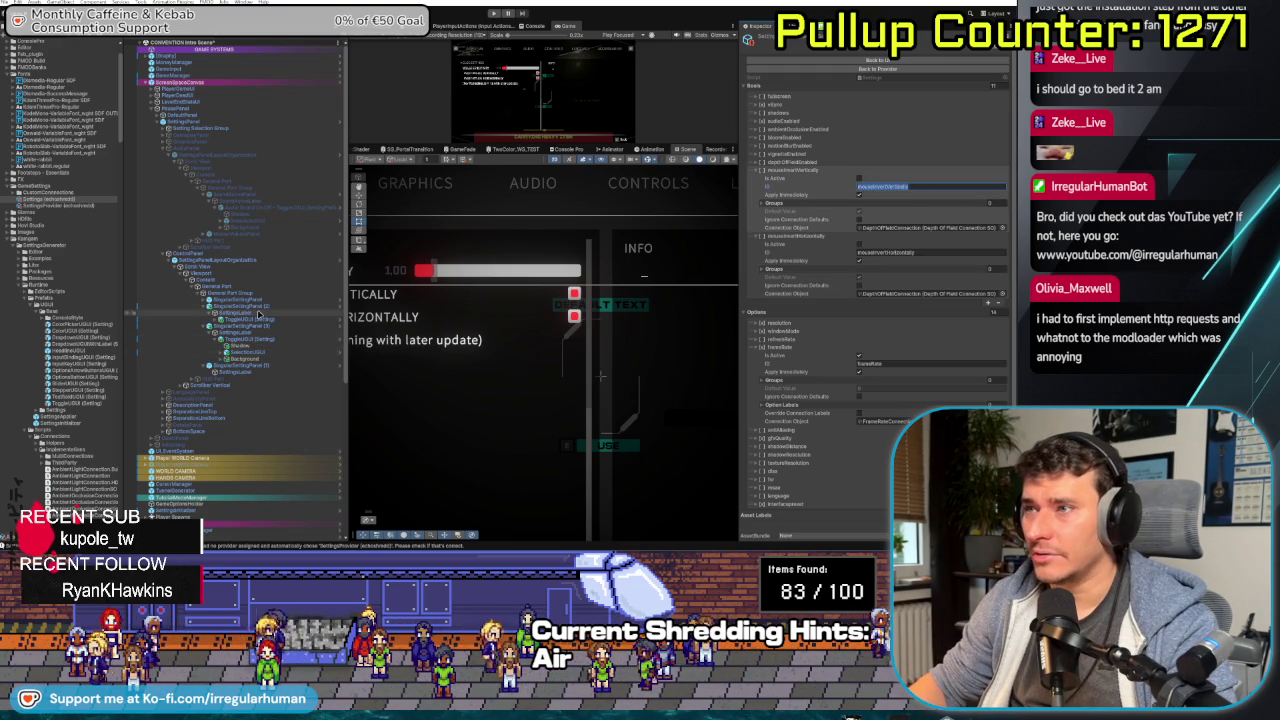
pyautogui.click(240, 319)
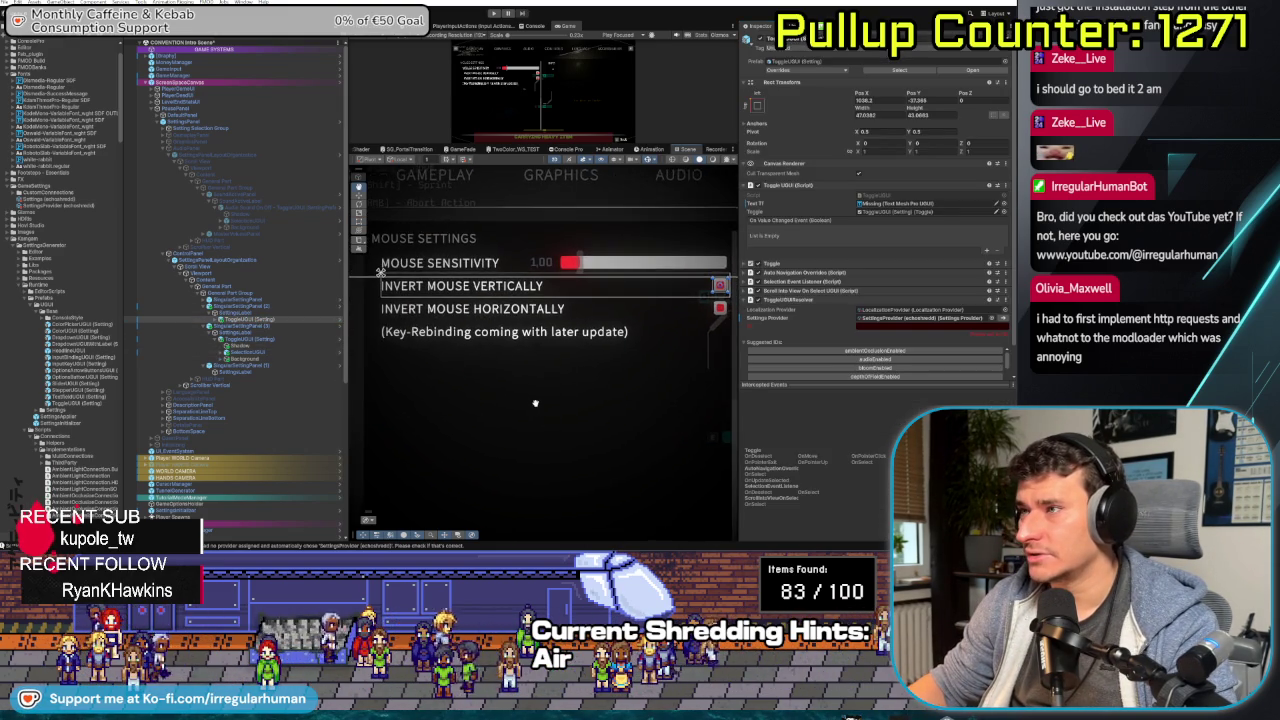
# - Set the toggles' IDs to mouseInvertVertically and mouseInvertHorizontally, enabling them, then view MouseSensitivityConnection
pyautogui.hotkey('ctrl', 'v')
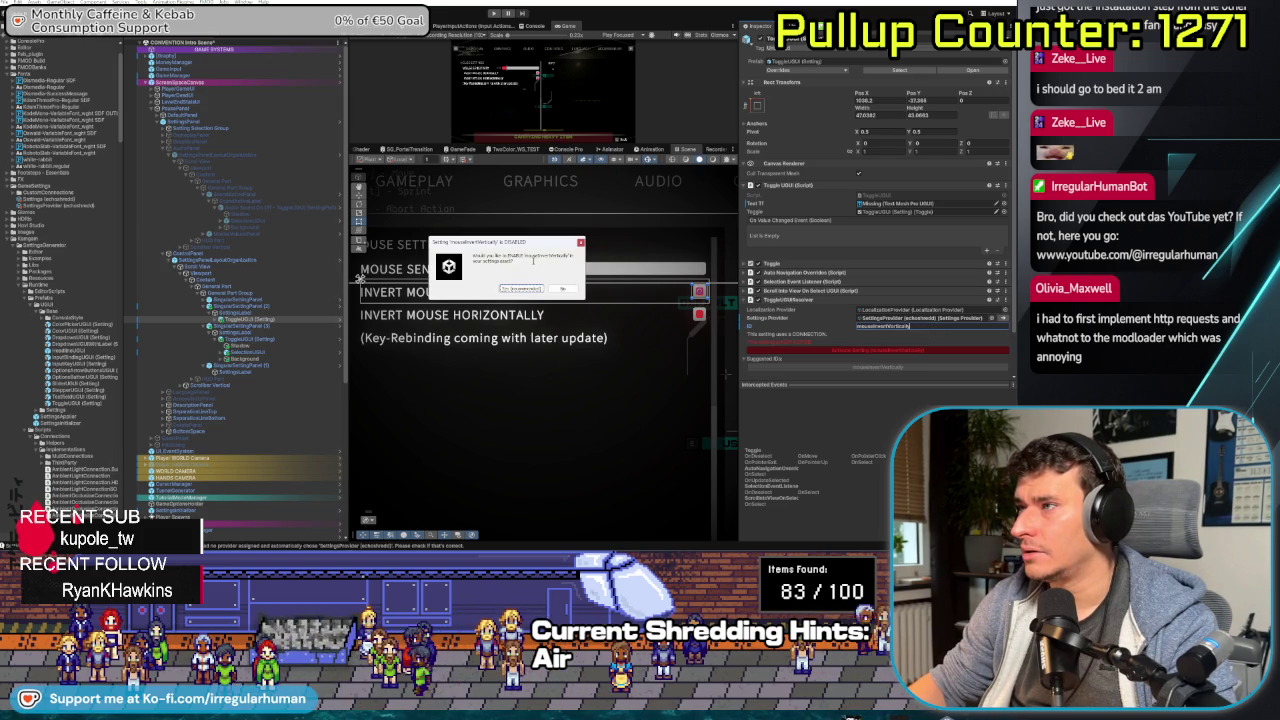
pyautogui.click(532, 290)
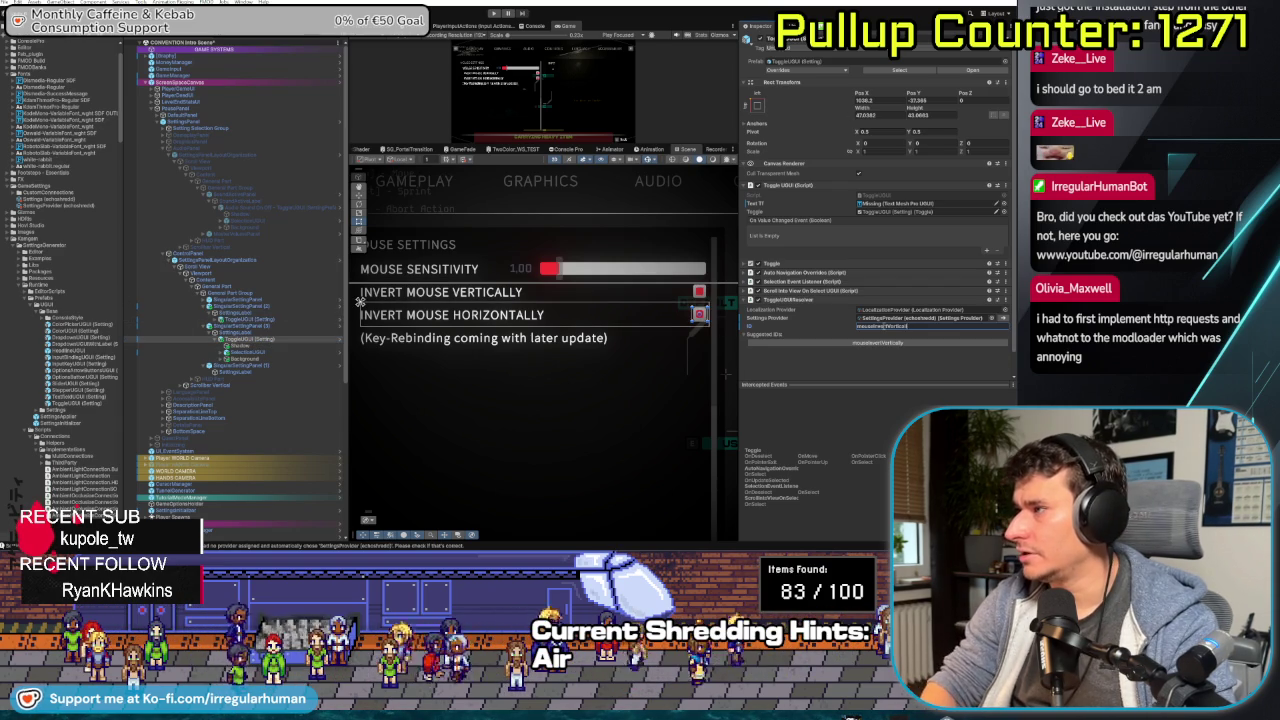
pyautogui.write('Horizontally')
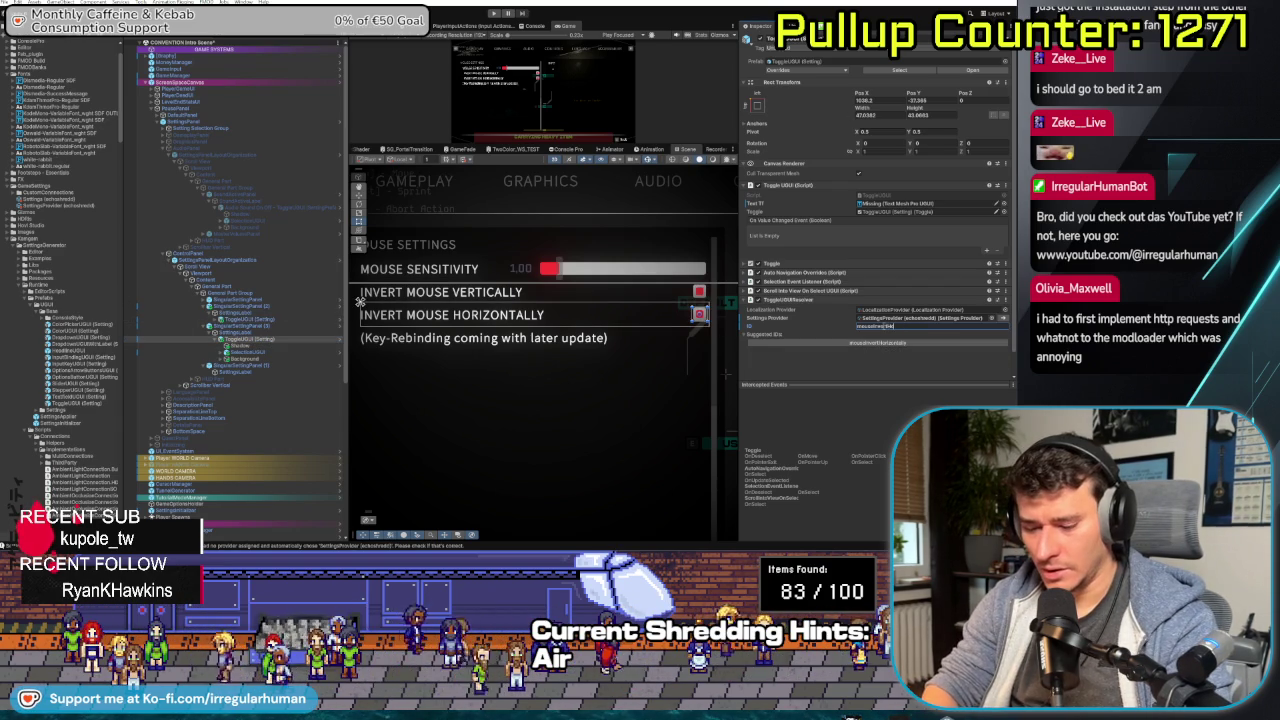
pyautogui.click(62, 212)
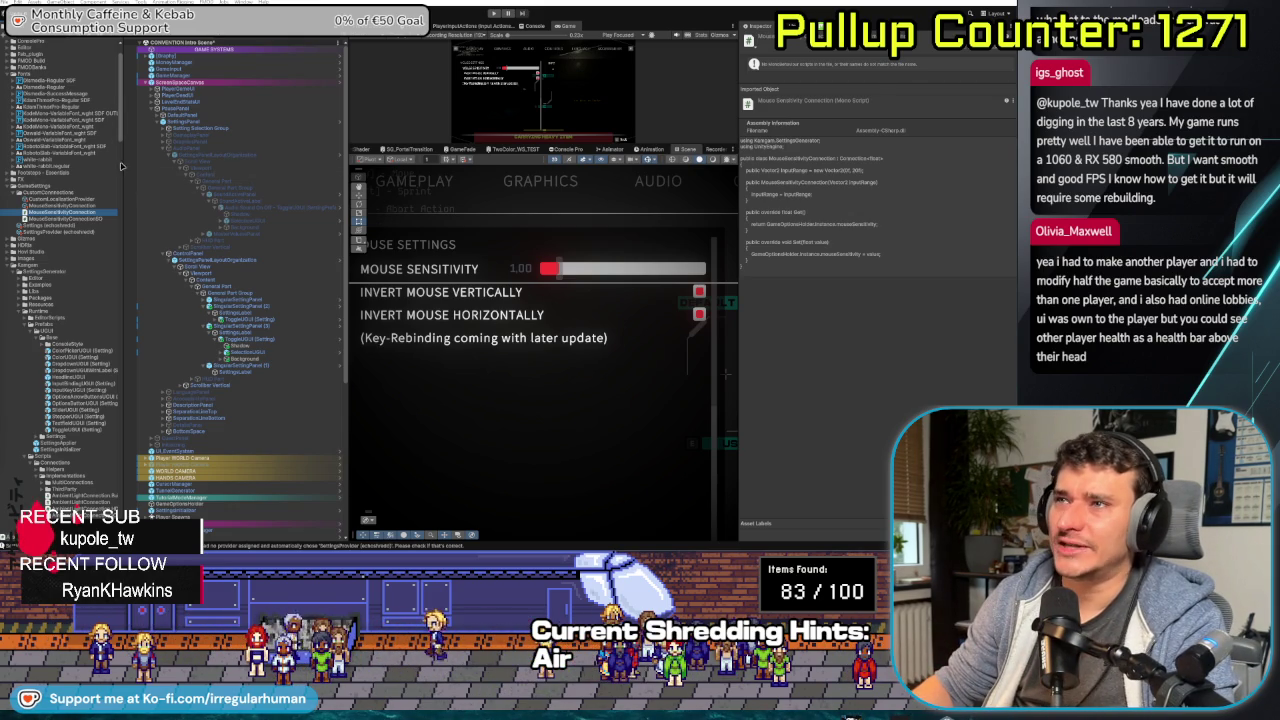
# - Widen the Project panel and narrow the Hierarchy to enlarge the Game view
pyautogui.moveTo(123, 160); pyautogui.dragTo(138, 217)
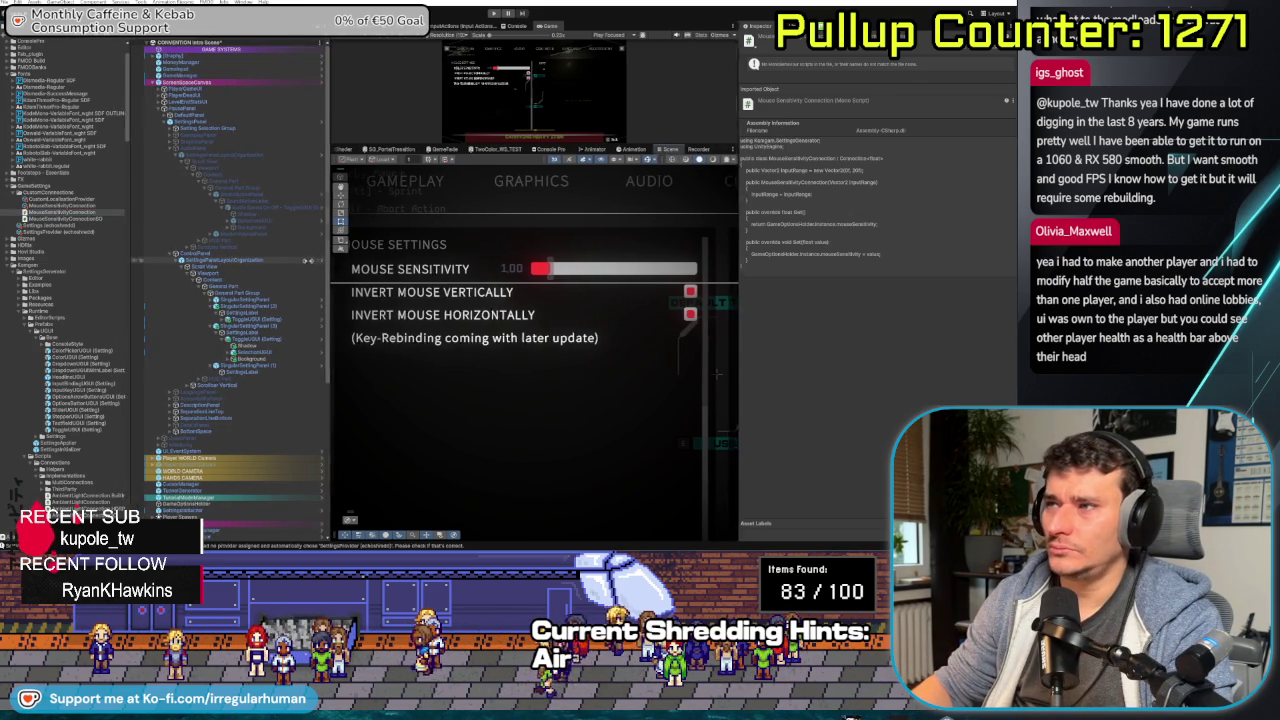
pyautogui.moveTo(345, 300); pyautogui.dragTo(292, 300)
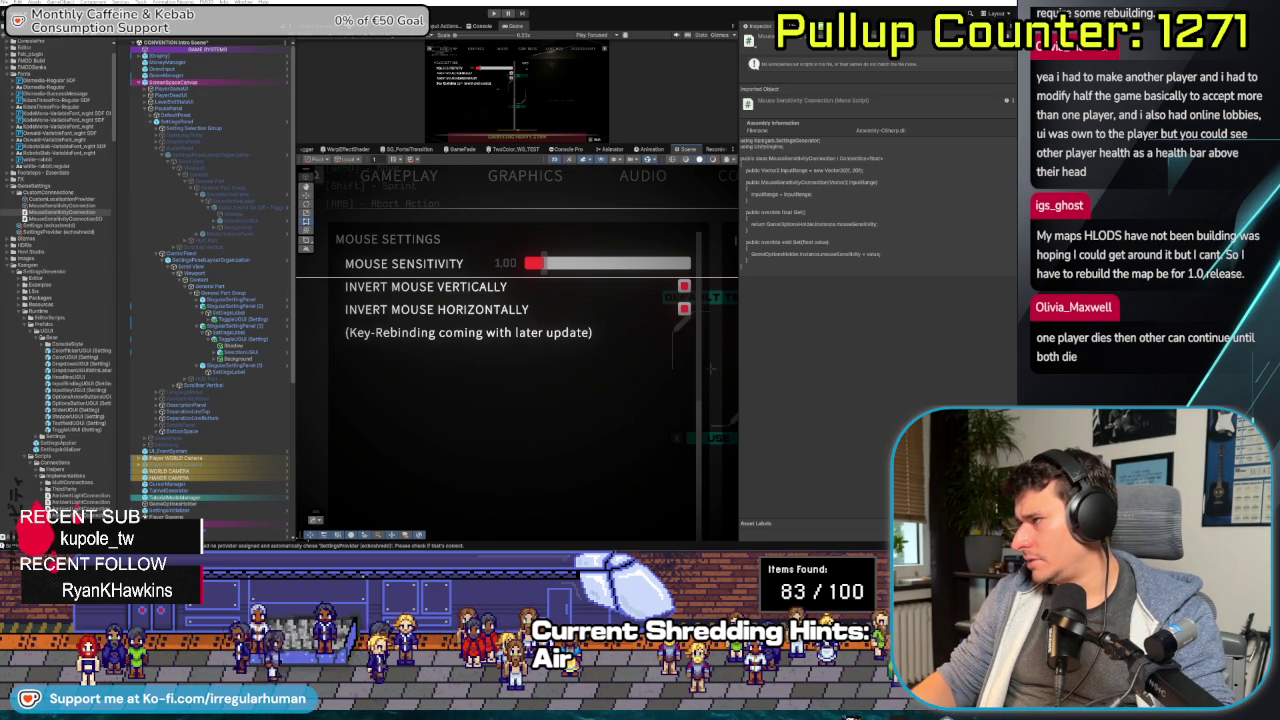
pyautogui.hotkey('alt', 'Tab')
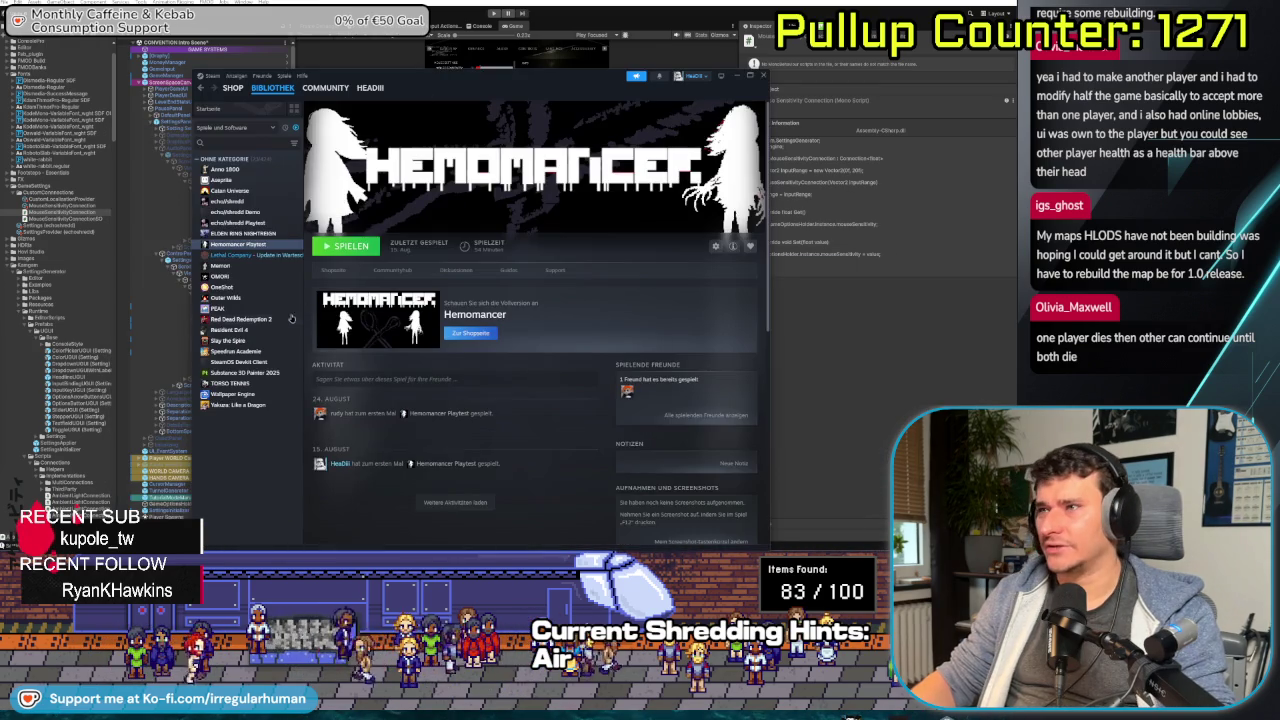
pyautogui.moveTo(475, 88)
pyautogui.mouseDown()
pyautogui.moveTo(482, 103)
pyautogui.moveTo(608, 118)
pyautogui.mouseUp()
pyautogui.hotkey('alt', 'Tab')
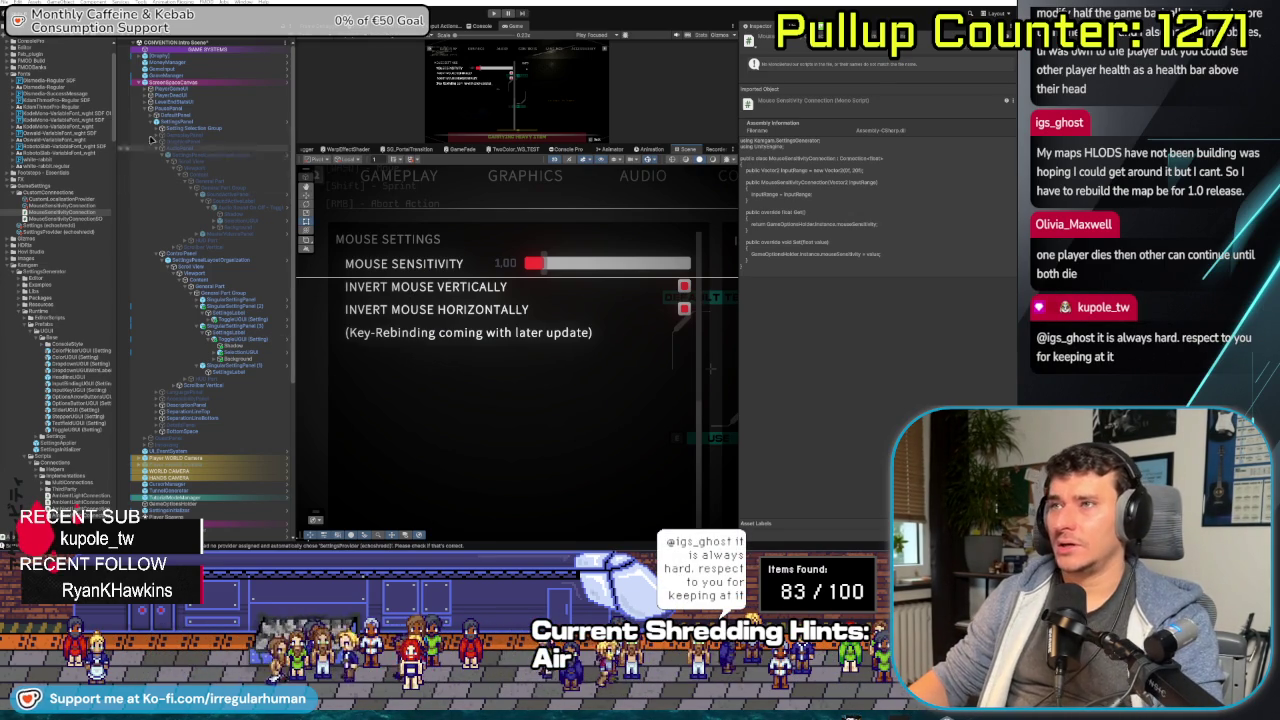
# - Tick Is Active for mouseInvertVertically and mouseInvertHorizontally, then ping an existing setting's connection object
pyautogui.click(250, 318)
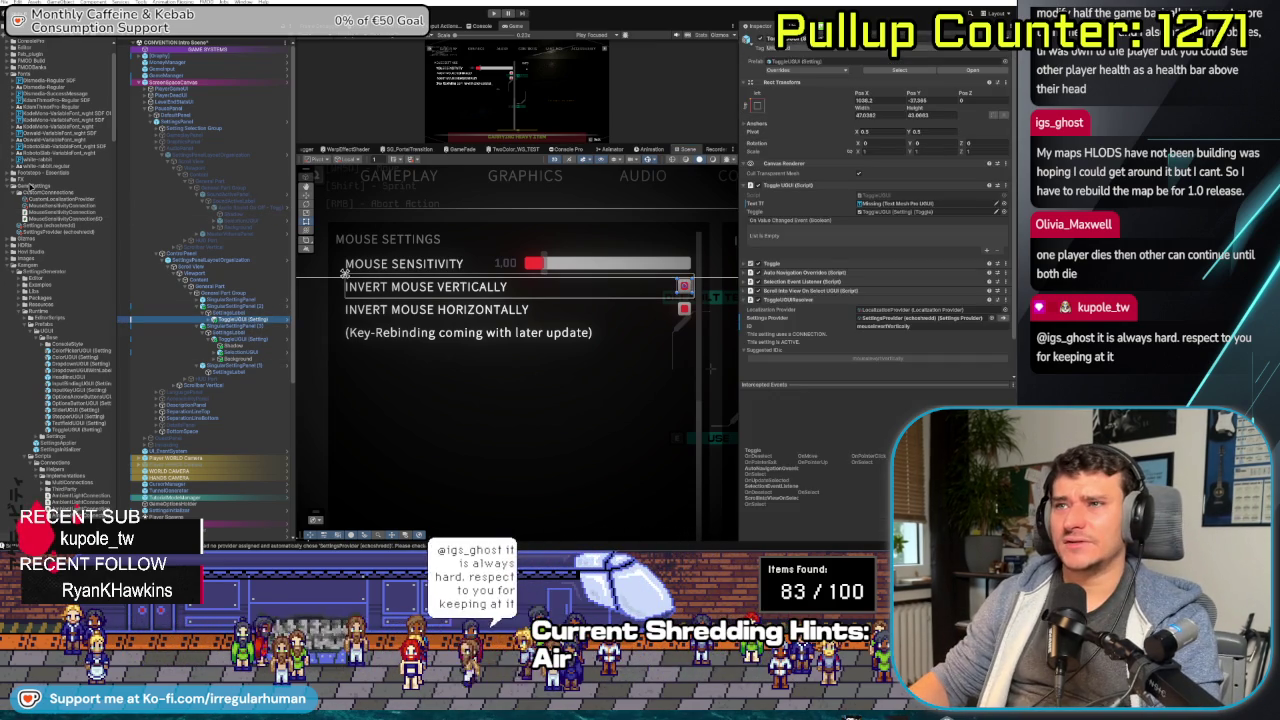
pyautogui.click(47, 226)
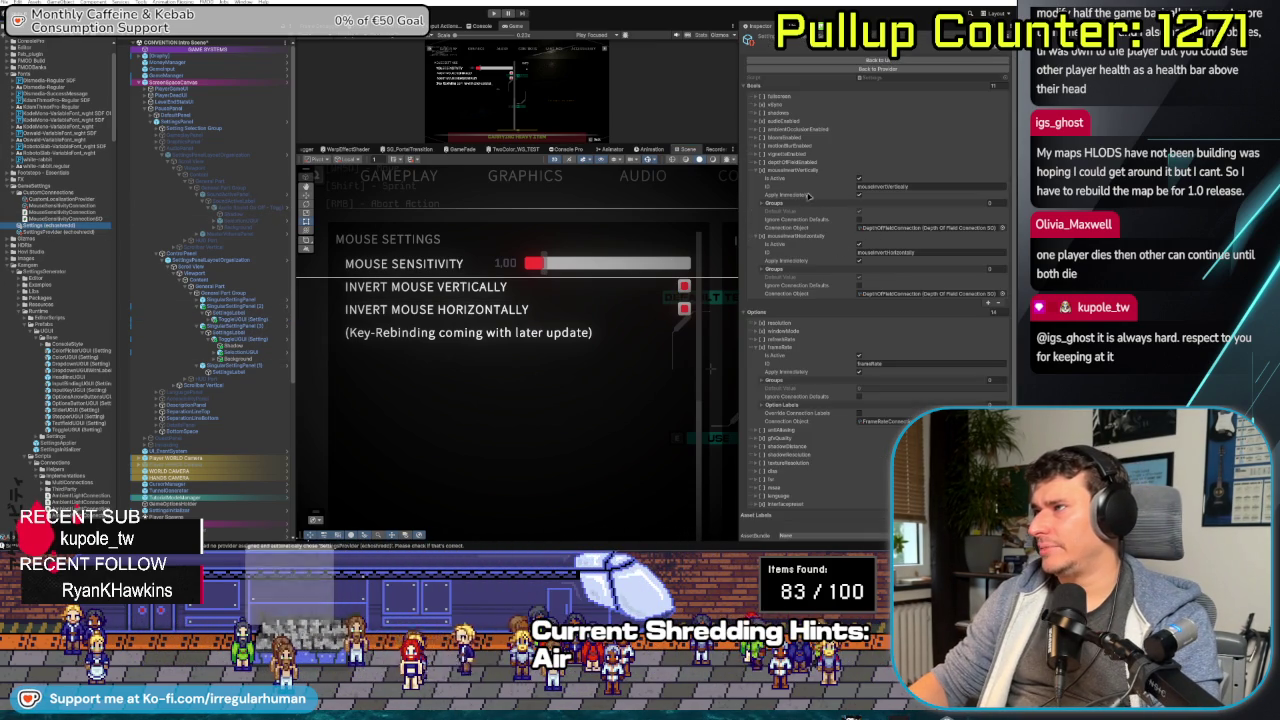
pyautogui.click(859, 178)
pyautogui.click(853, 245)
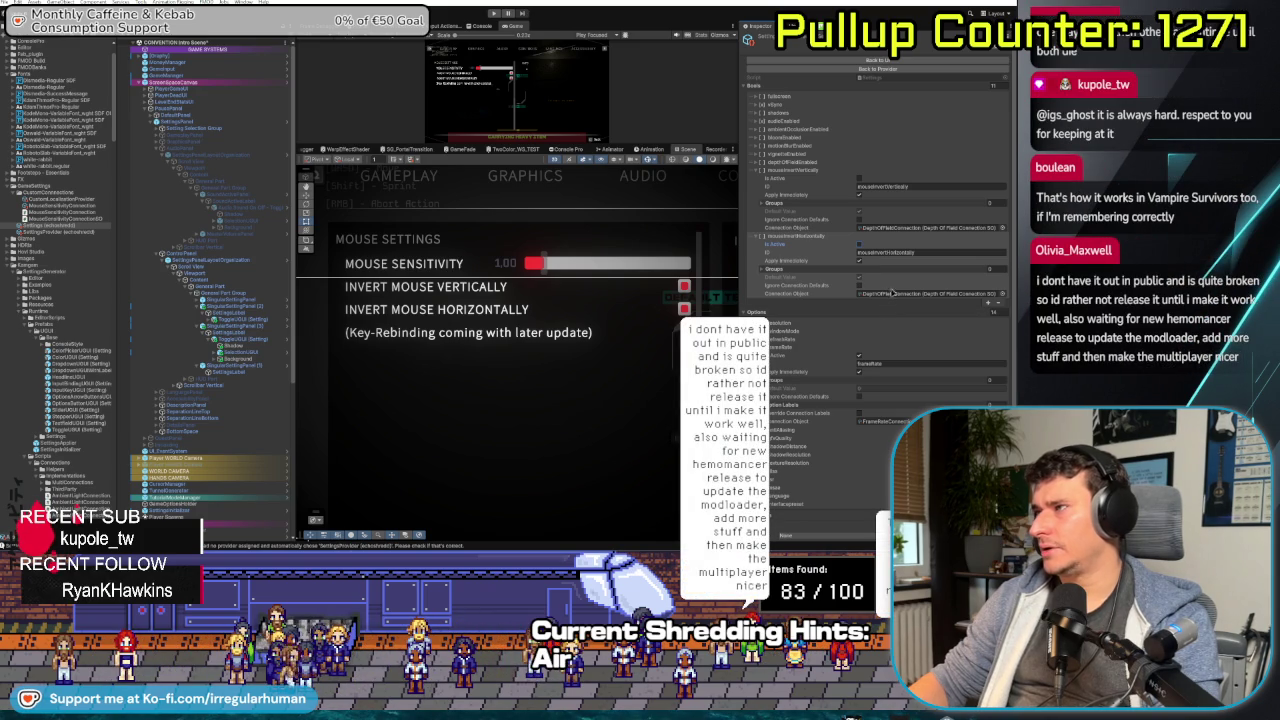
pyautogui.click(885, 229)
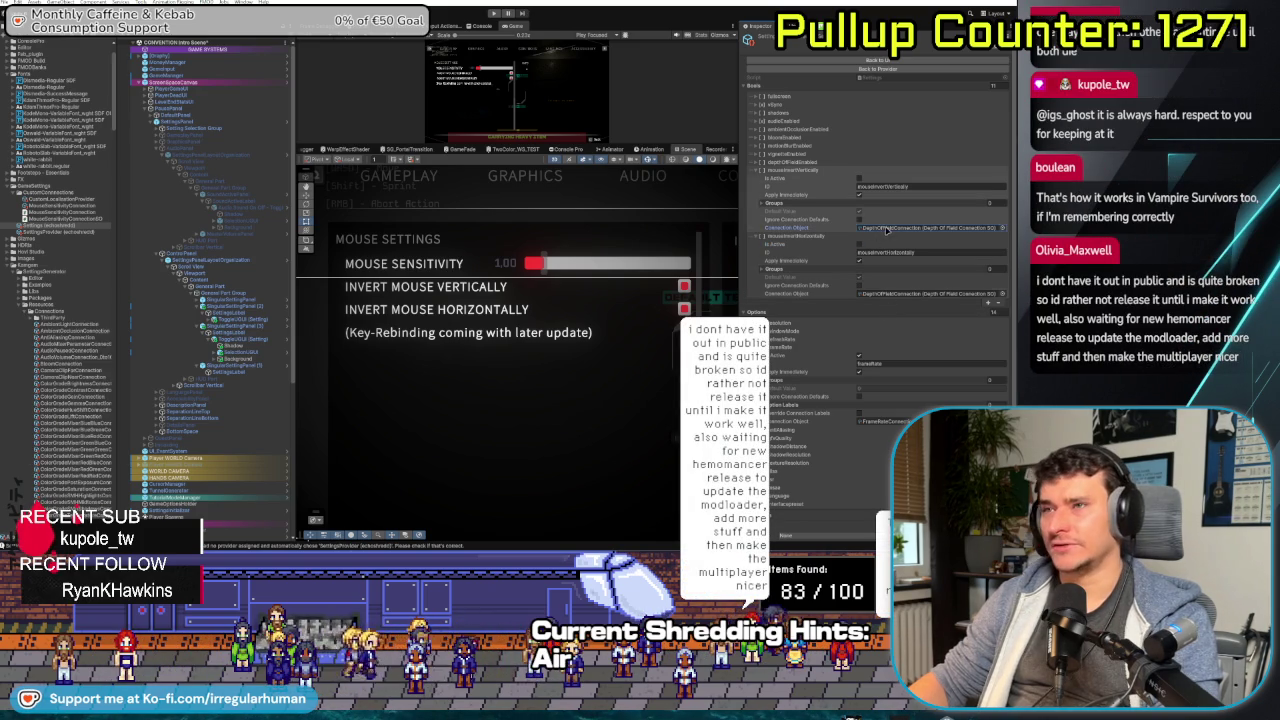
# - Widen the Project window file list and scroll through the existing connection assets
pyautogui.scroll(-3, 62, 433)
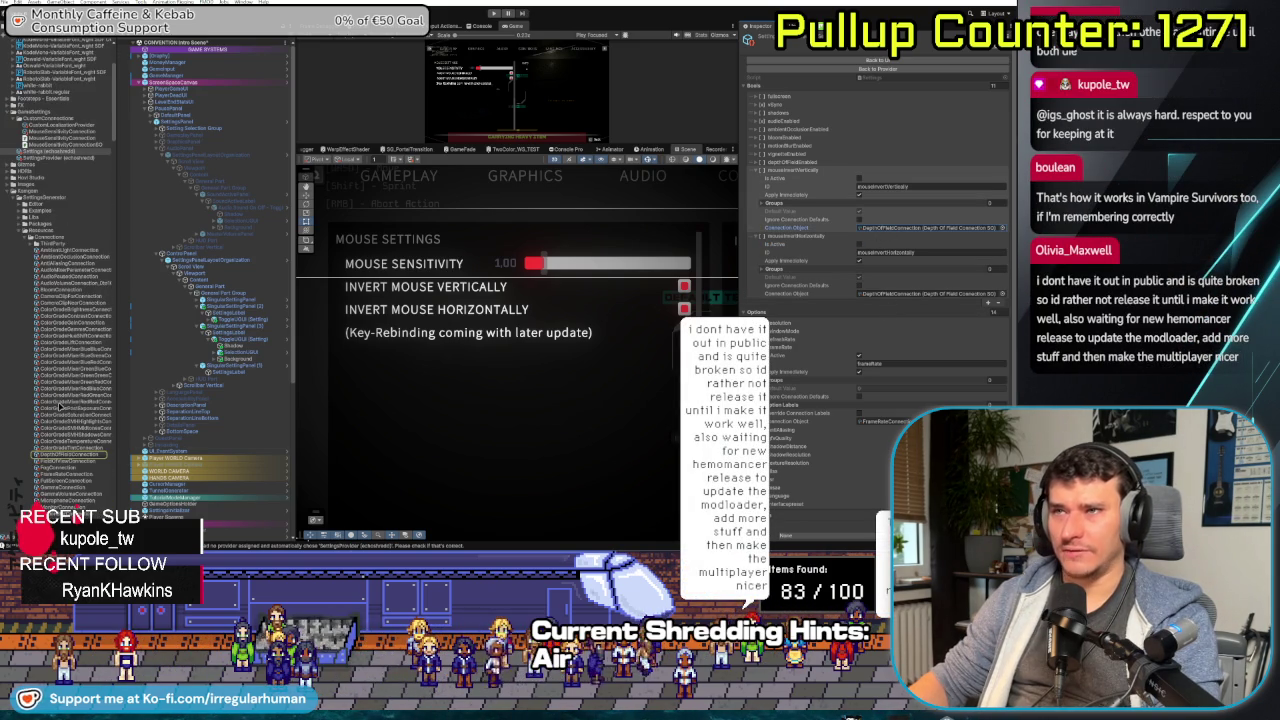
pyautogui.scroll(-4, 60, 406)
pyautogui.moveTo(128, 400); pyautogui.dragTo(168, 360)
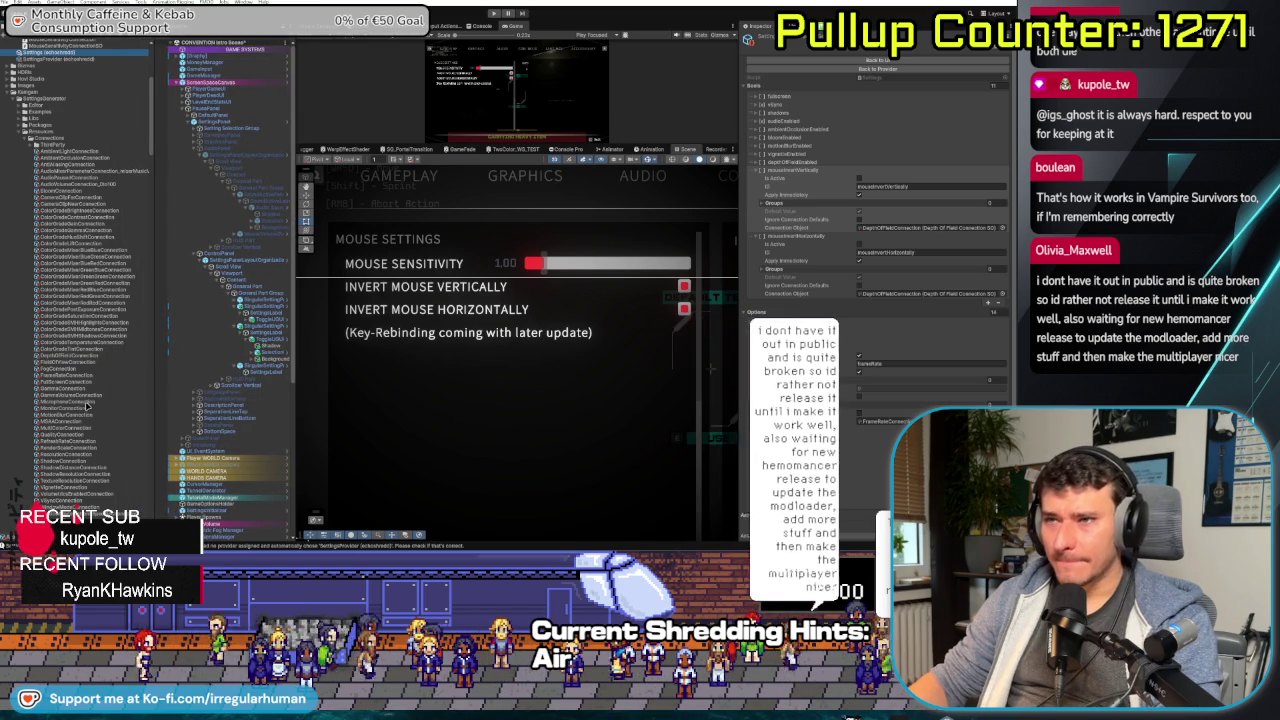
pyautogui.moveTo(70, 376); pyautogui.dragTo(910, 420)
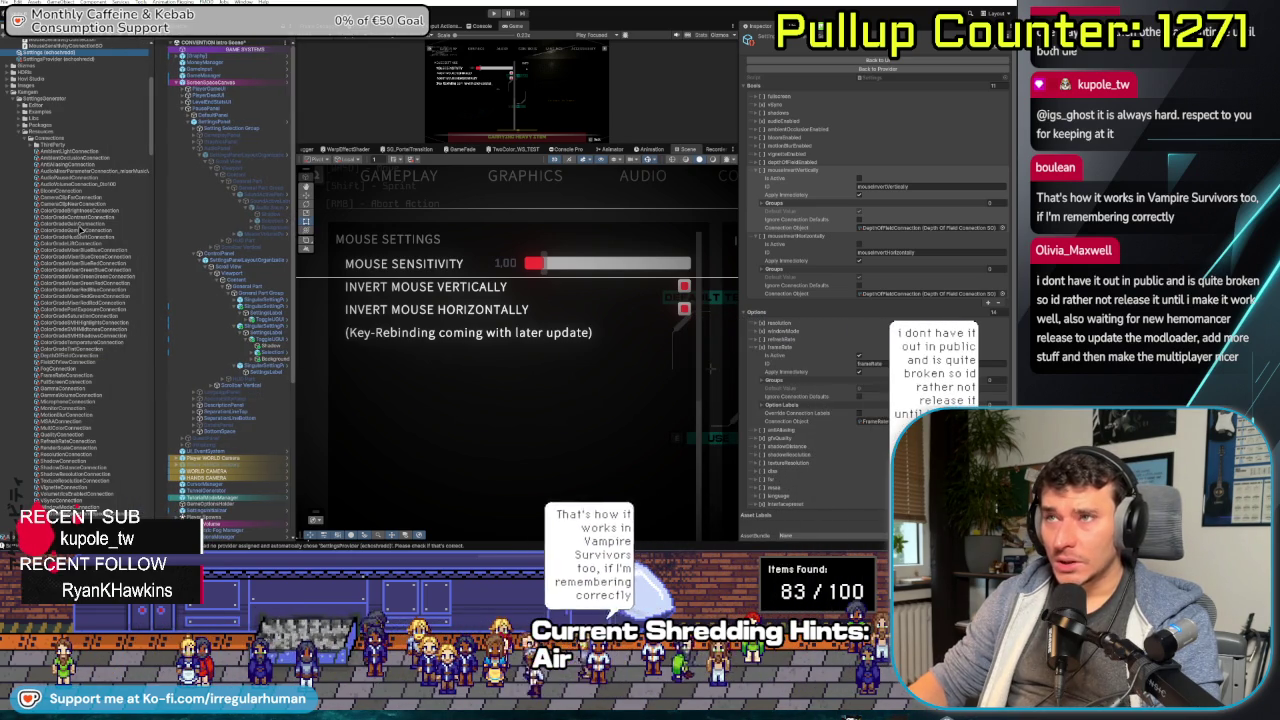
pyautogui.scroll(-3, 80, 229)
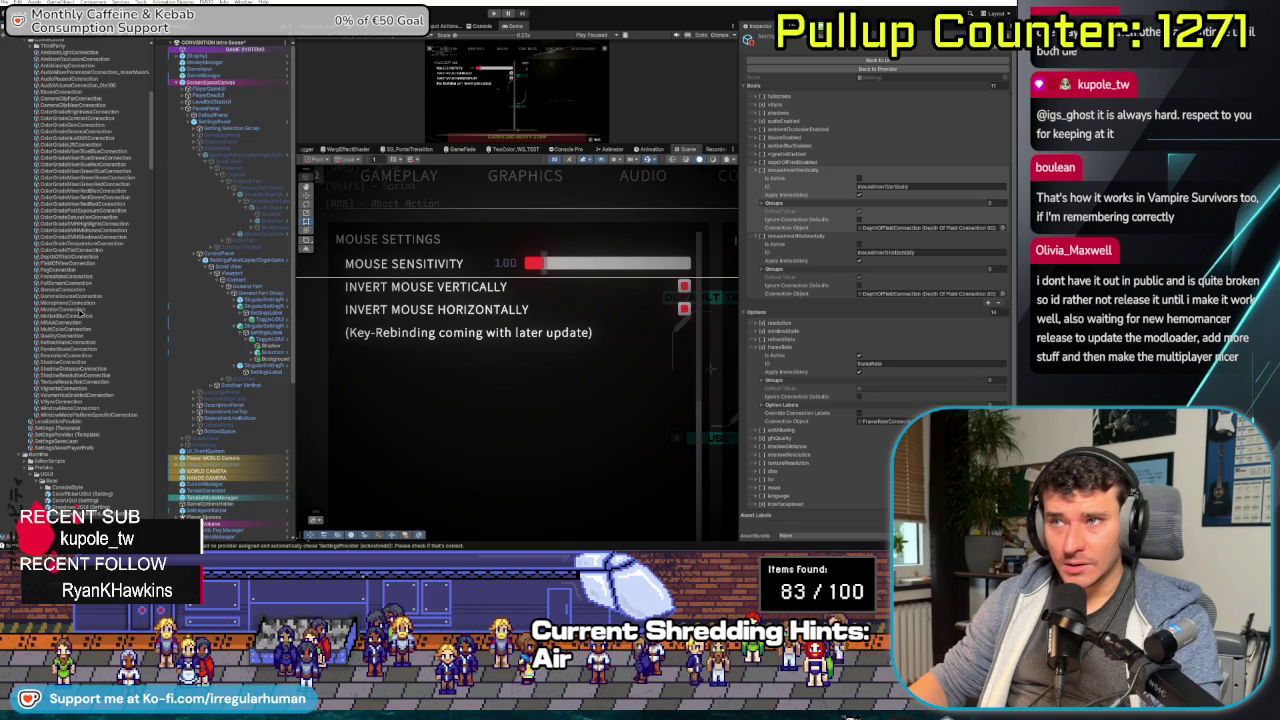
# - Select the MonitorConnection asset, then view the MonitorConnectionSO script source in the Inspector
pyautogui.click(80, 310)
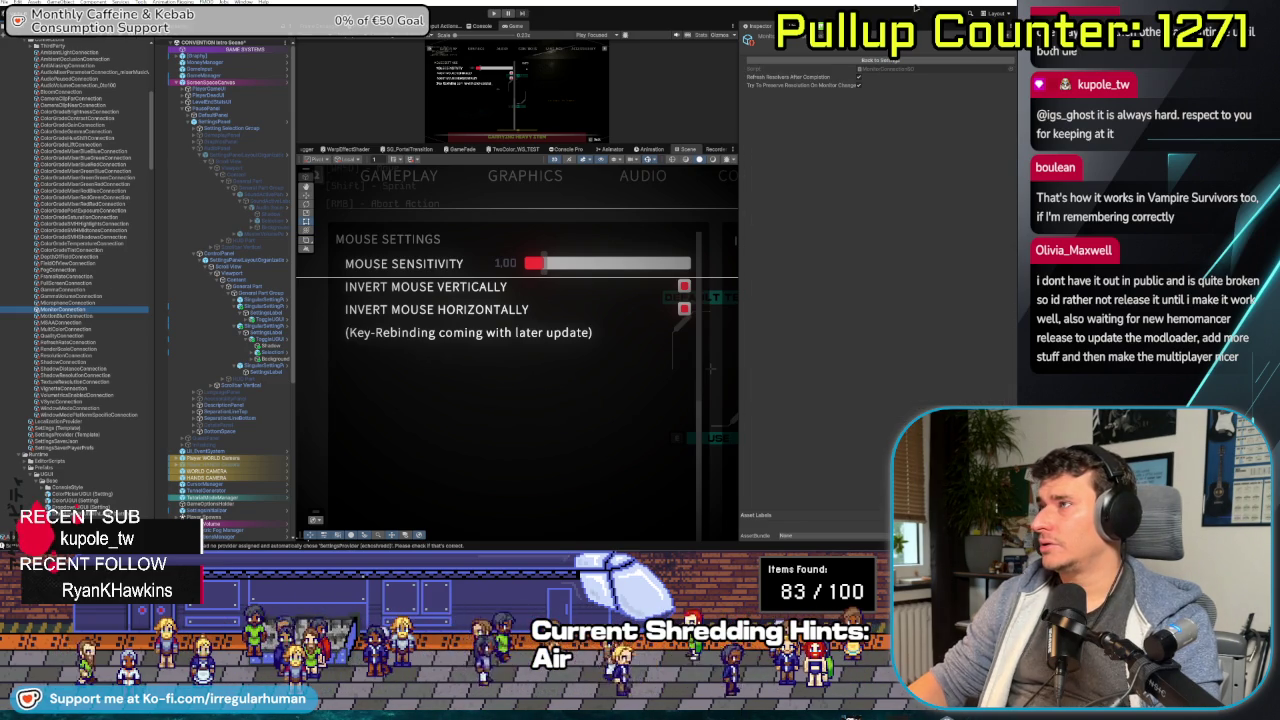
pyautogui.click(902, 72)
pyautogui.scroll(-5, 70, 351)
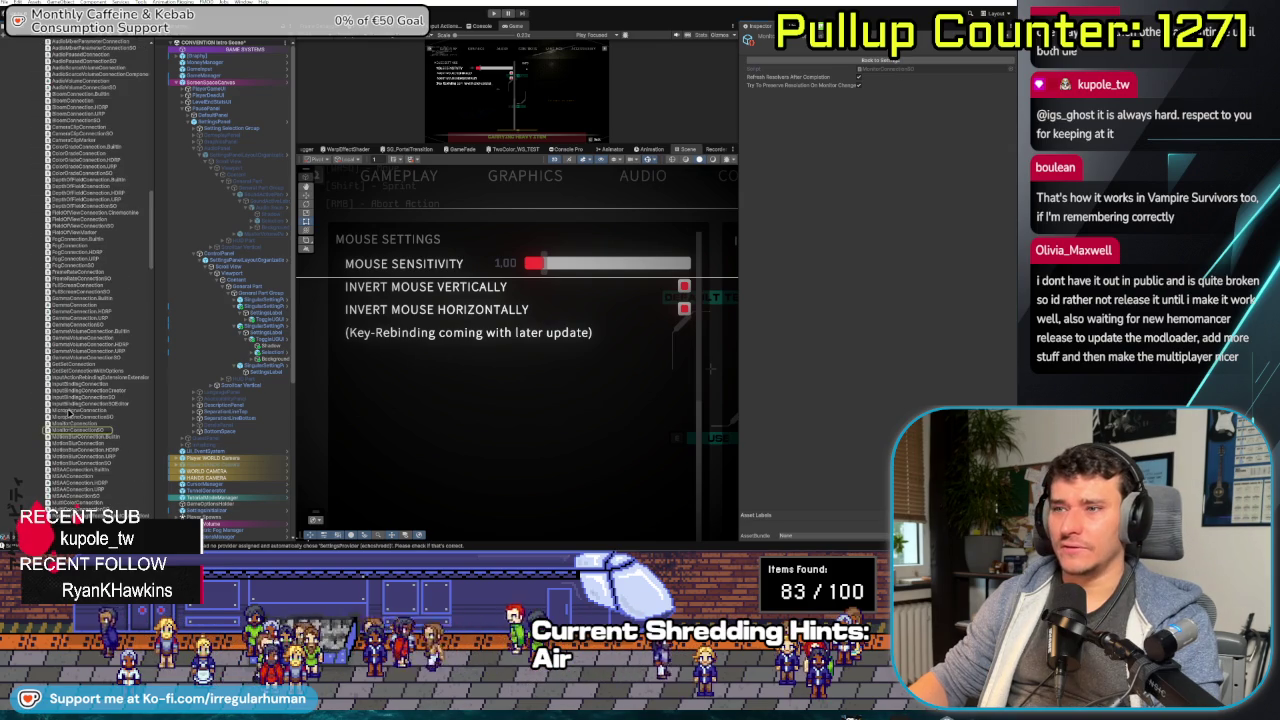
pyautogui.click(75, 433)
pyautogui.scroll(2, 80, 300)
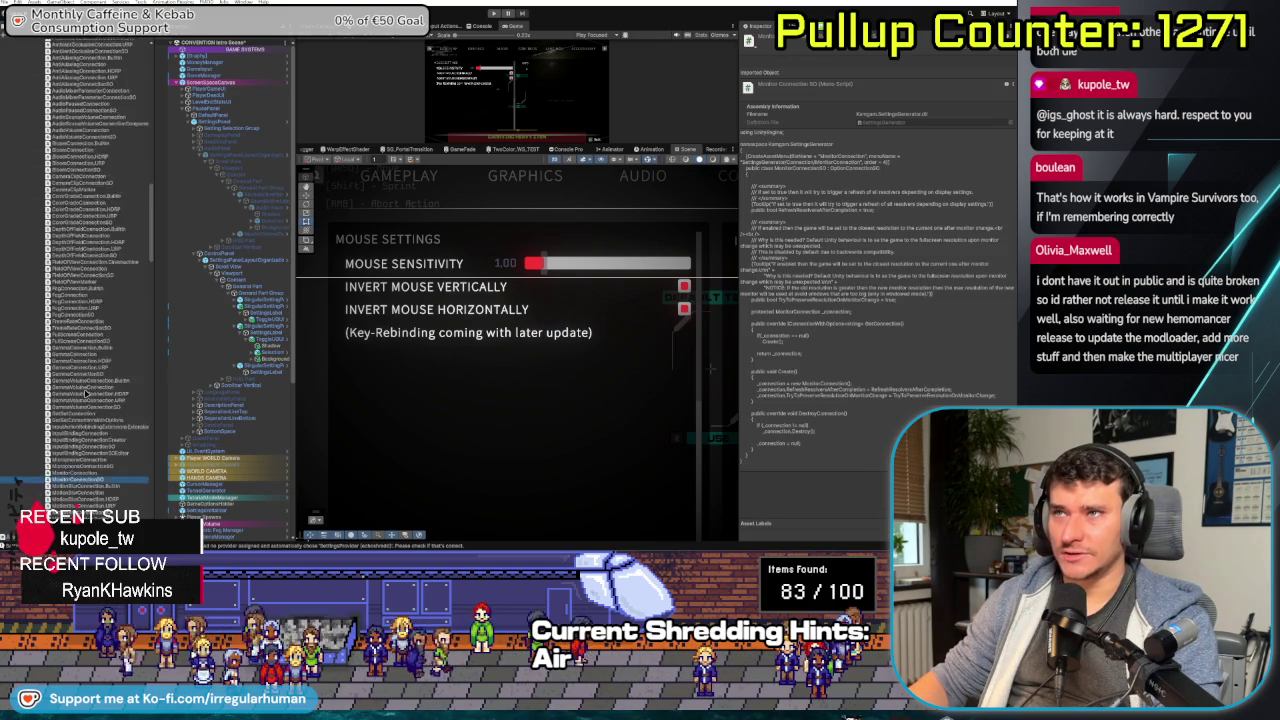
pyautogui.scroll(-15, 88, 218)
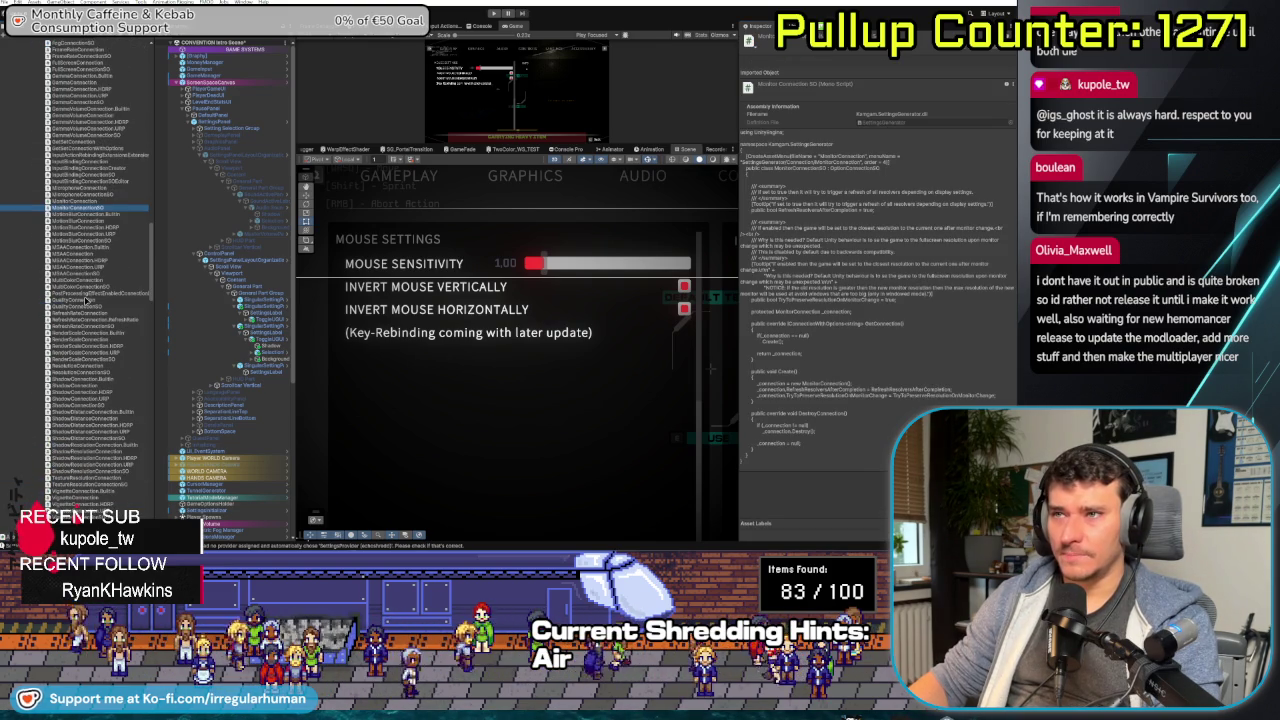
pyautogui.scroll(-3, 85, 298)
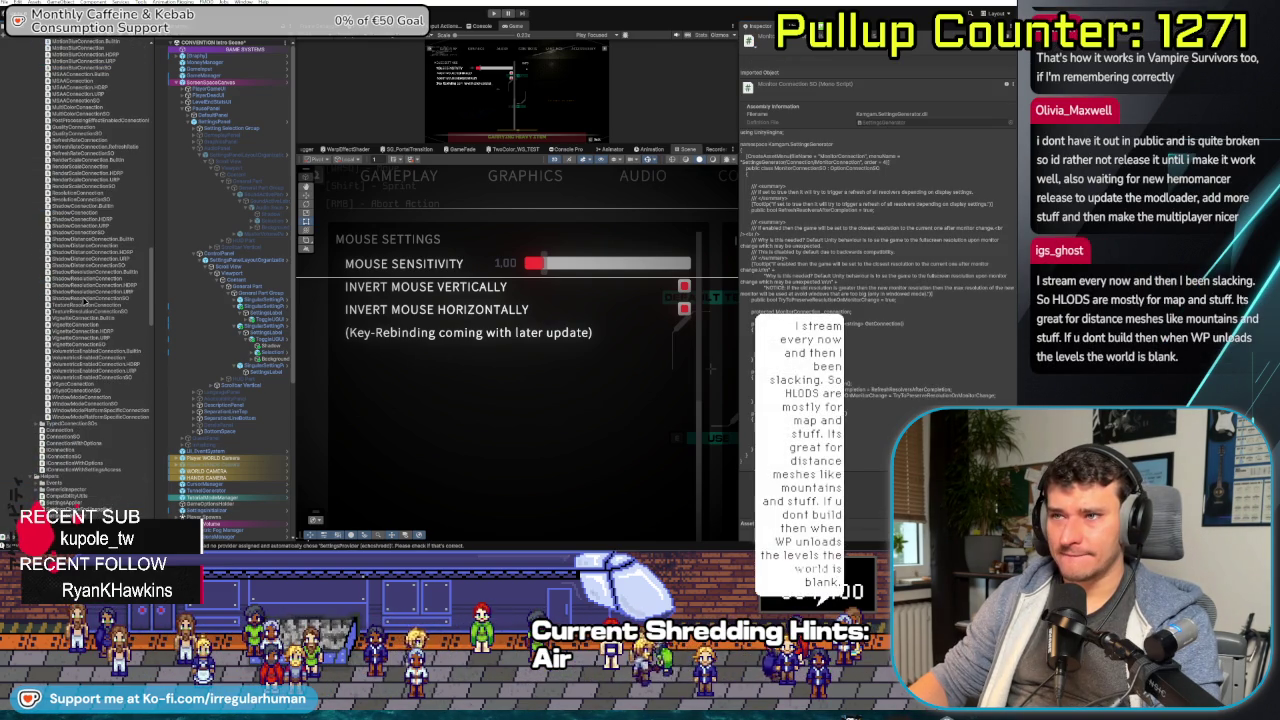
pyautogui.moveTo(155, 304); pyautogui.dragTo(171, 74)
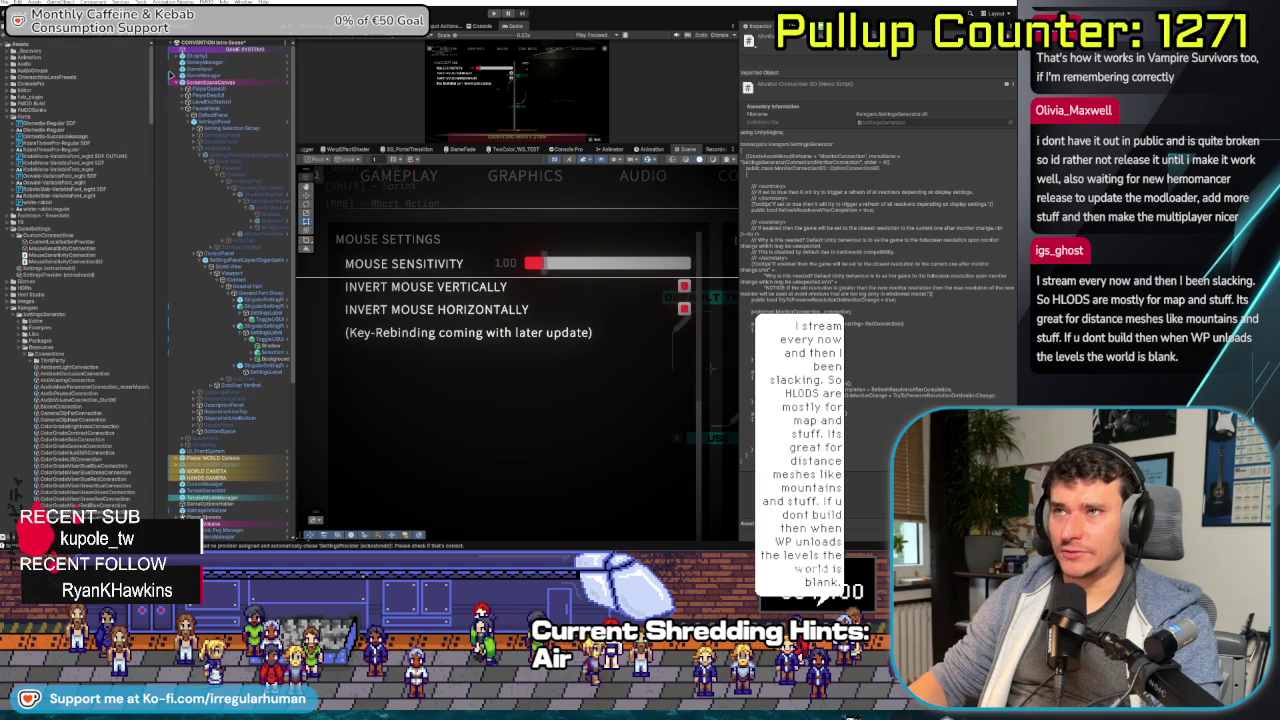
# - Create new MonoBehaviour scripts in CustomConnections named MouseInvert and MouseInvertVertical
pyautogui.rightClick(64, 236)
pyautogui.moveTo(92, 238)
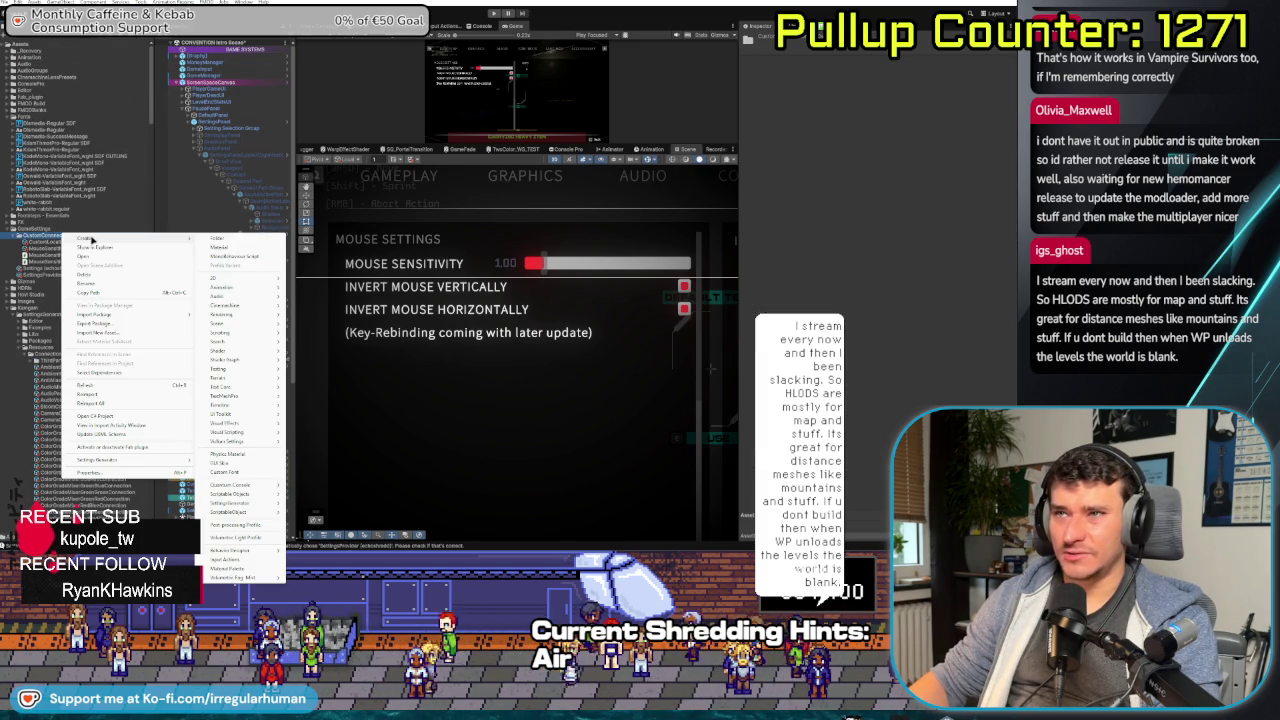
pyautogui.click(236, 258)
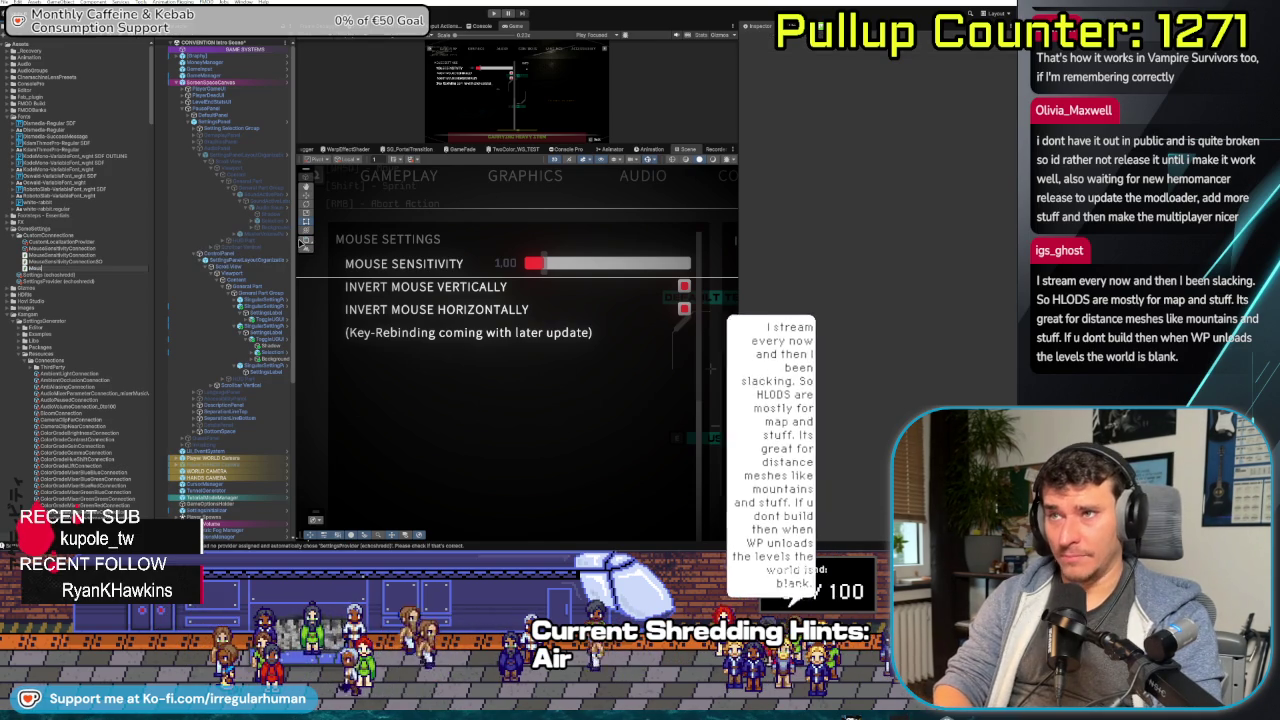
pyautogui.write('MouseInvertVertically')
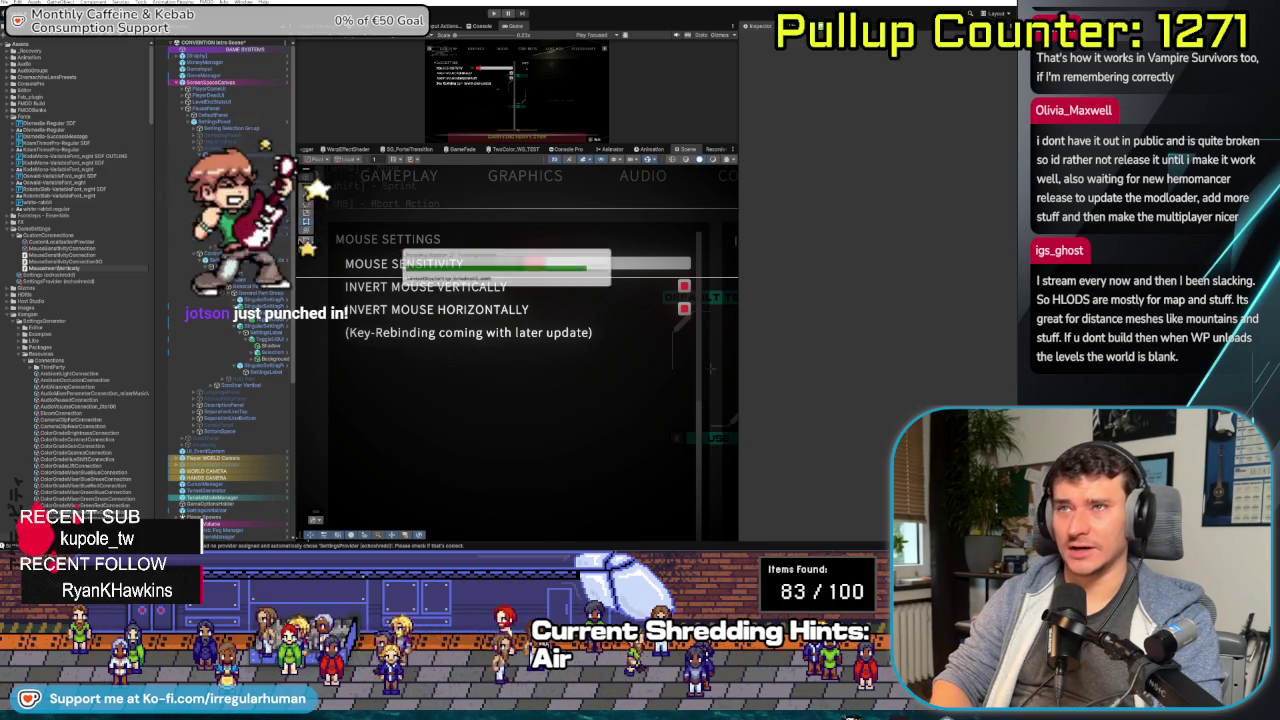
pyautogui.press('Return')
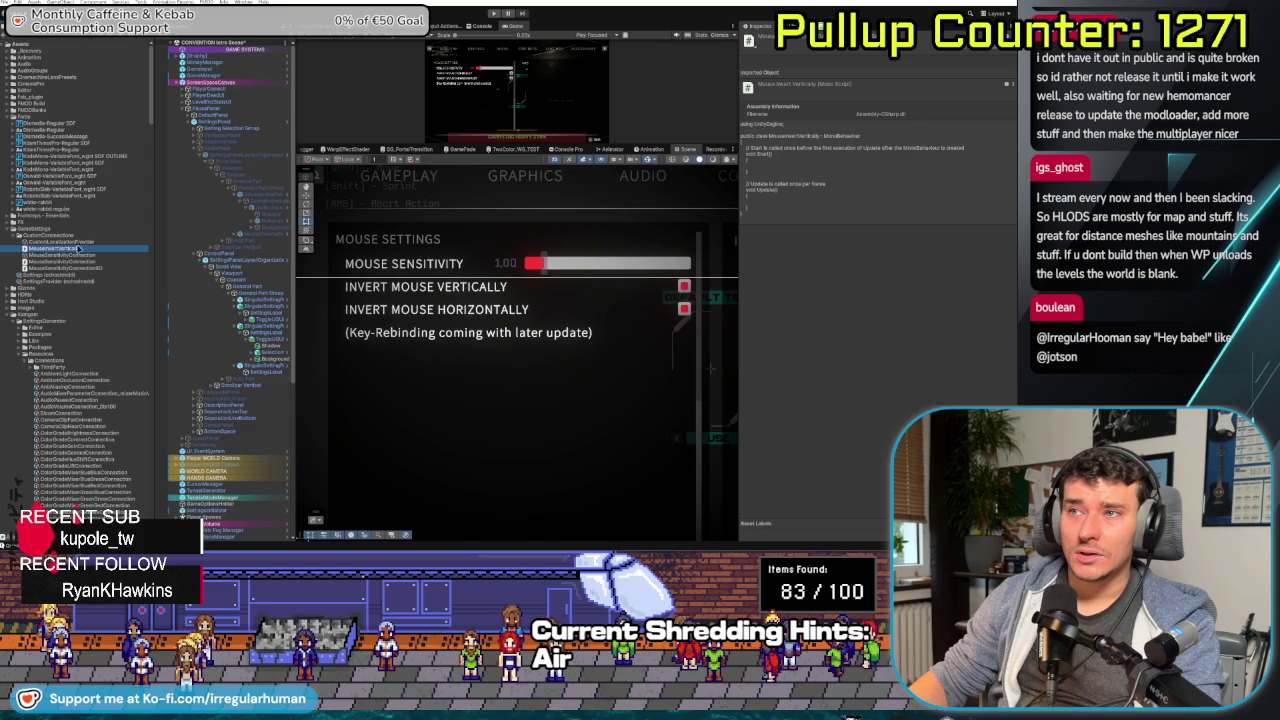
pyautogui.rightClick(70, 236)
pyautogui.moveTo(101, 243)
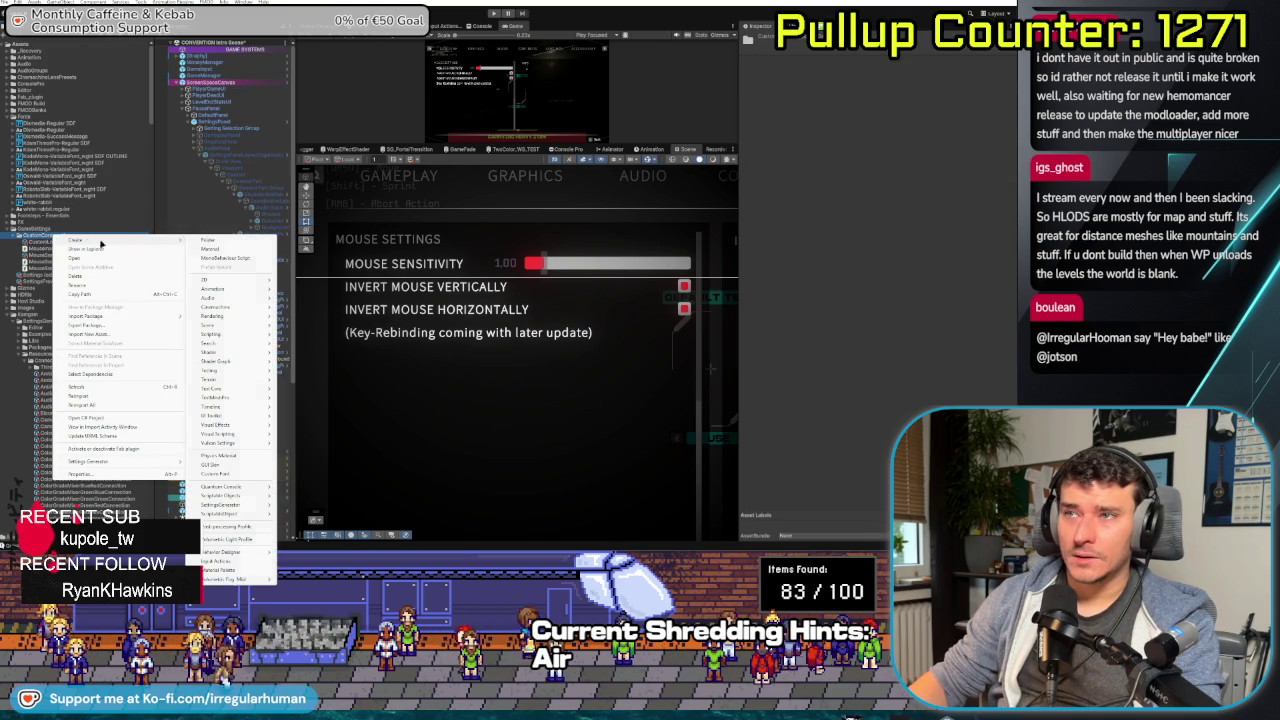
pyautogui.click(226, 259)
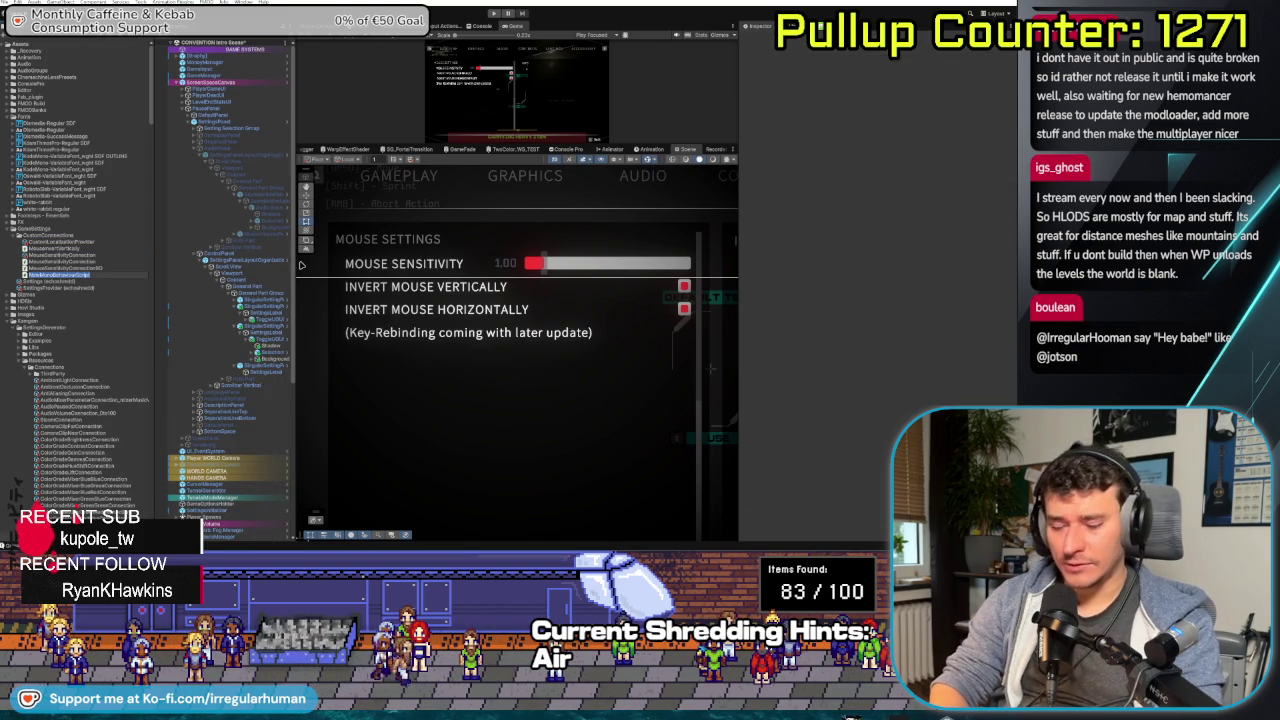
pyautogui.write('MouseInv')
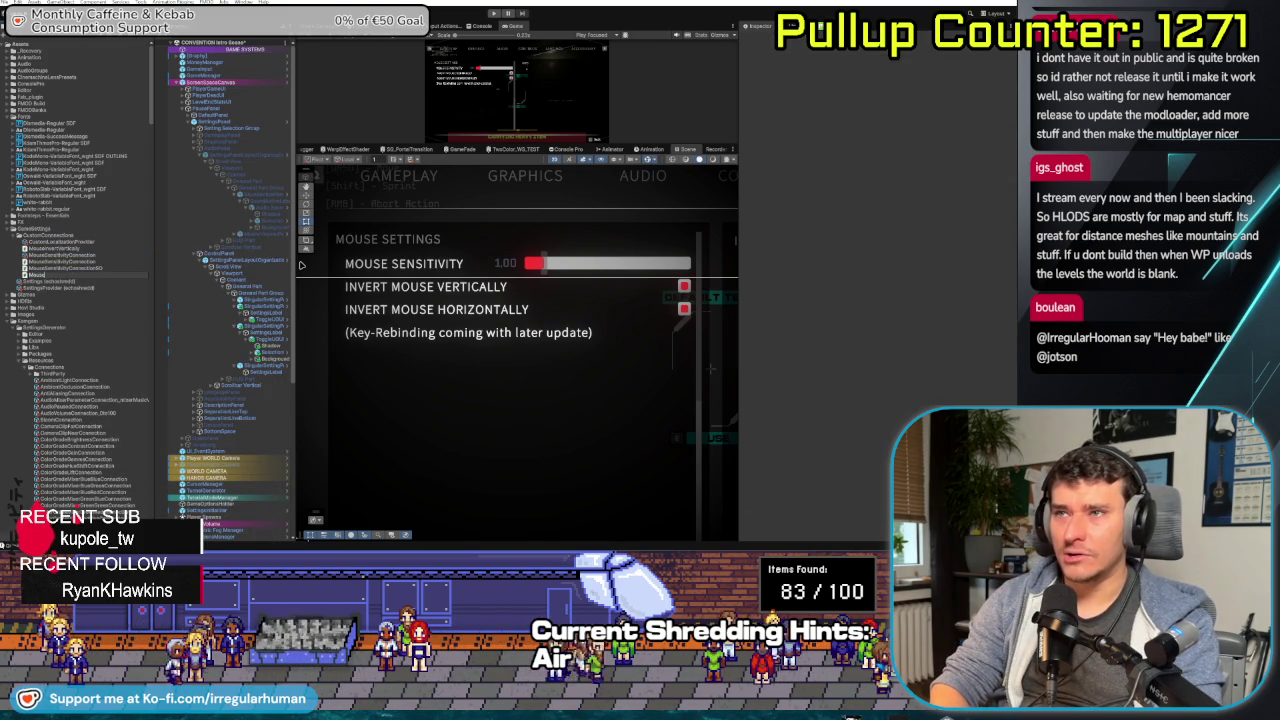
pyautogui.write('ertVerticallySO')
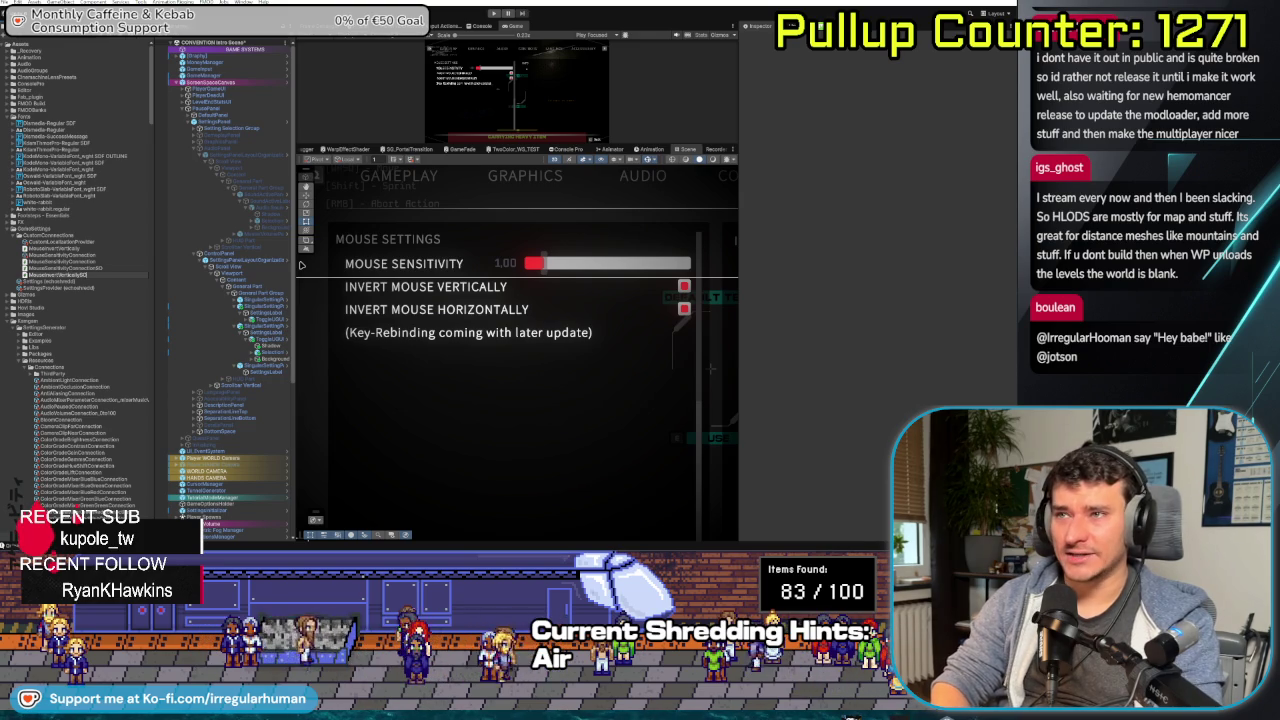
# - Add two more scripts, including MouseInvertHorizontallySO, and open MouseSensitivityConnection in the code editor
pyautogui.rightClick(55, 237)
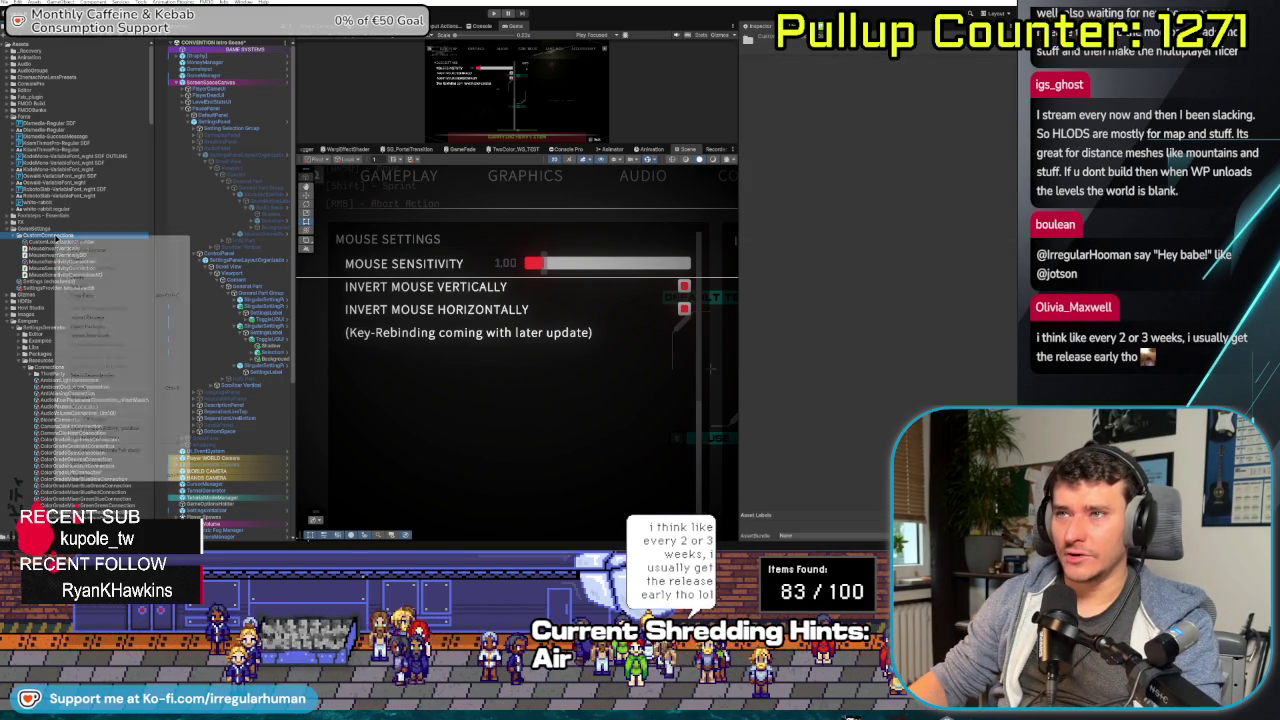
pyautogui.moveTo(100, 245)
pyautogui.click(228, 260)
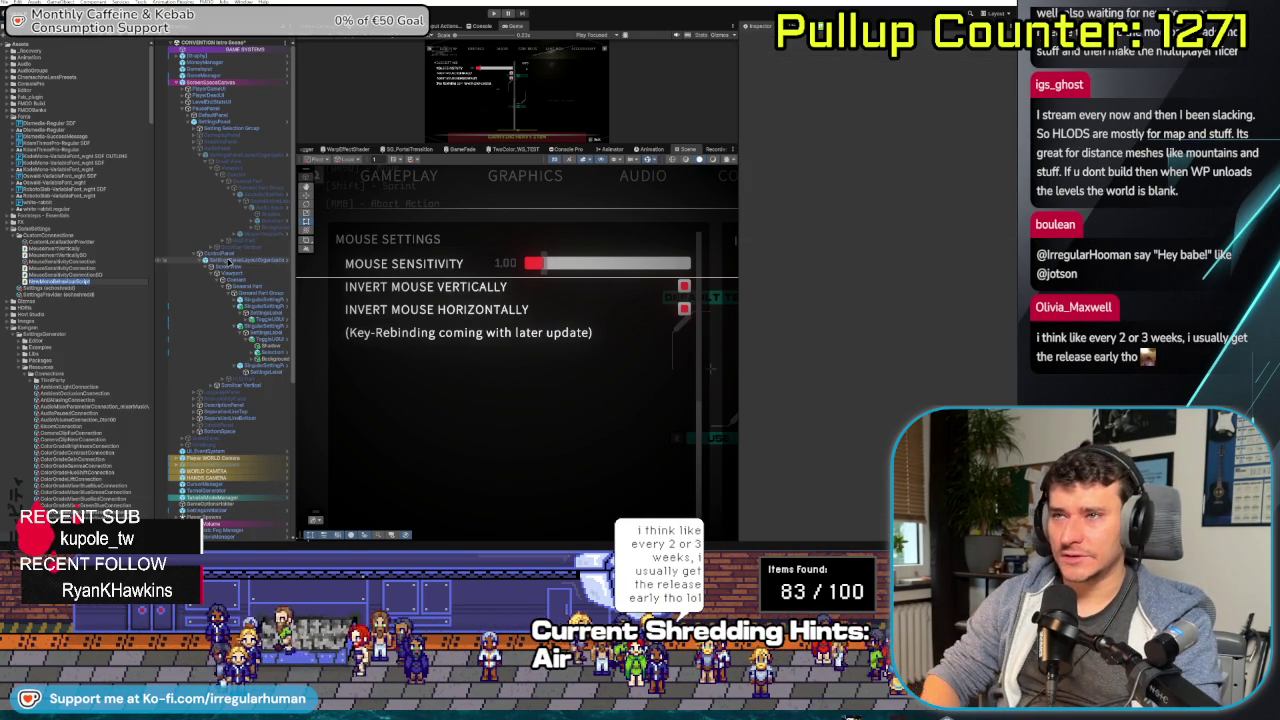
pyautogui.write('Menu')
pyautogui.press('Return')
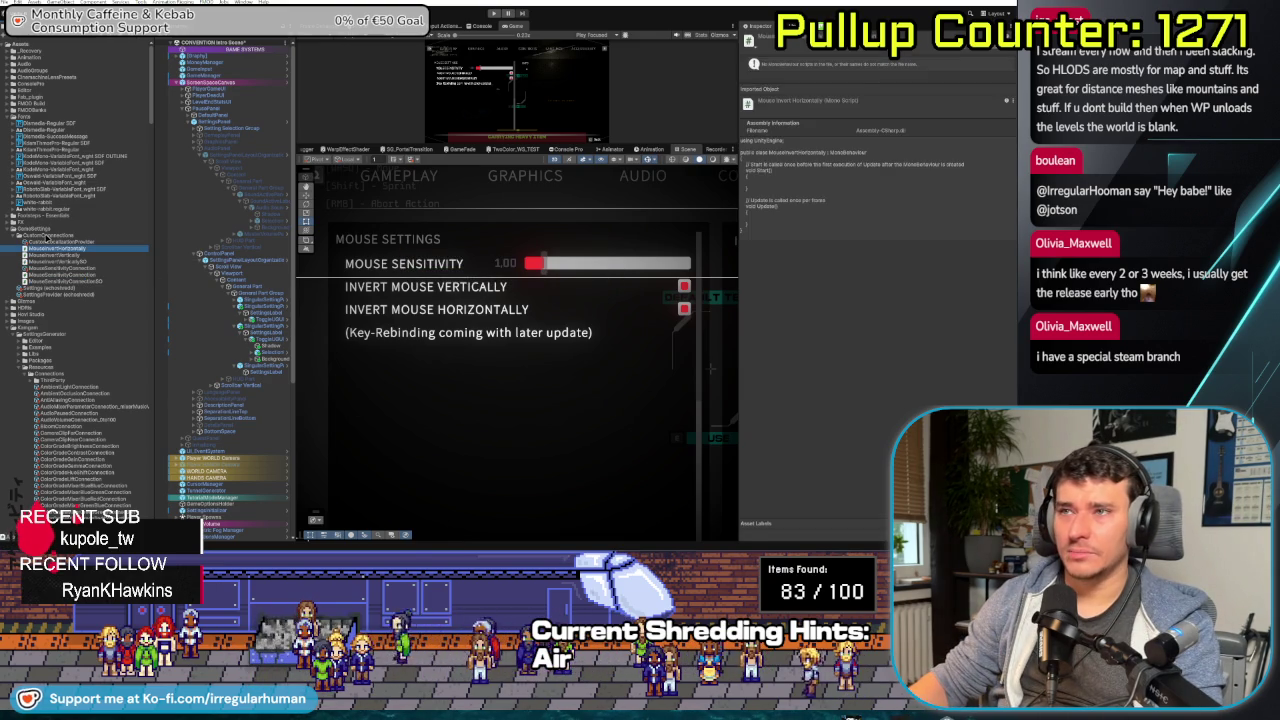
pyautogui.rightClick(44, 238)
pyautogui.moveTo(160, 240)
pyautogui.click(236, 259)
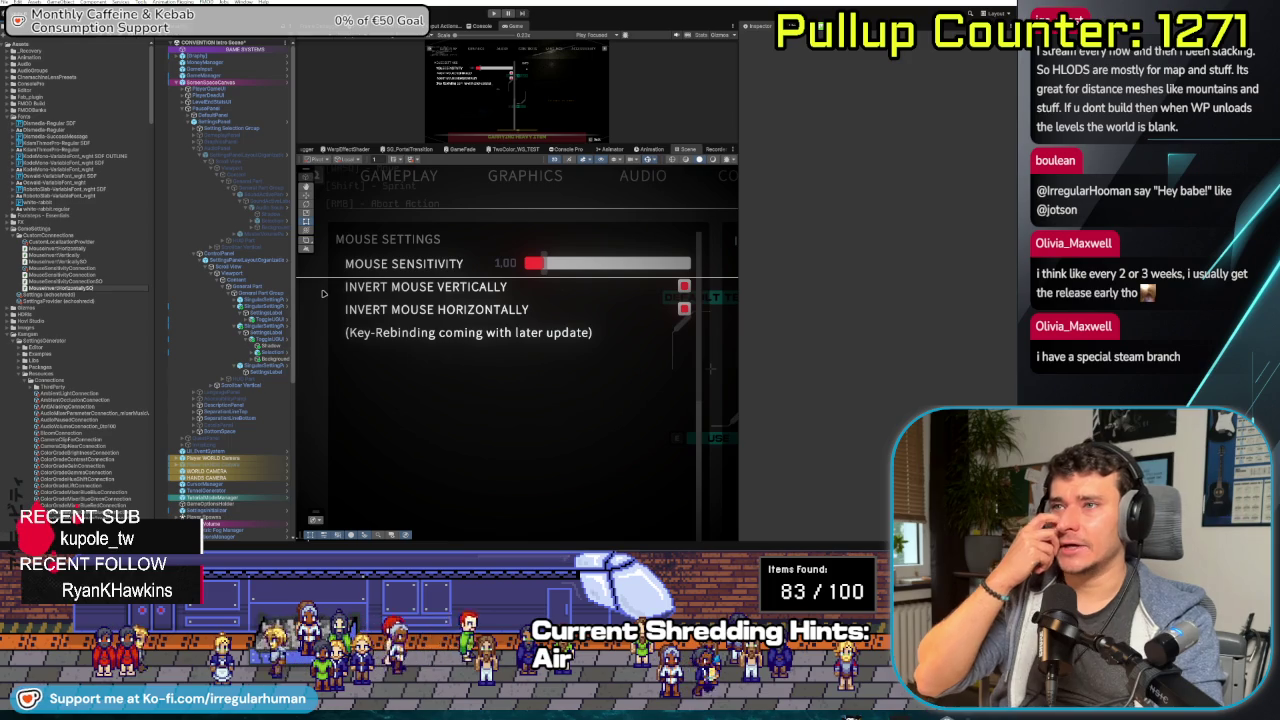
pyautogui.press('Return')
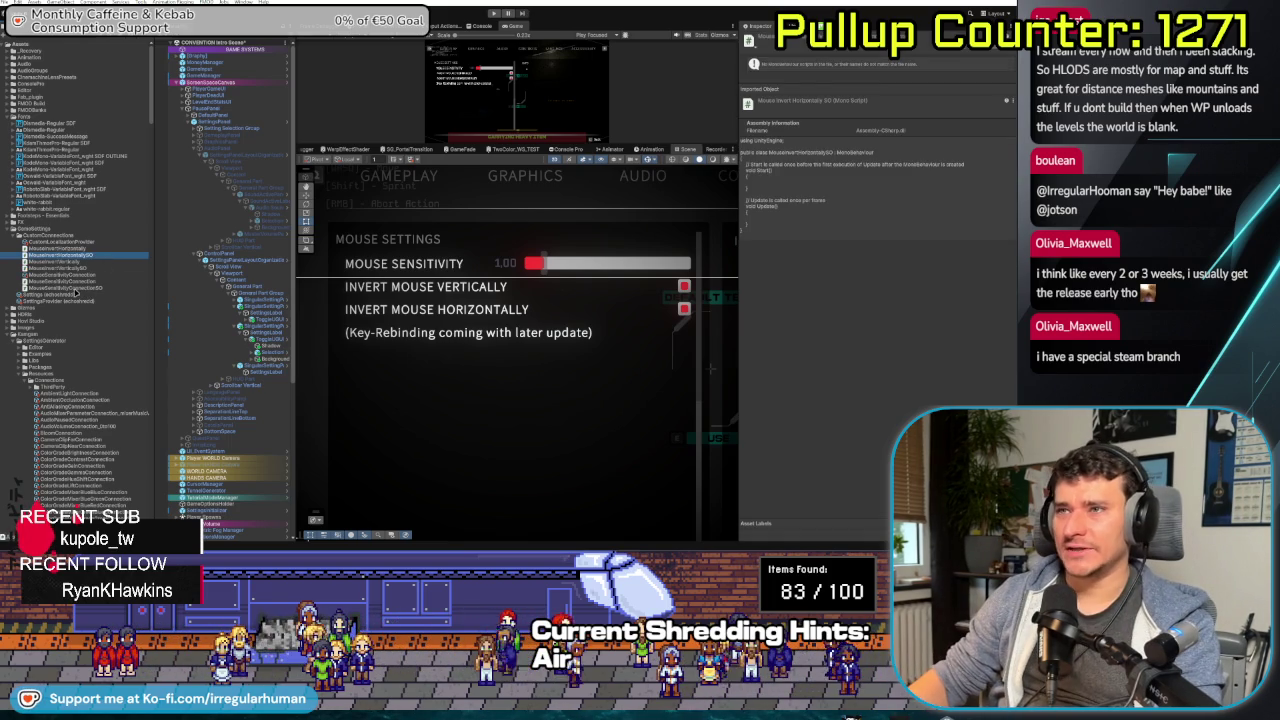
pyautogui.doubleClick(75, 287)
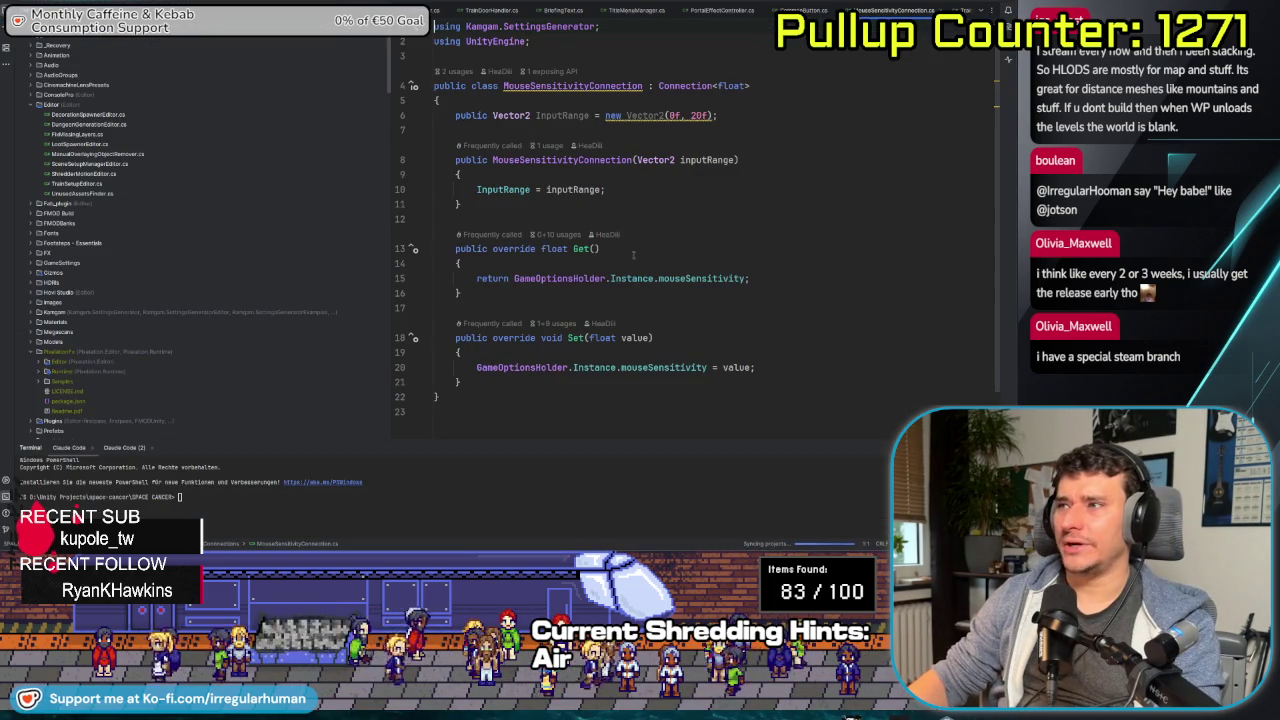
# - Select lines 6–21 of MouseSensitivityConnection, from InputRange through the Set method, as a template
pyautogui.moveTo(424, 404); pyautogui.dragTo(455, 115)
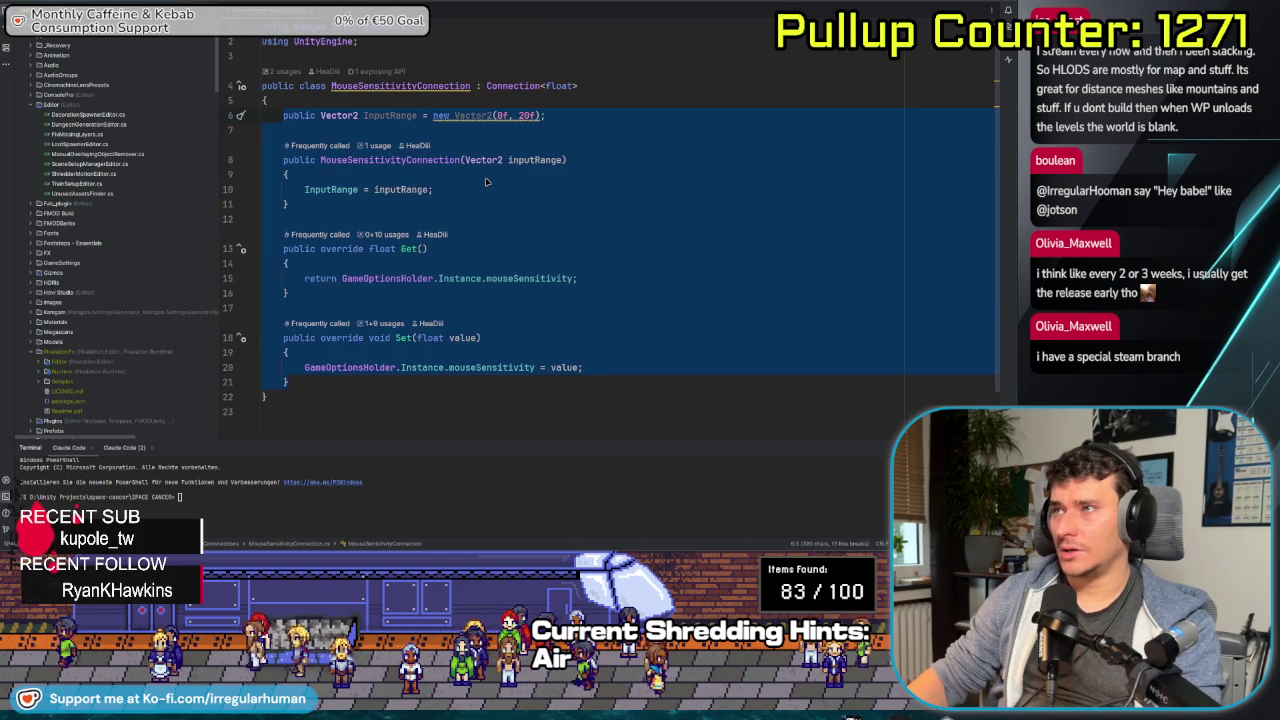
pyautogui.hotkey('alt', 'Tab')
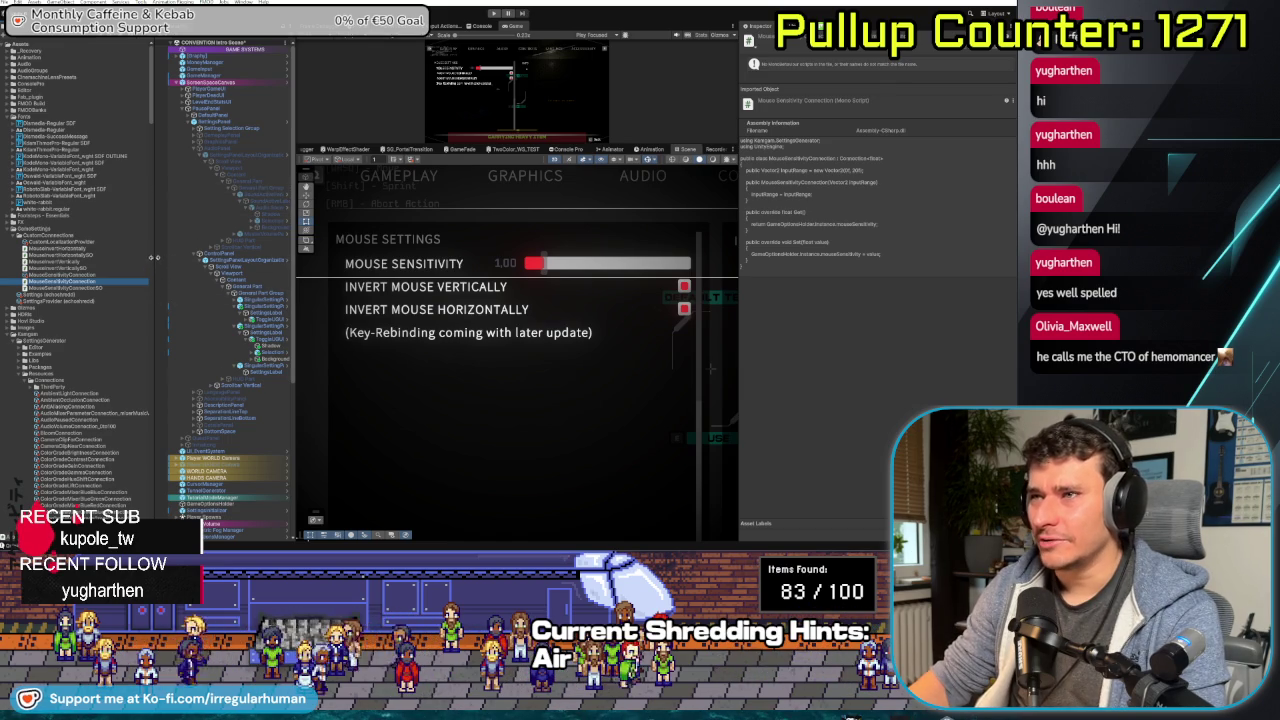
# - Resize the Project panel and open the MouseInvertHorizontally script in Rider
pyautogui.moveTo(155, 257); pyautogui.dragTo(138, 258)
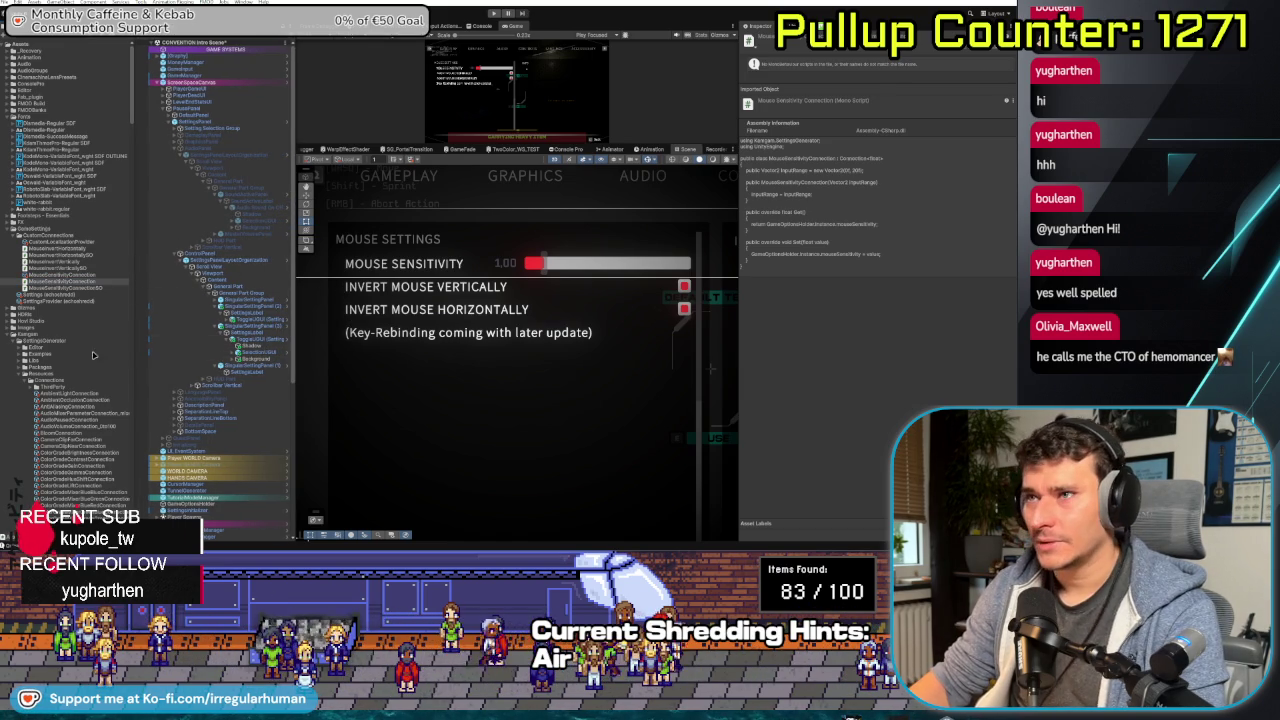
pyautogui.moveTo(146, 358); pyautogui.dragTo(204, 362)
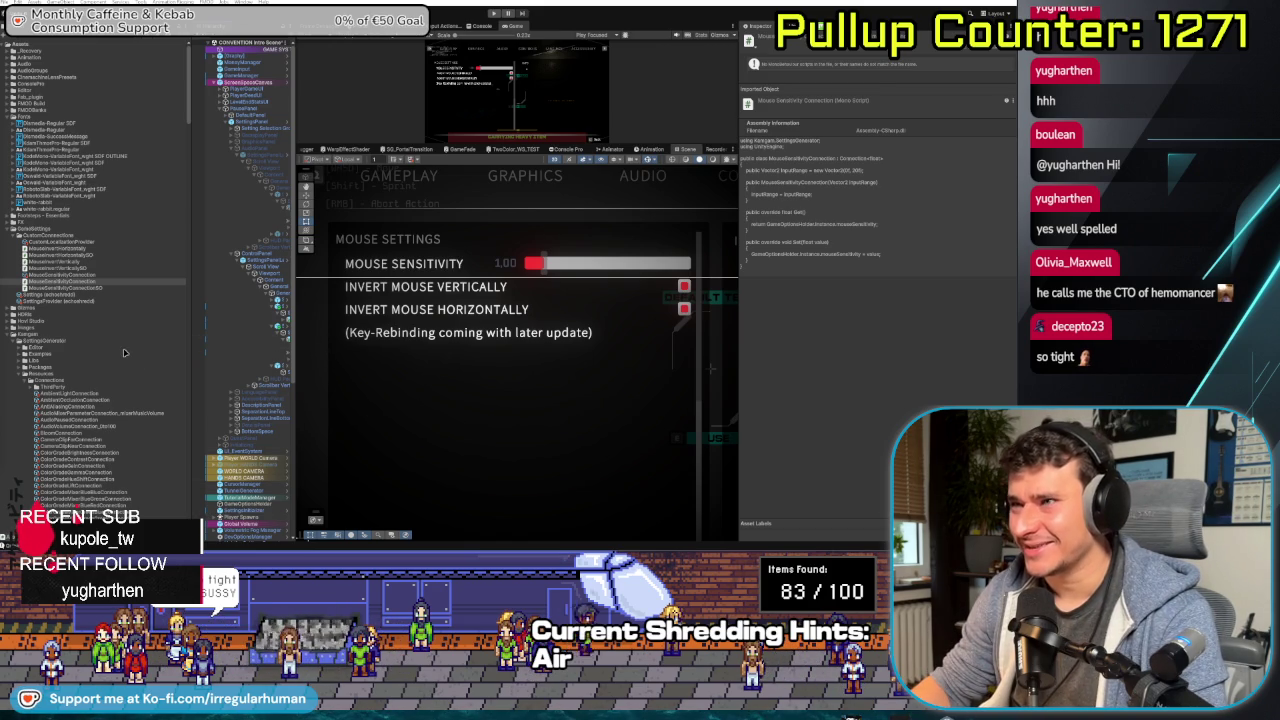
pyautogui.doubleClick(60, 248)
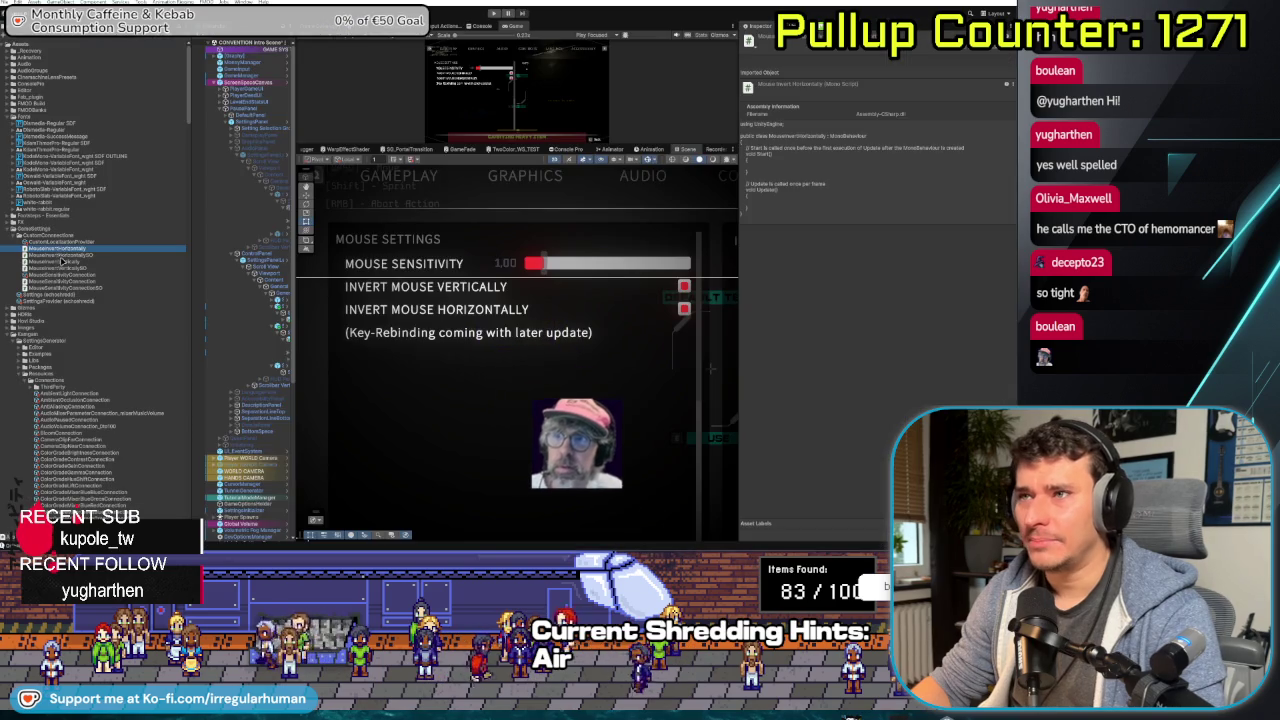
# - Paste MouseSensitivityConnectionSO's CreateAssetMenu attribute above the MouseInvertHorizontallySO class
pyautogui.doubleClick(63, 261)
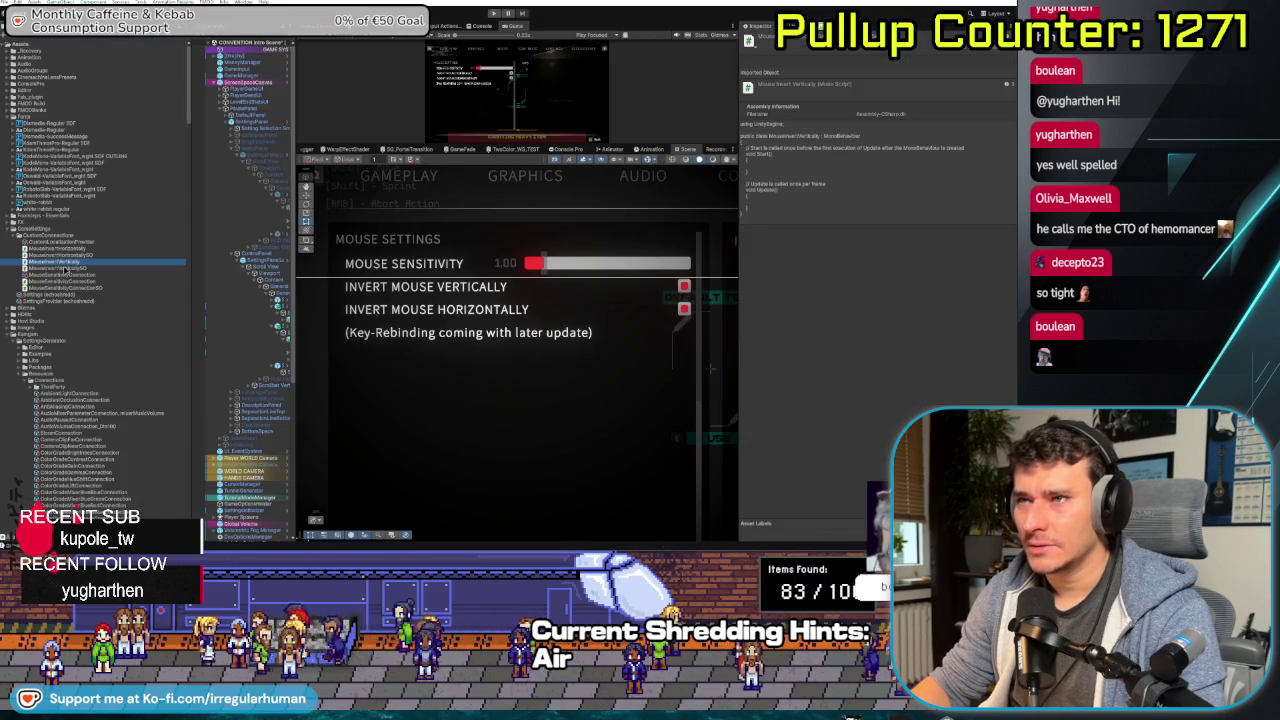
pyautogui.click(65, 268)
pyautogui.doubleClick(75, 288)
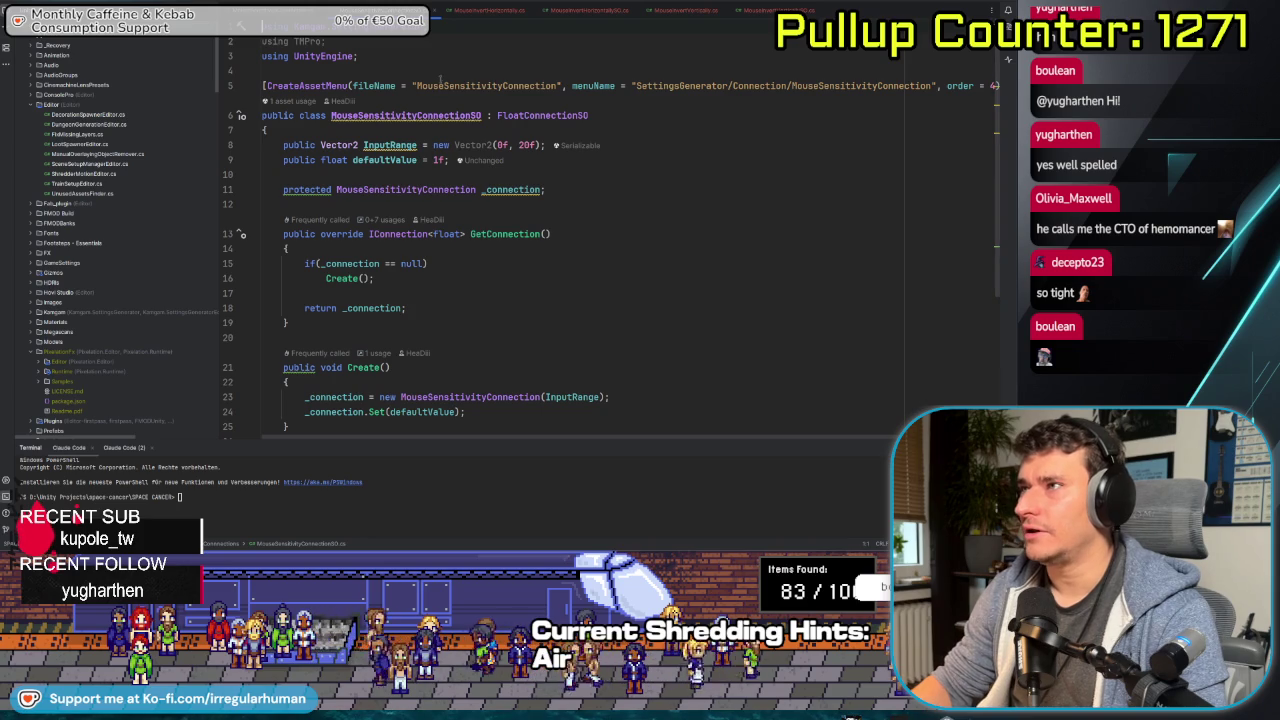
pyautogui.click(607, 12)
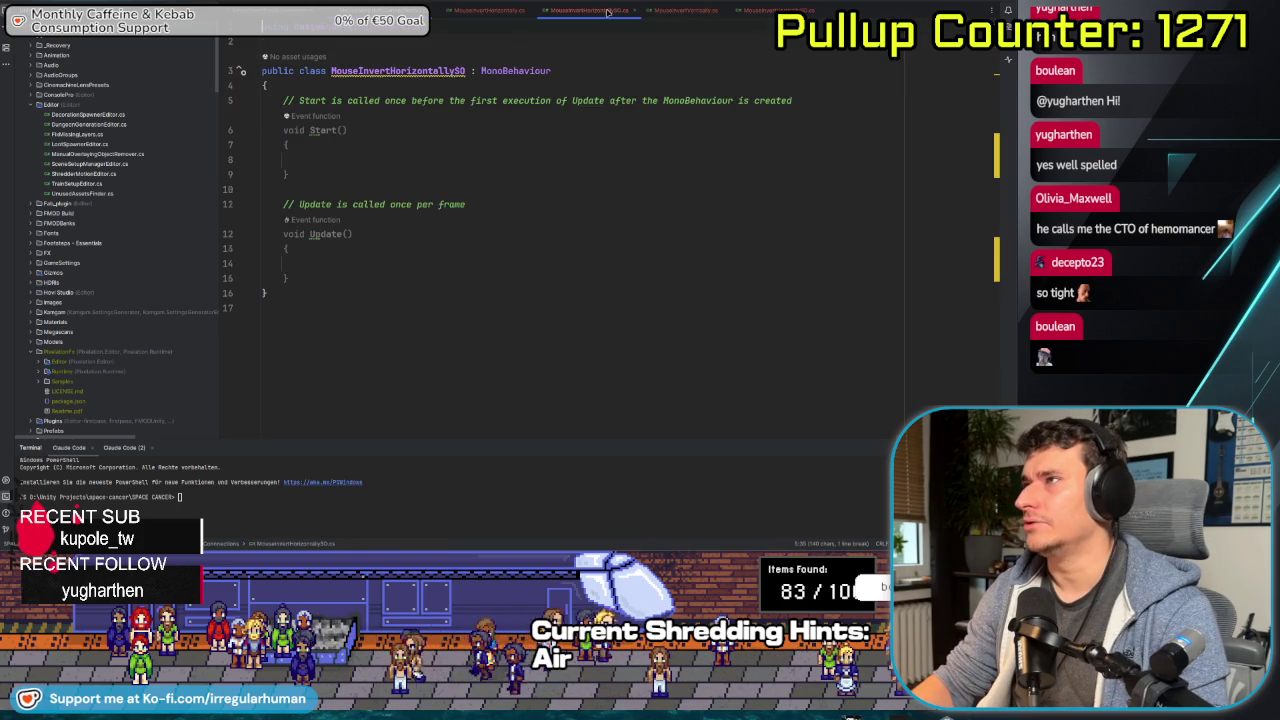
pyautogui.write('[CreateAssetMenu(fileName = "MouseSensitivityConnection", menuName = "SettingsGenerator/Connection/MouseSensitivityConnection", order = 4)]')
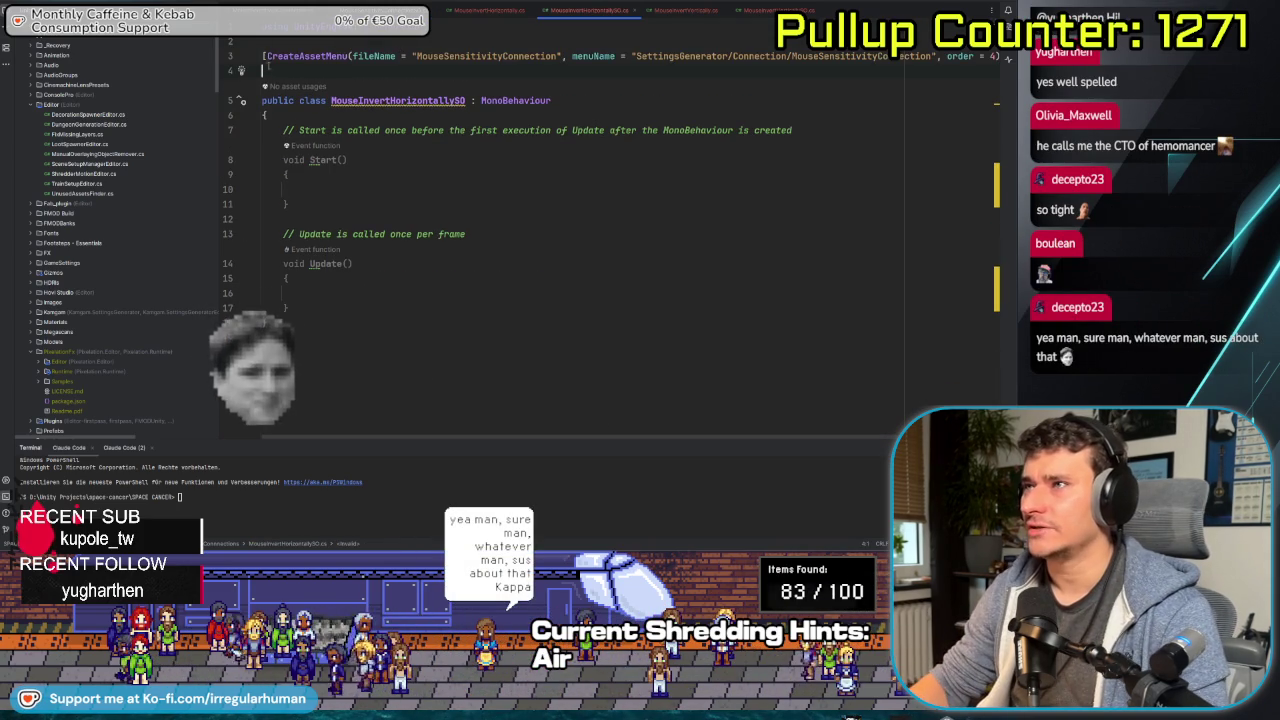
pyautogui.click(443, 56)
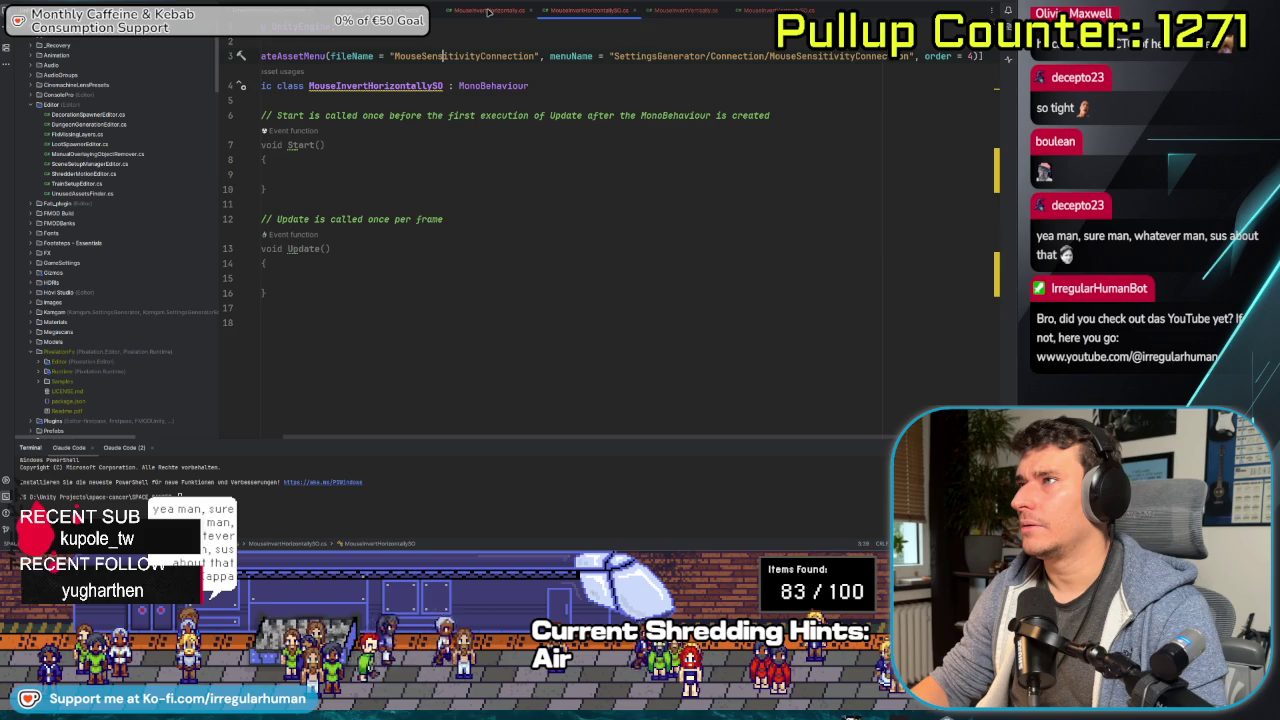
pyautogui.click(488, 12)
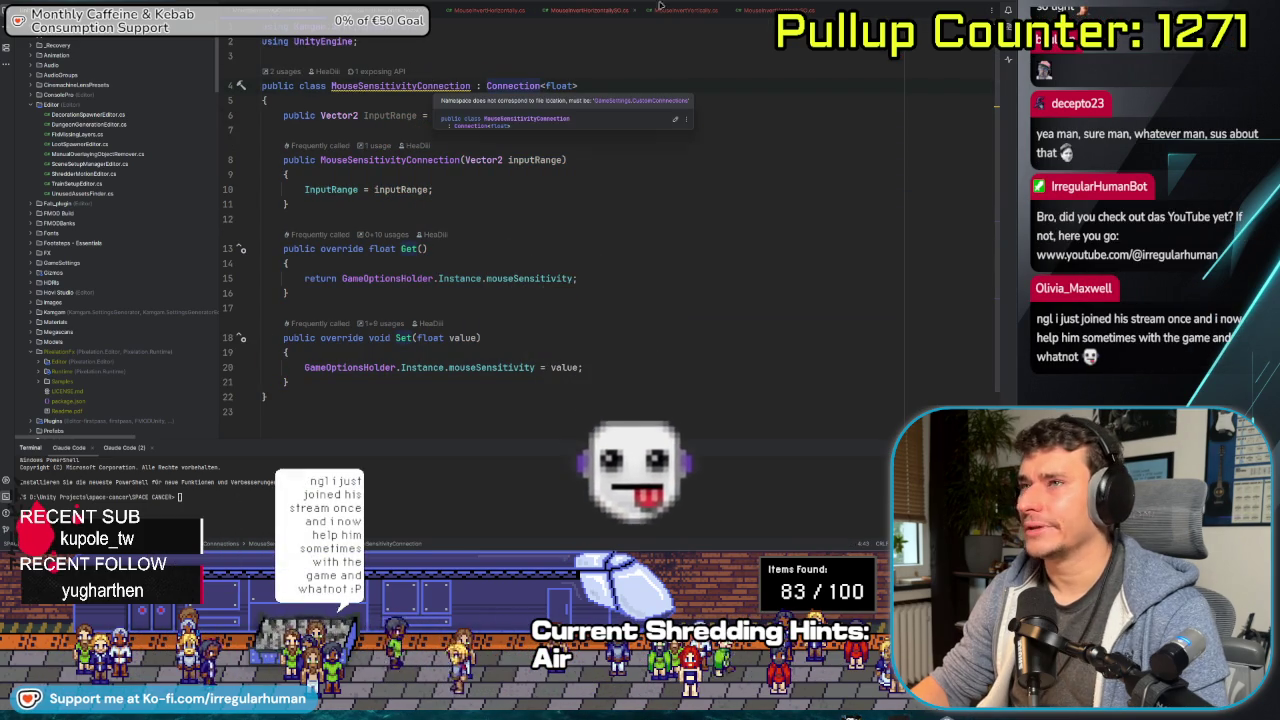
pyautogui.hotkey('alt', 'Tab')
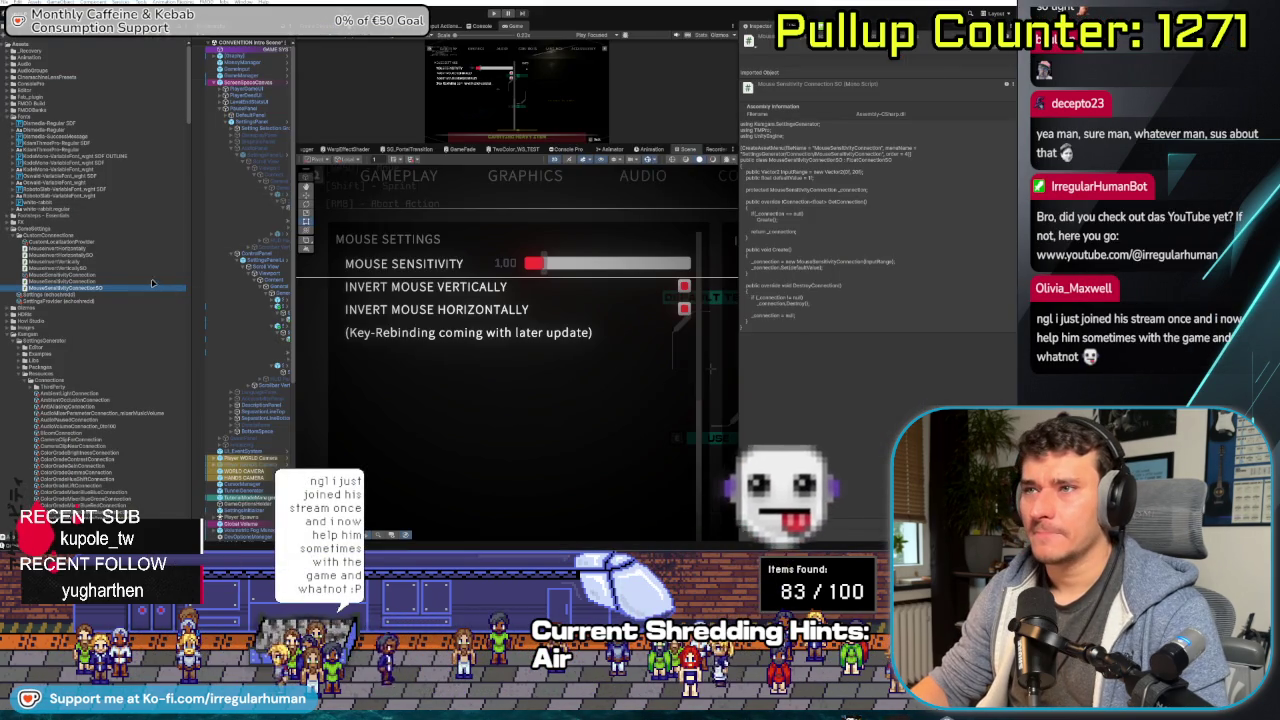
# - Preview the new MouseInvertHorizontally and MouseInvertVertically connection scripts' source in the Inspector
pyautogui.click(100, 281)
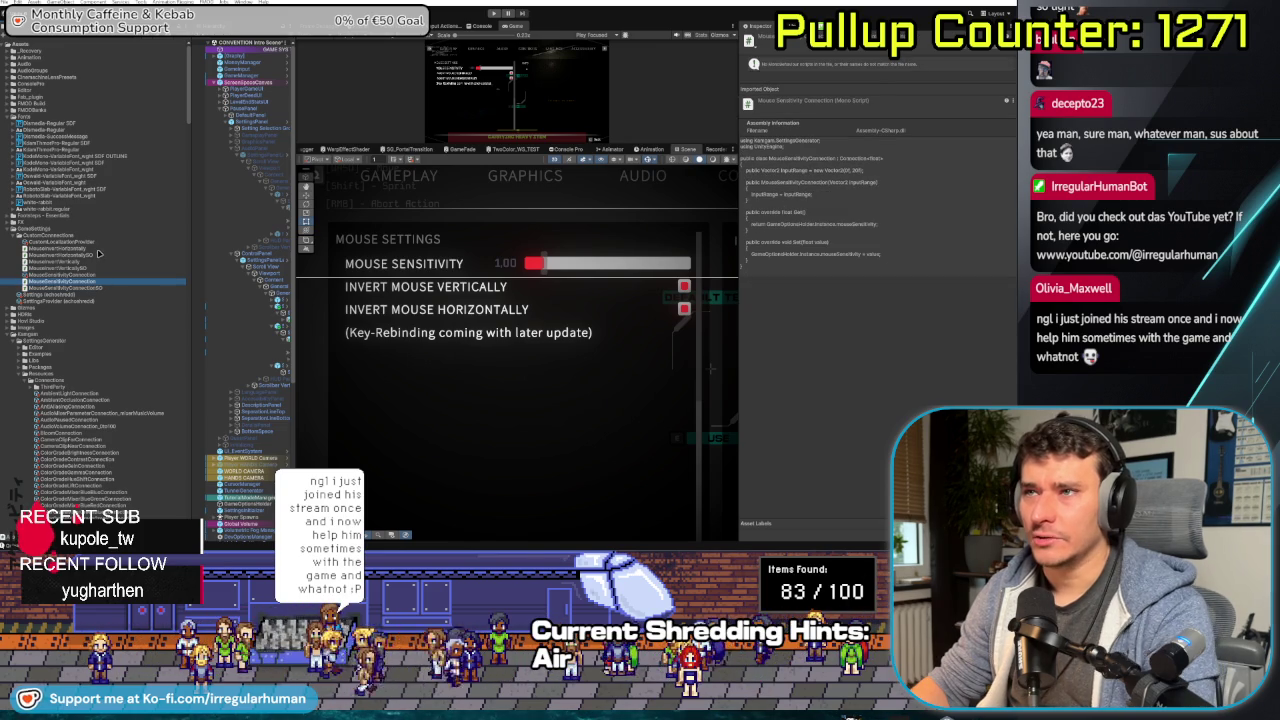
pyautogui.click(90, 248)
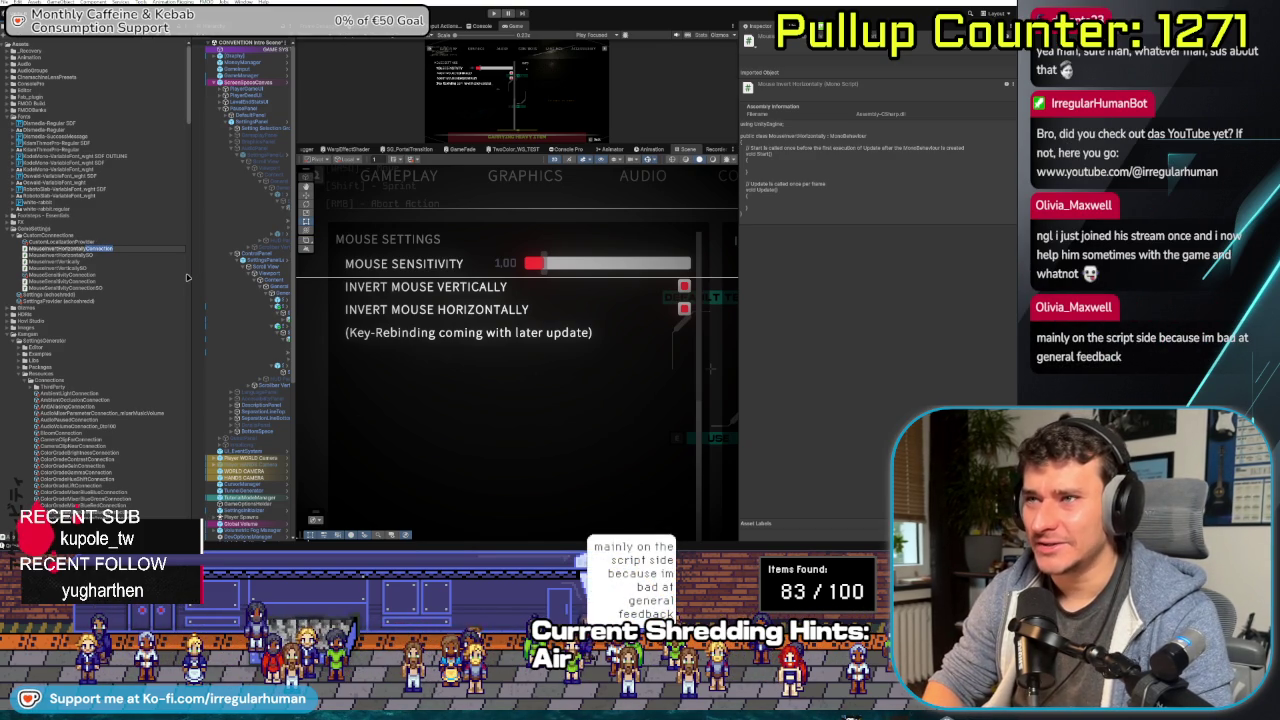
pyautogui.click(70, 248)
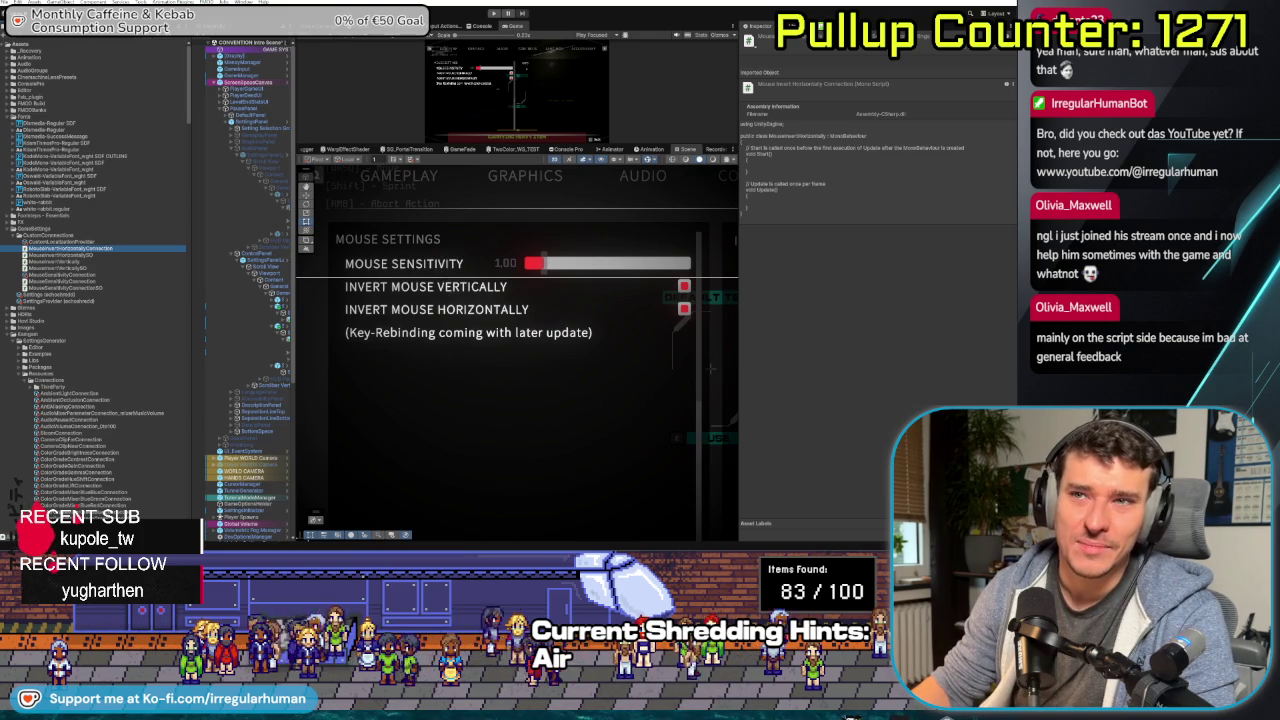
pyautogui.click(93, 256)
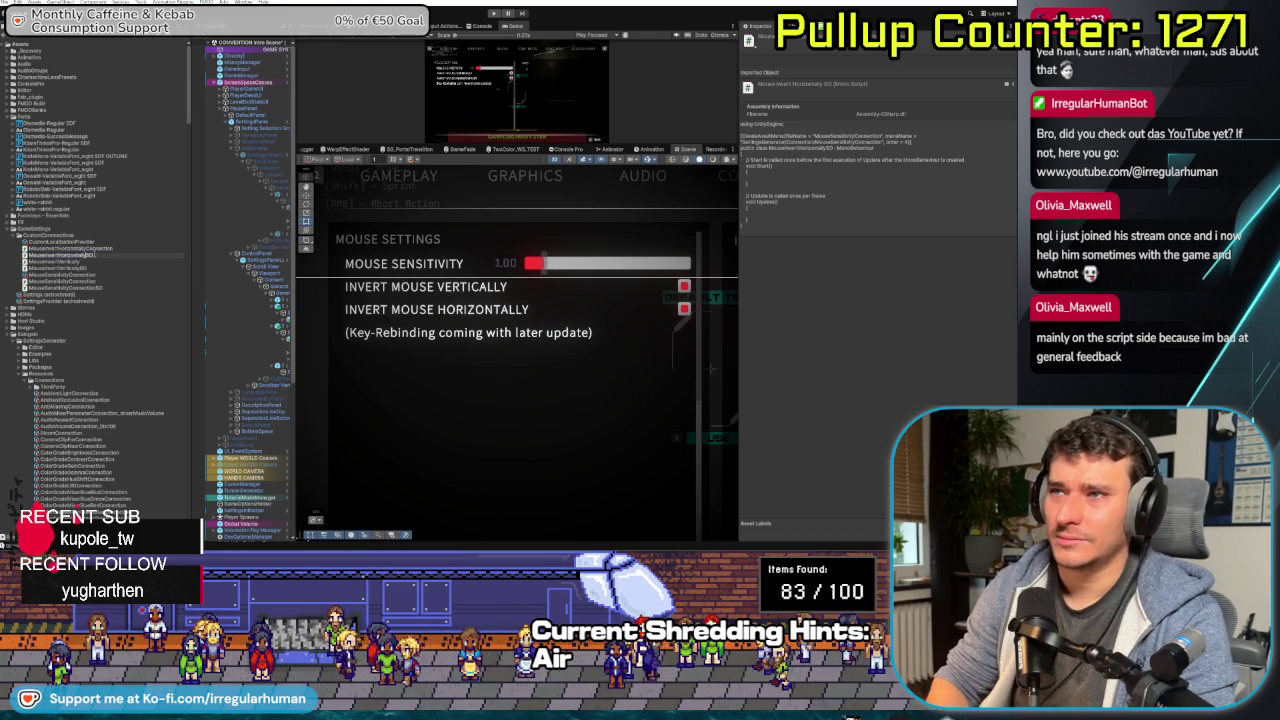
pyautogui.click(70, 256)
pyautogui.click(70, 262)
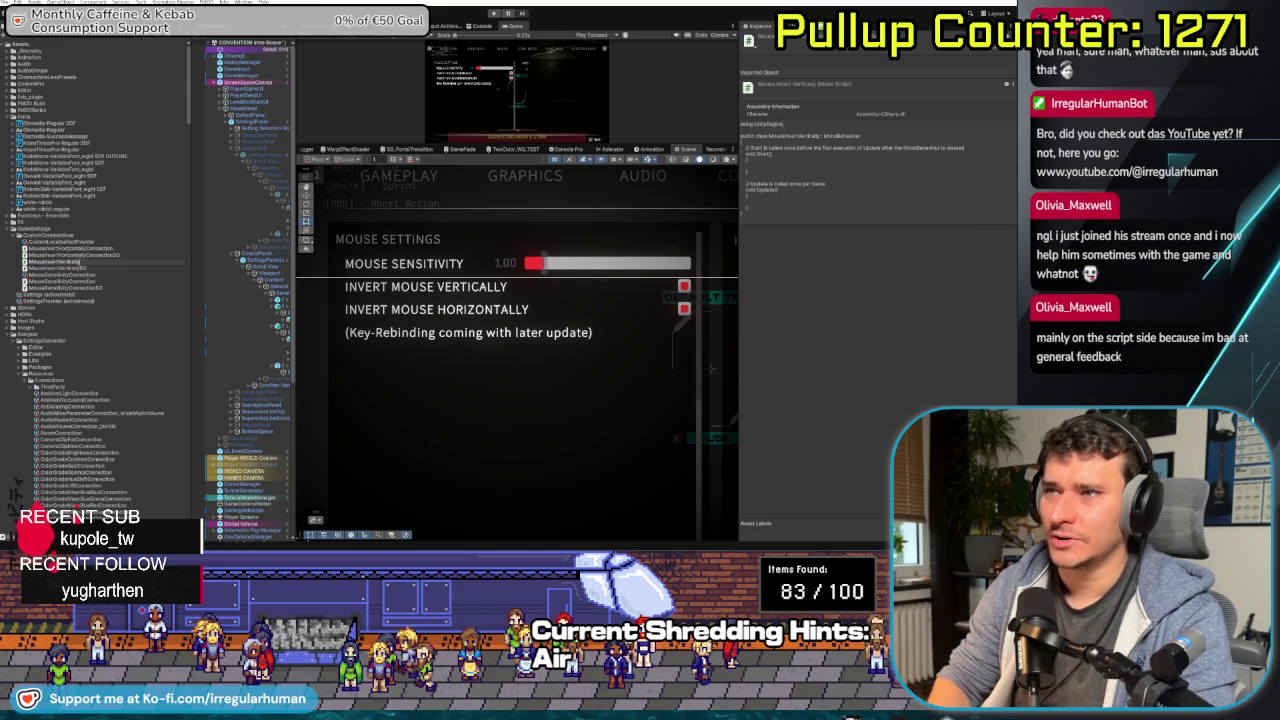
pyautogui.click(82, 263)
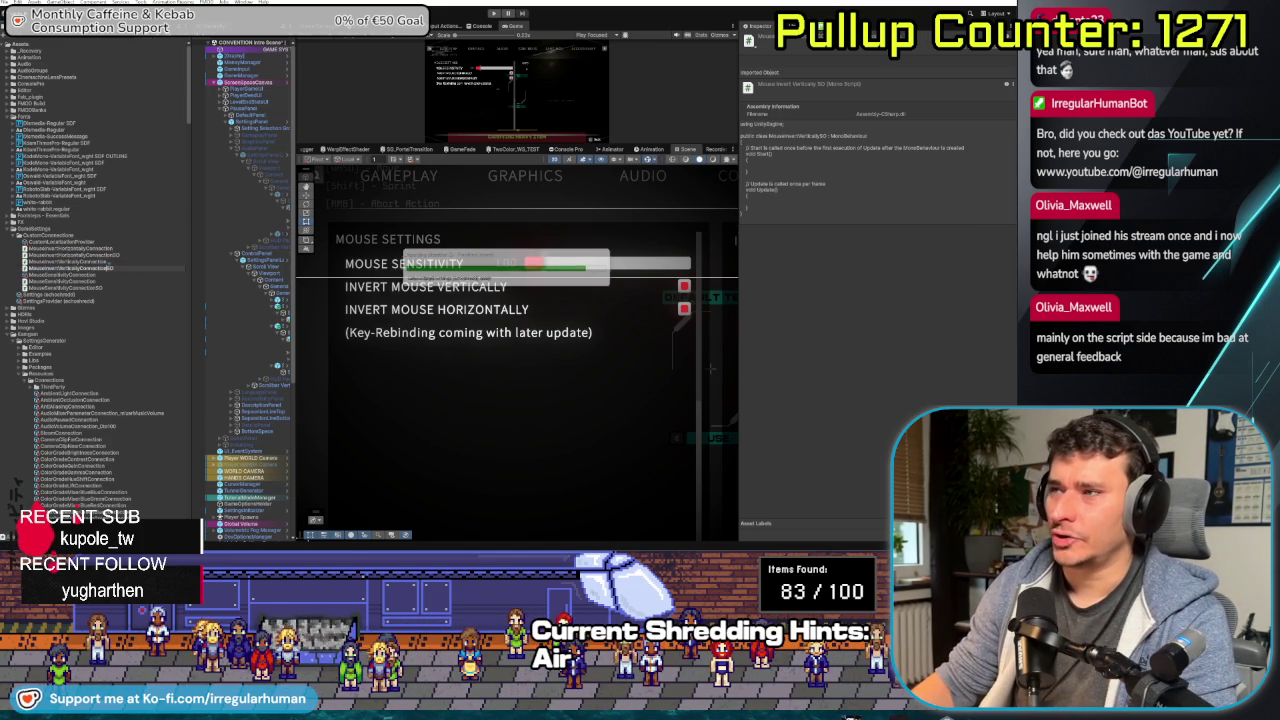
pyautogui.click(116, 270)
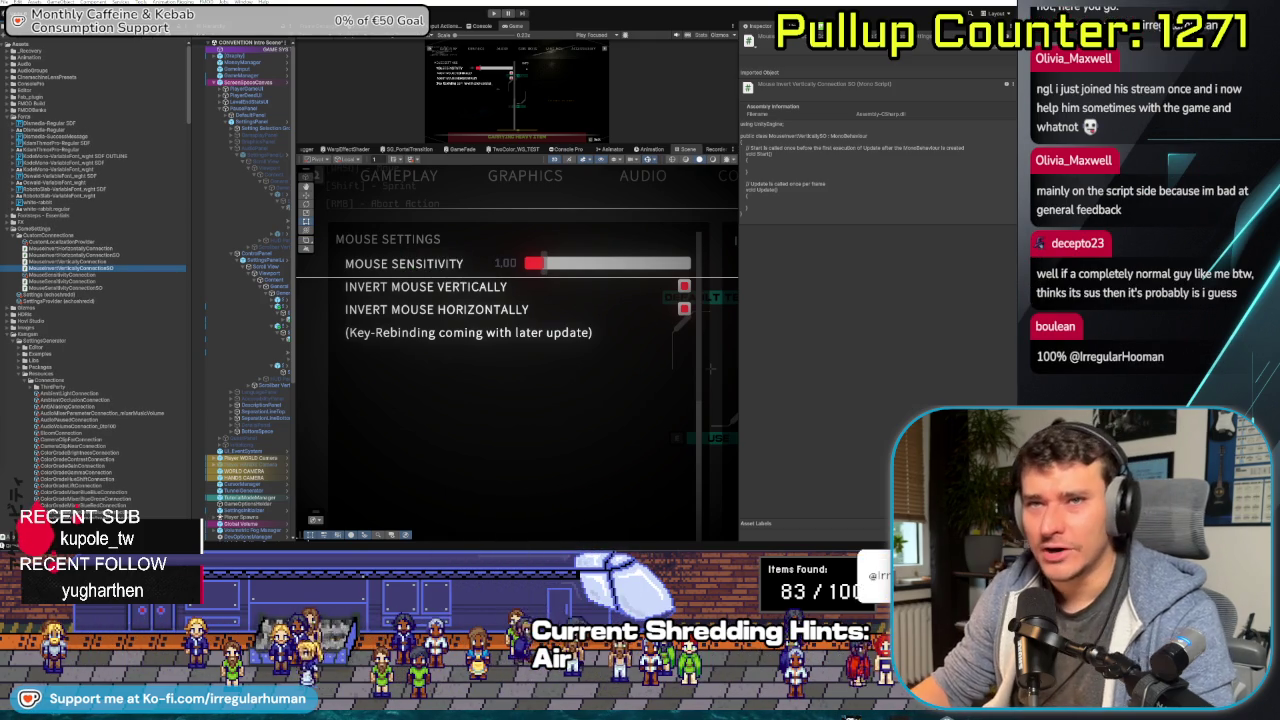
pyautogui.click(128, 262)
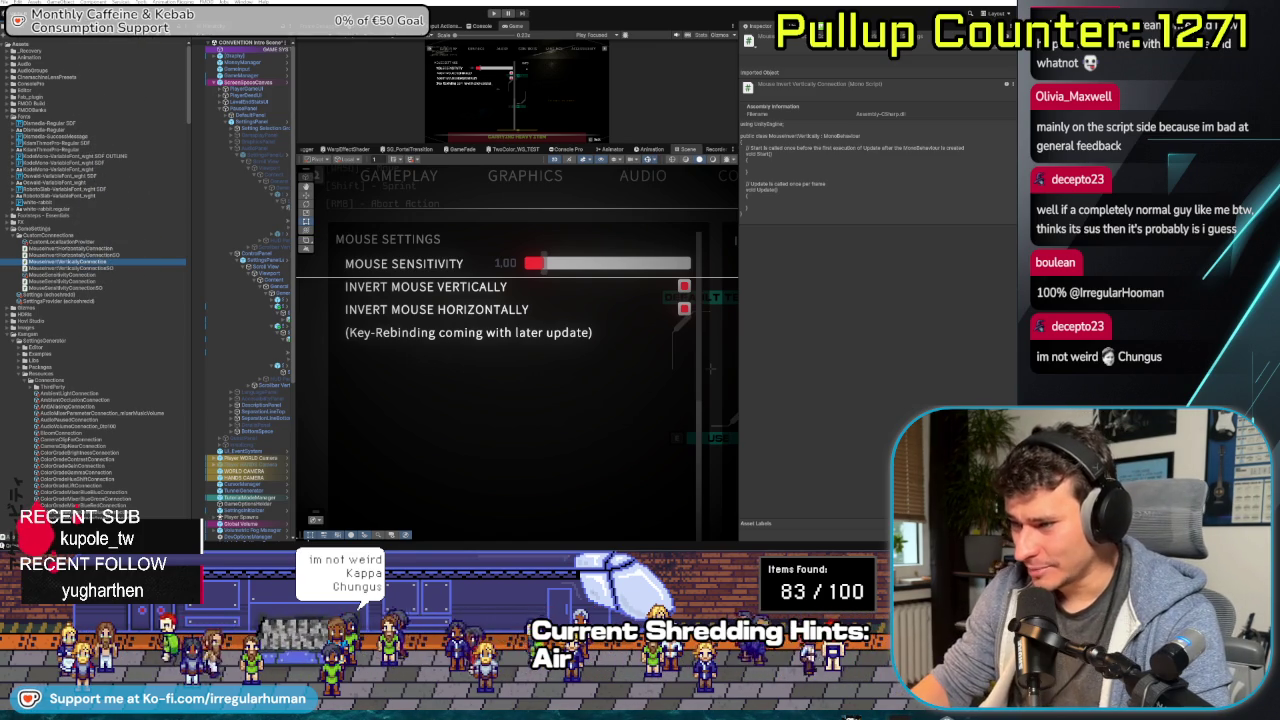
pyautogui.hotkey('alt', 'Tab')
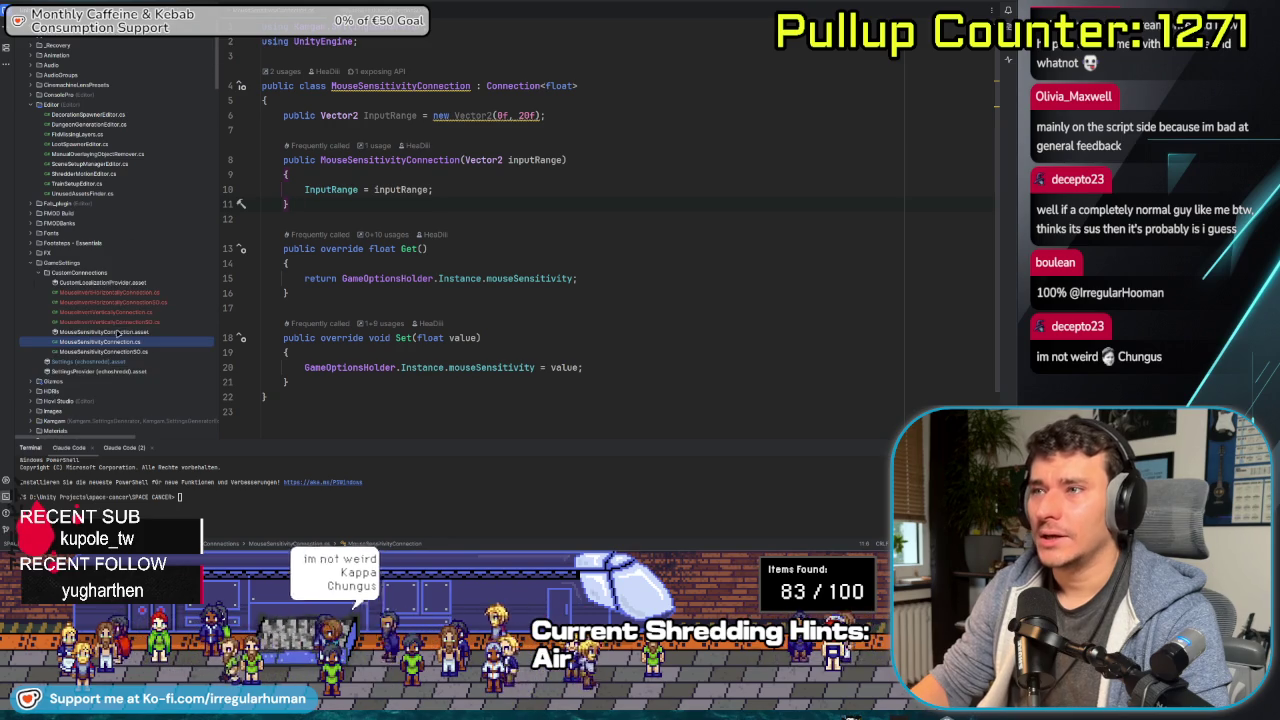
# - Set MouseInvertHorizontallySO's CreateAssetMenu fileName and menu path to MouseInvertHorizontally with order 5
pyautogui.click(127, 314)
pyautogui.click(130, 302)
pyautogui.click(133, 293)
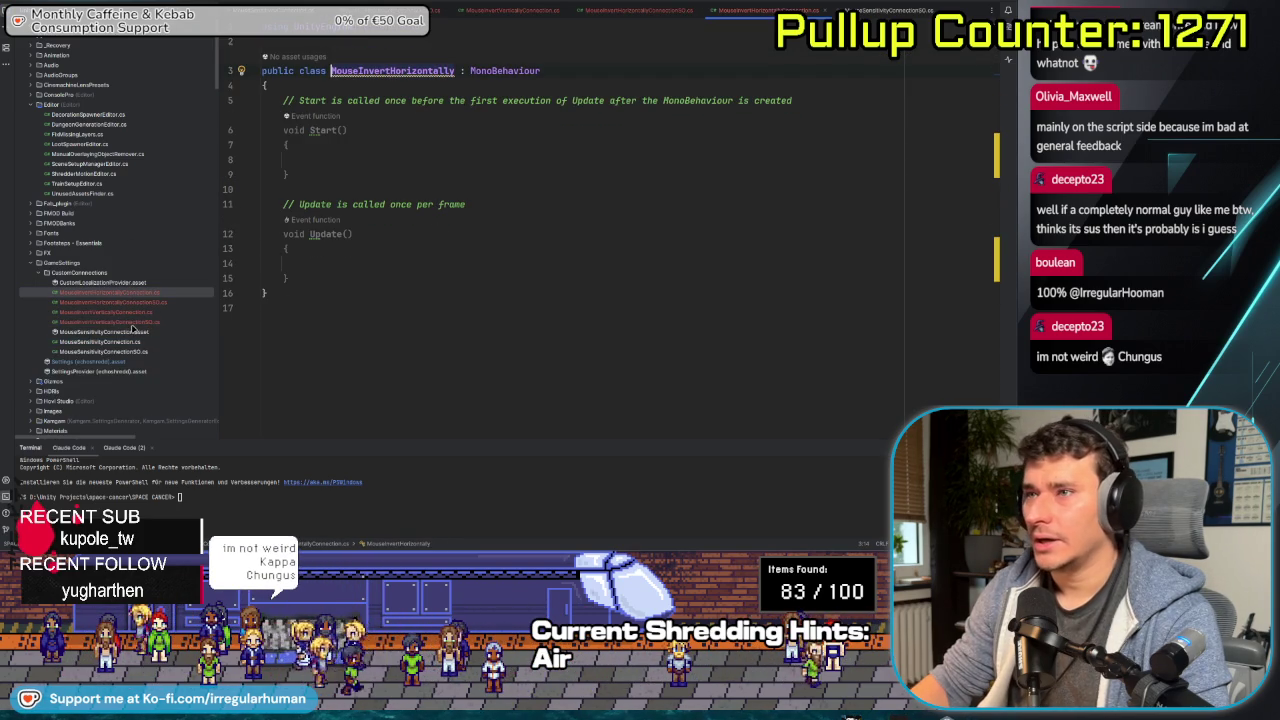
pyautogui.press('Down')
pyautogui.press('Down')
pyautogui.press('Down')
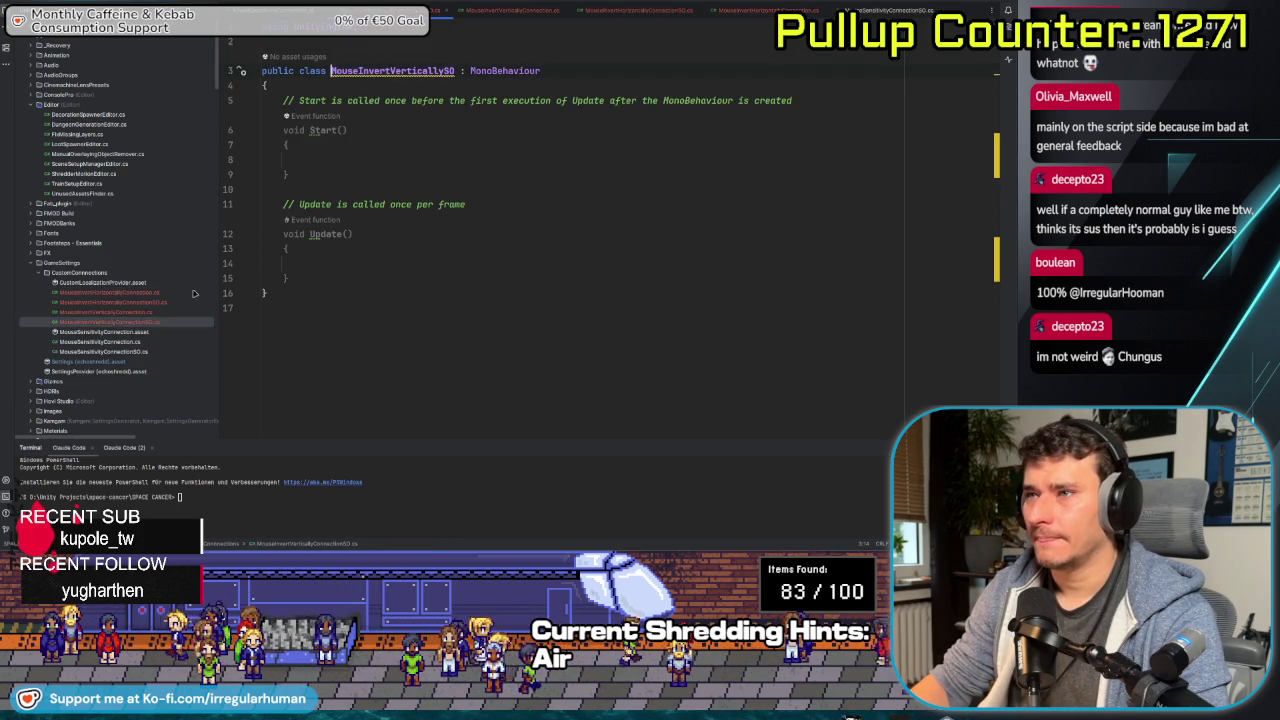
pyautogui.press('Up')
pyautogui.press('Up')
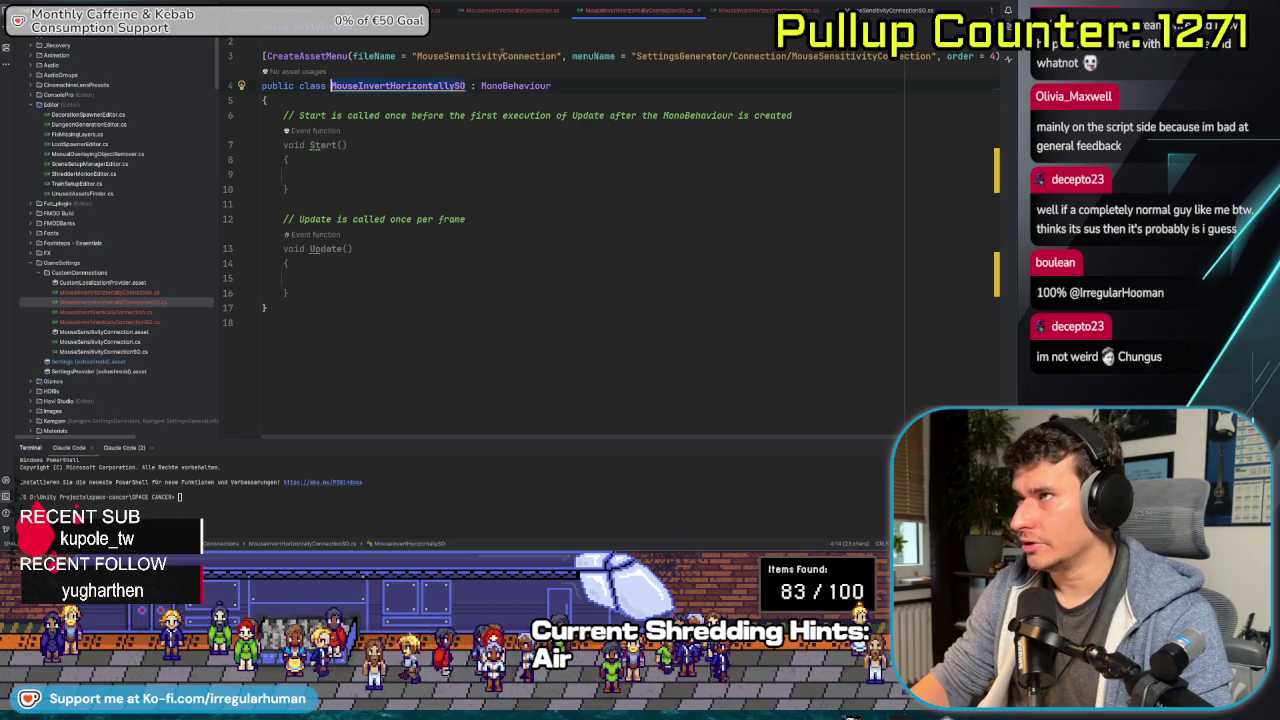
pyautogui.click(418, 56)
pyautogui.write('MouseInvertHorizontally')
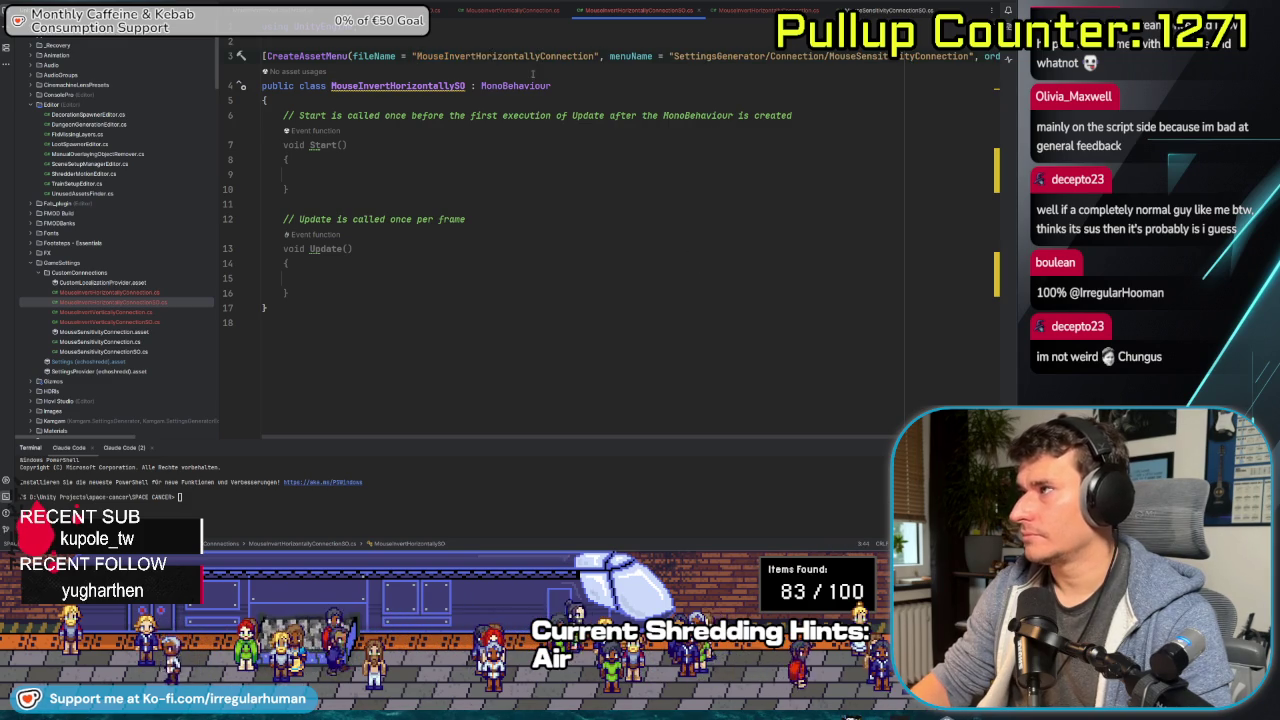
pyautogui.doubleClick(527, 57)
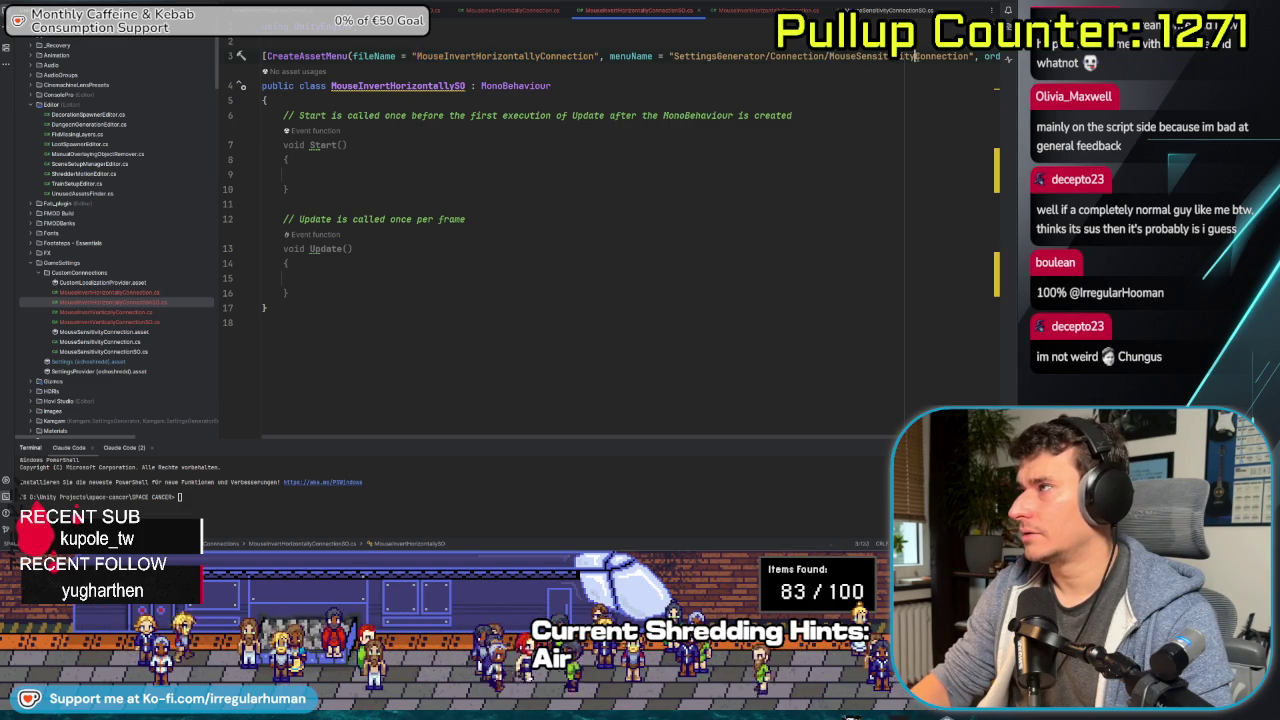
pyautogui.write('MouseInvertHorizontallyConnection')
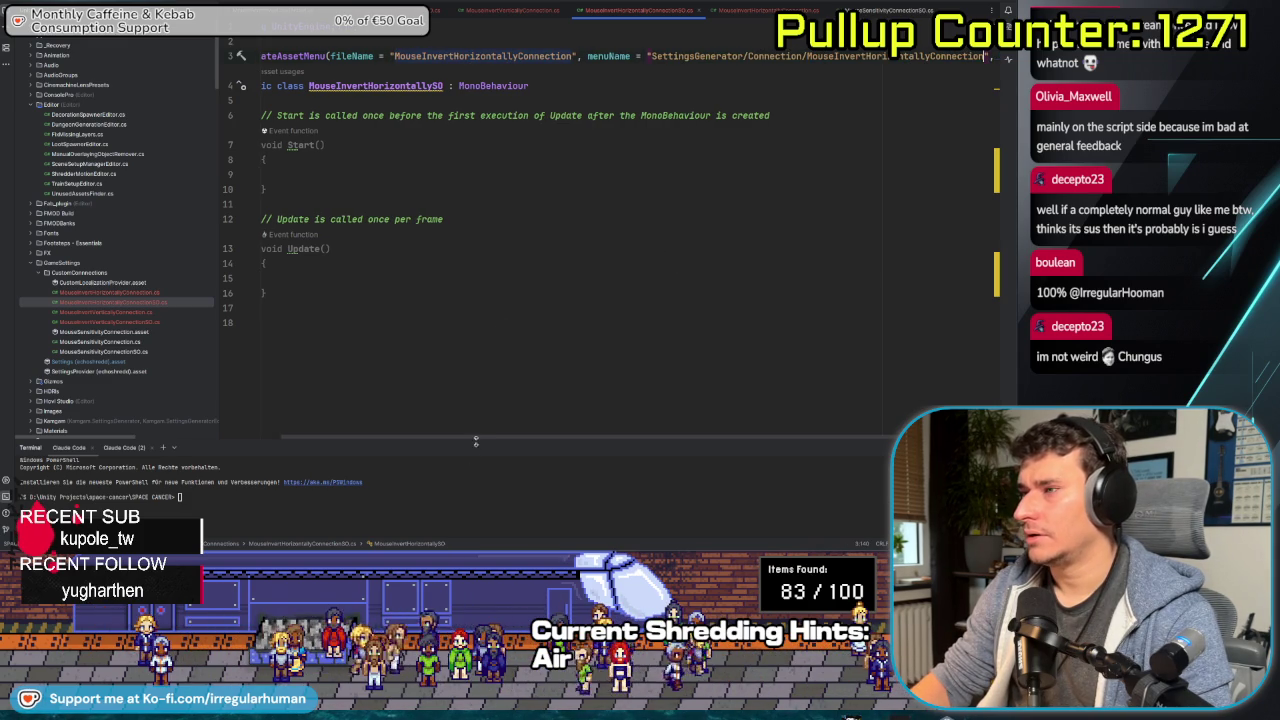
pyautogui.hscroll(3, 476, 440)
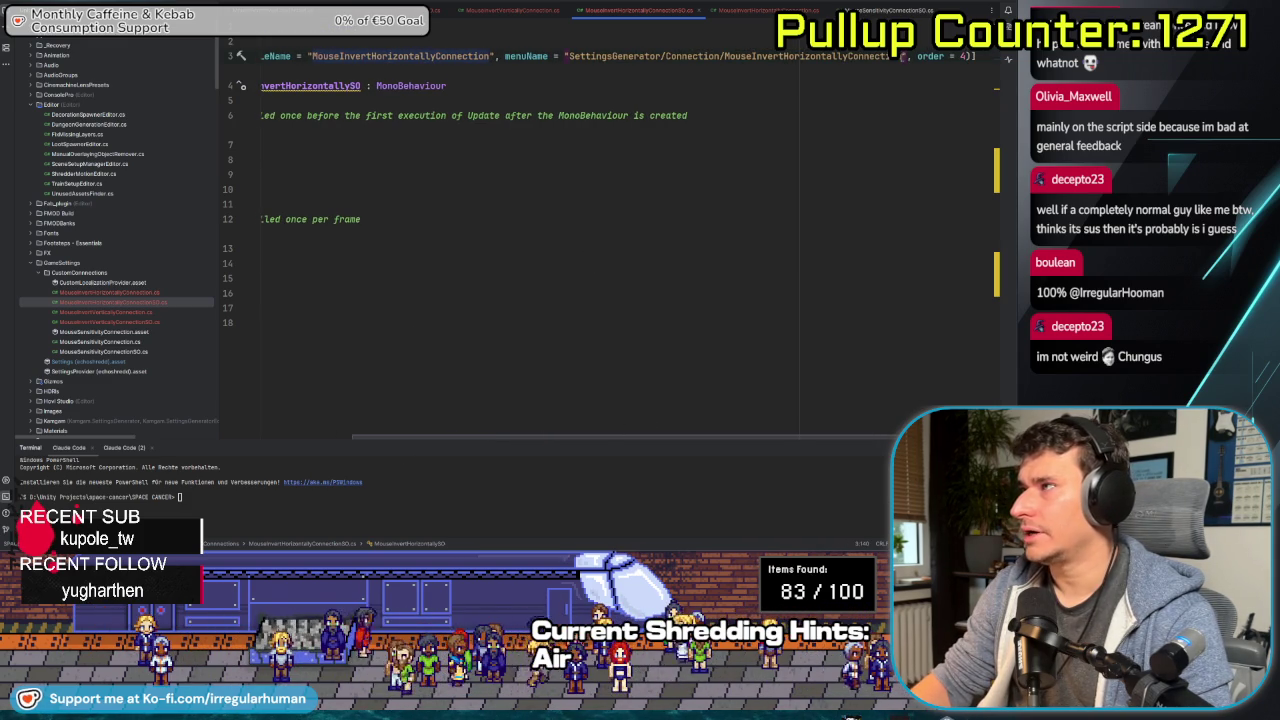
pyautogui.write('5')
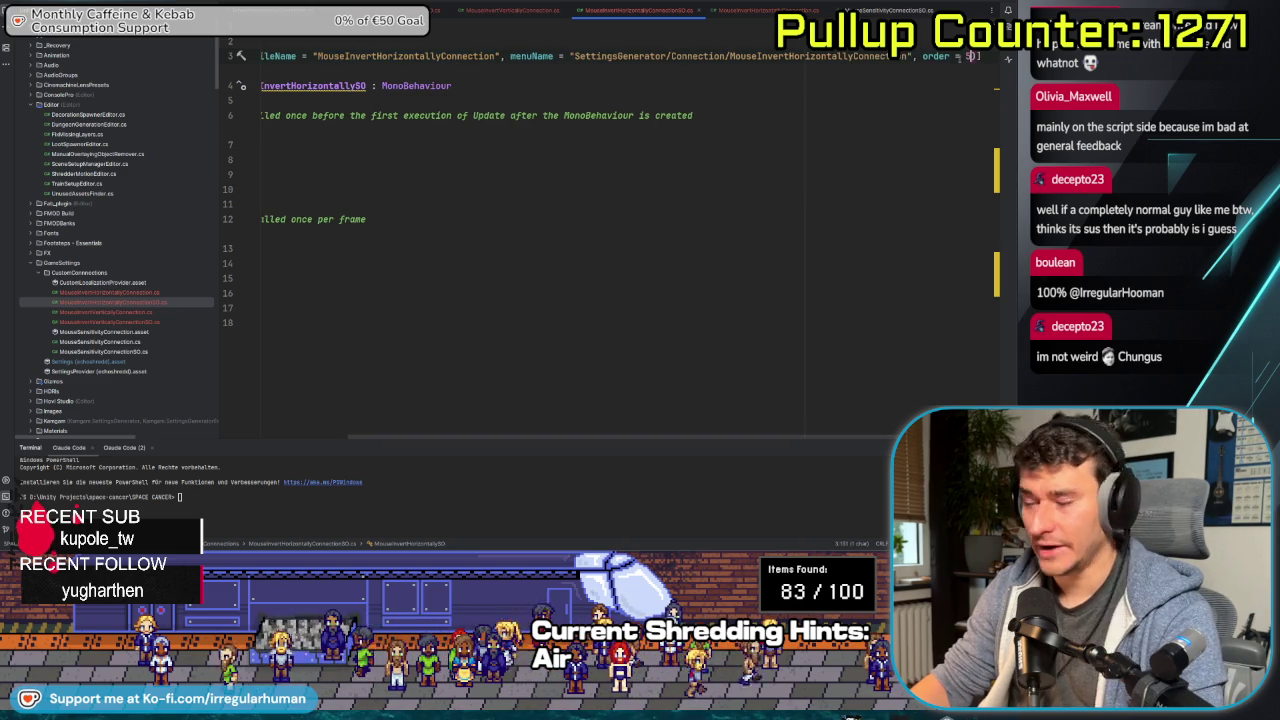
# - Paste the CreateAssetMenu attribute above the MouseInvertVerticallySO class
pyautogui.doubleClick(110, 322)
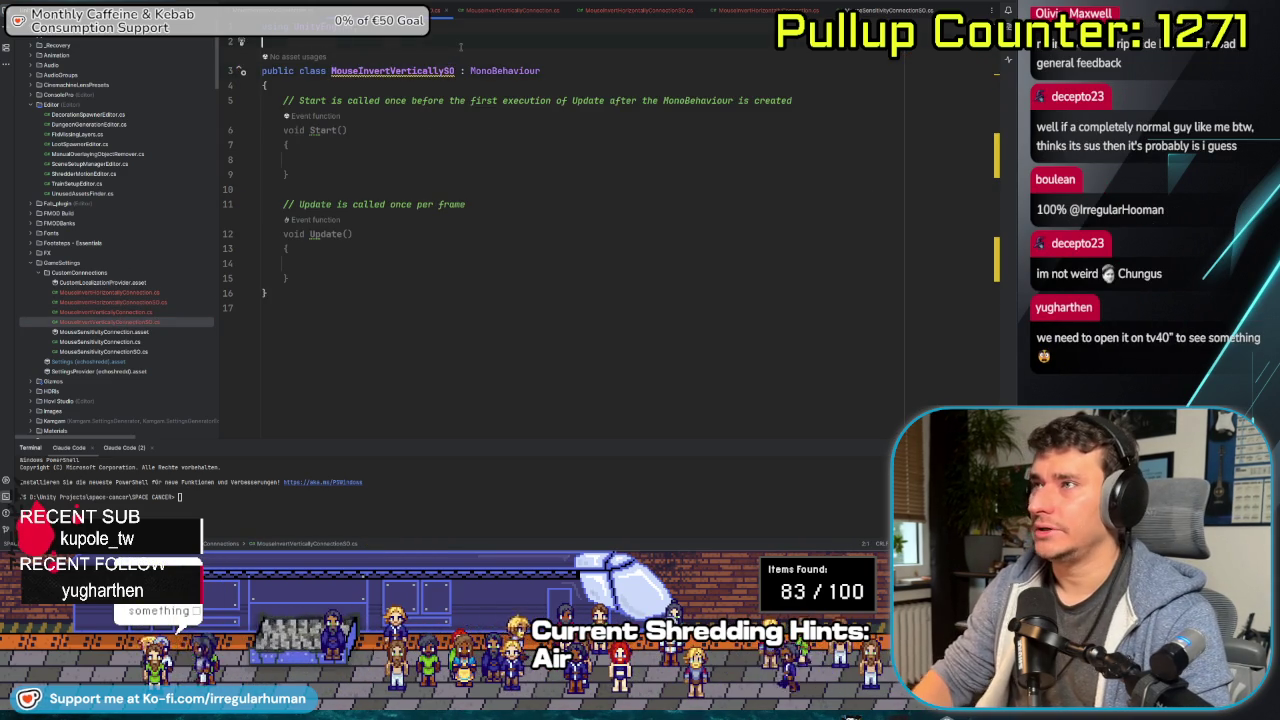
pyautogui.click(460, 43)
pyautogui.press('Return')
pyautogui.hotkey('ctrl', 'Tab')
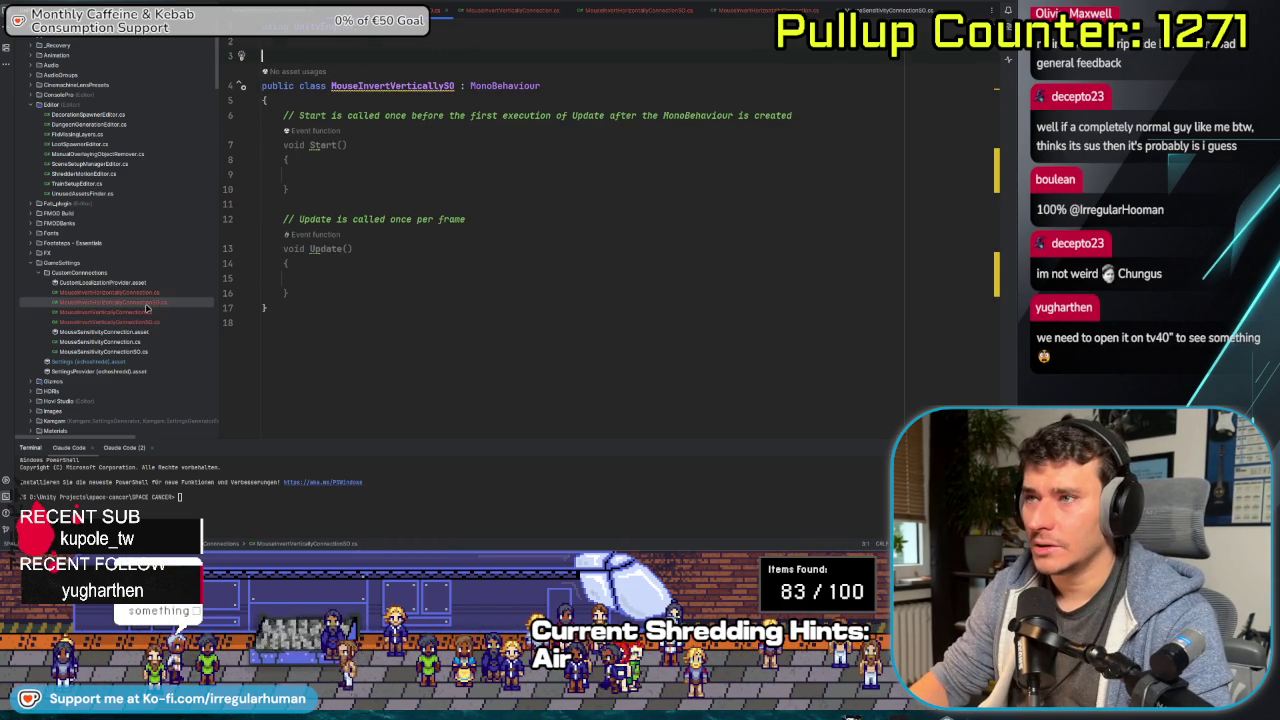
pyautogui.hotkey('ctrl', 'Tab')
pyautogui.hotkey('ctrl', 'v')
pyautogui.press('BackSpace')
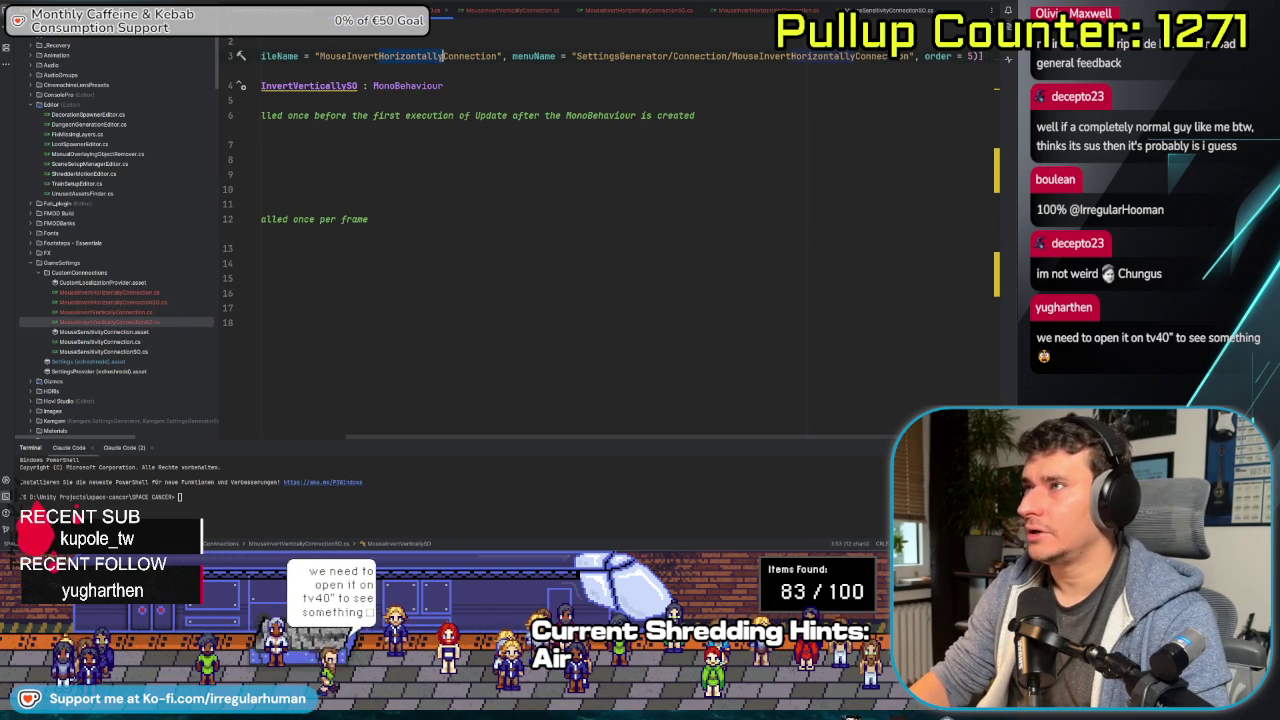
# - Change the attribute's fileName and menu path to Vertically and set order to 6
pyautogui.write('Vertically')
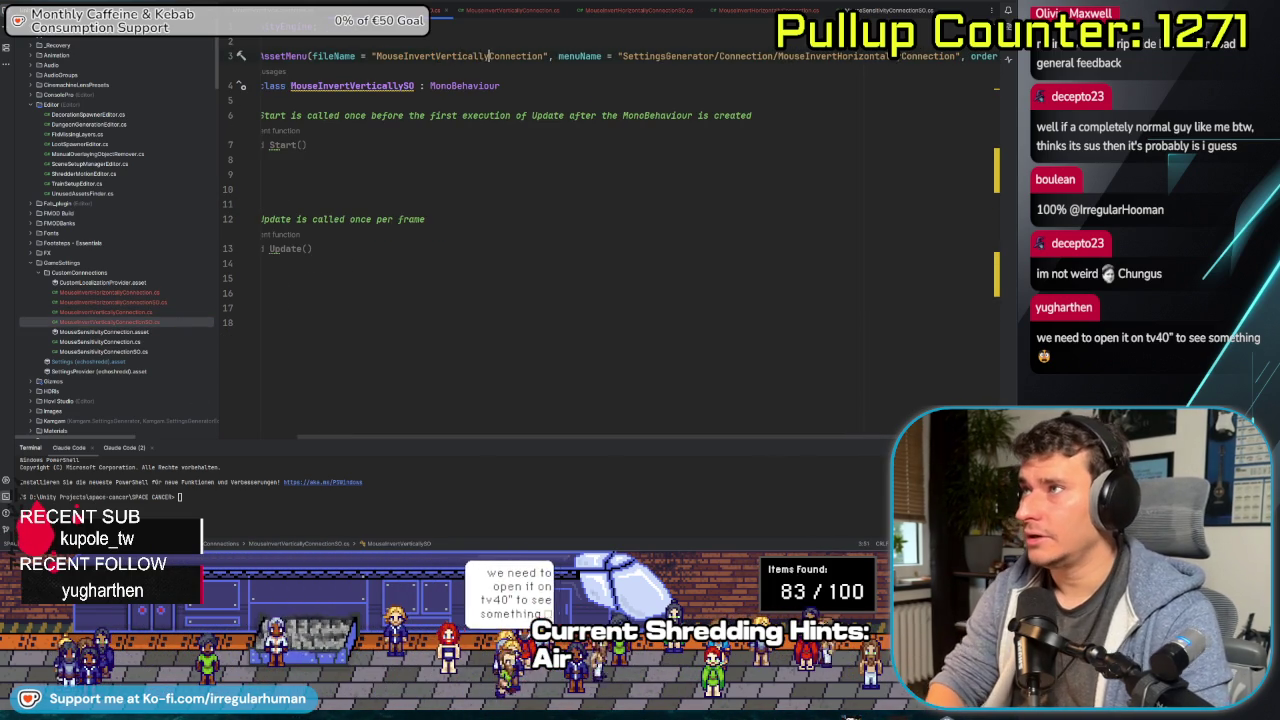
pyautogui.hotkey('ctrl', 'shift', 'Left')
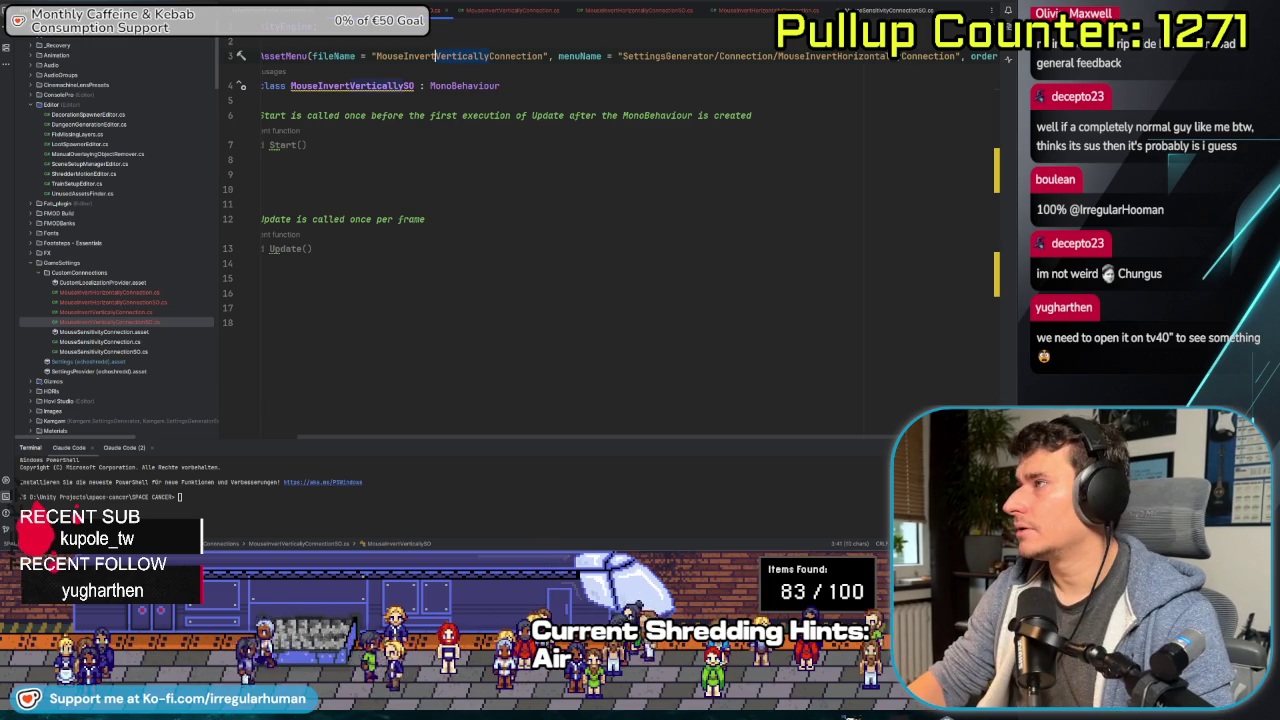
pyautogui.hotkey('ctrl', 'c')
pyautogui.doubleClick(862, 56)
pyautogui.hotkey('ctrl', 'v')
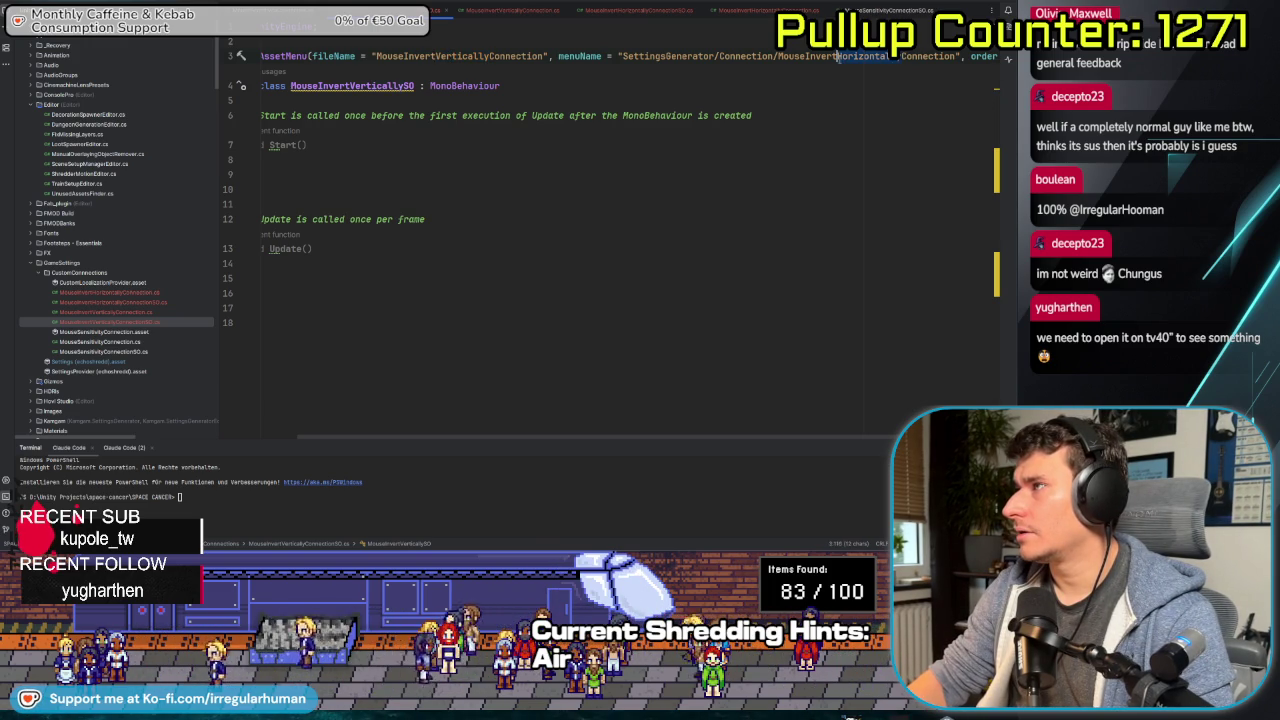
pyautogui.hscroll(2, 733, 412)
pyautogui.doubleClick(968, 56)
pyautogui.write('6')
# - Delete the empty Start and Update methods from MouseInvertVerticallySO
pyautogui.click(908, 115)
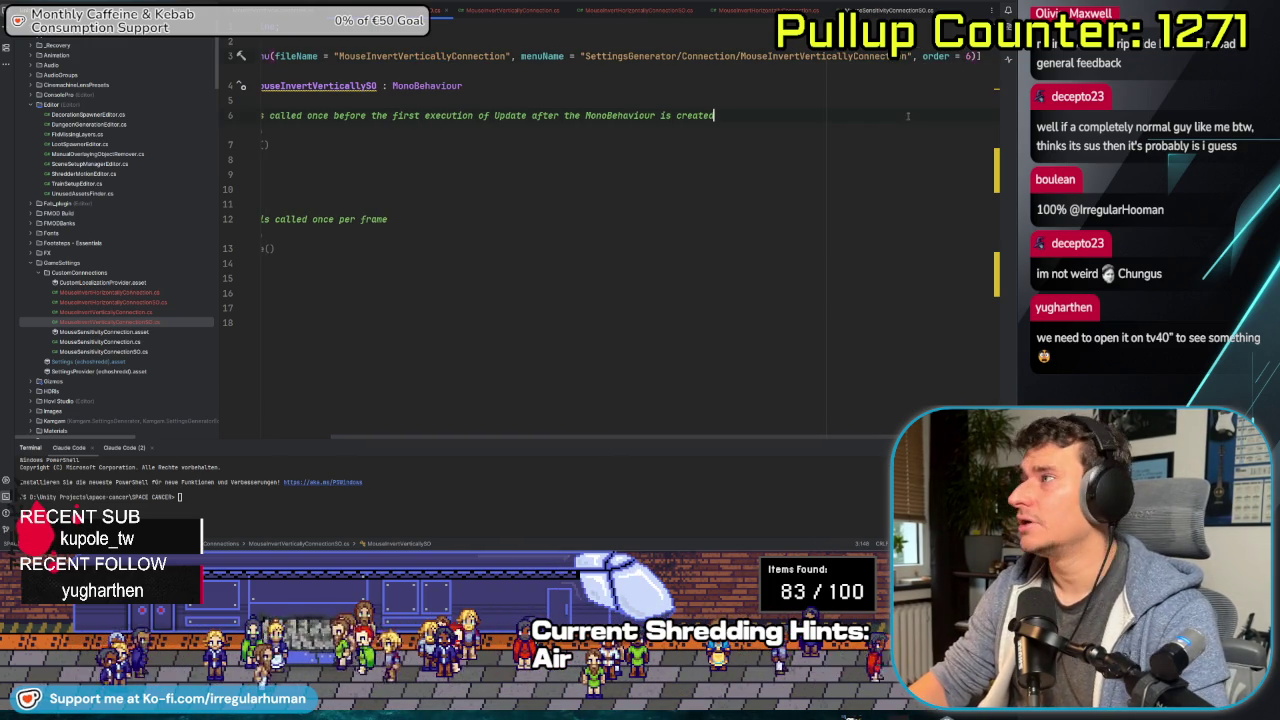
pyautogui.hscroll(-3, 429, 410)
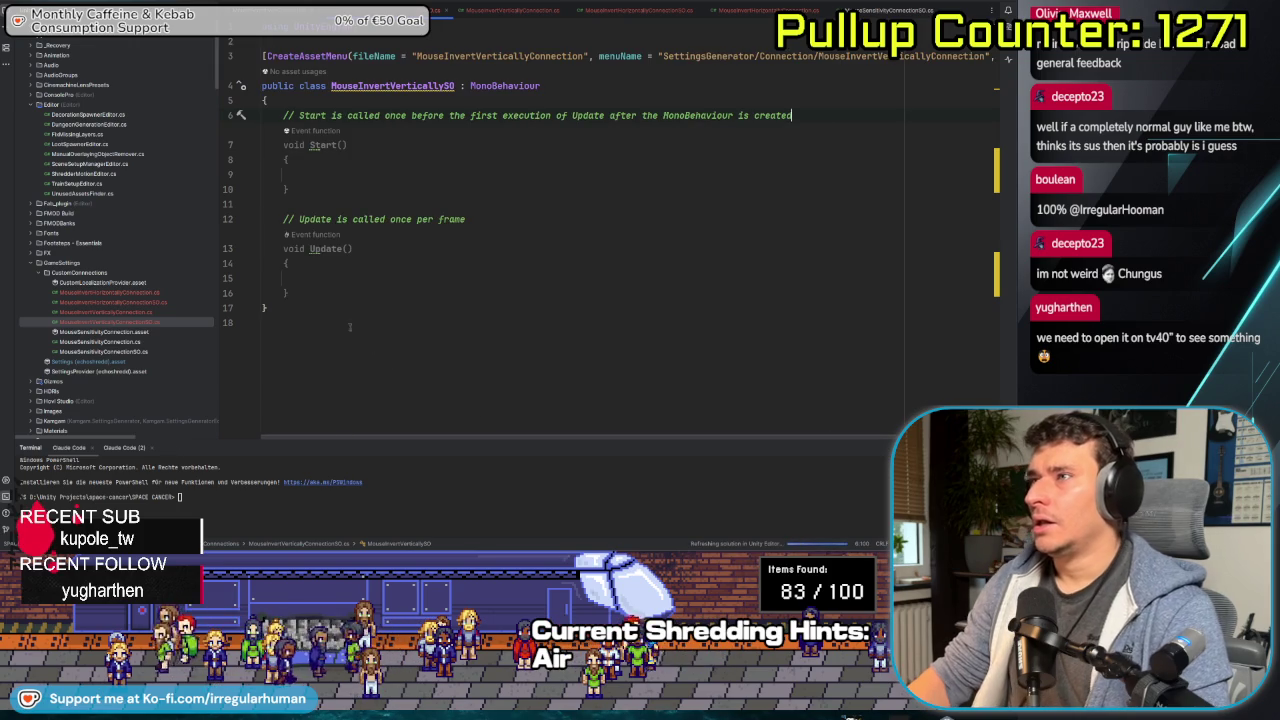
pyautogui.moveTo(300, 293); pyautogui.dragTo(262, 115)
pyautogui.press('BackSpace')
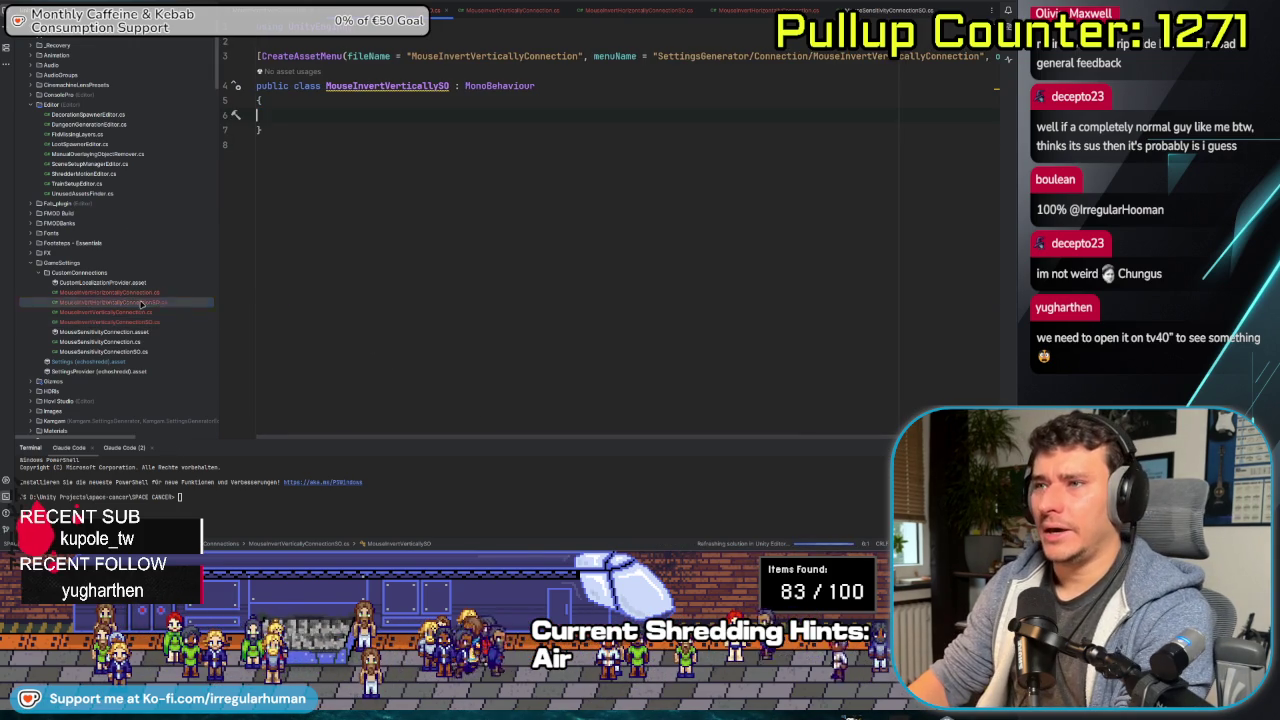
# - Delete the Start and Update methods from MouseInvertHorizontallyConnectionSO.cs
pyautogui.doubleClick(141, 303)
pyautogui.moveTo(439, 440); pyautogui.dragTo(189, 357)
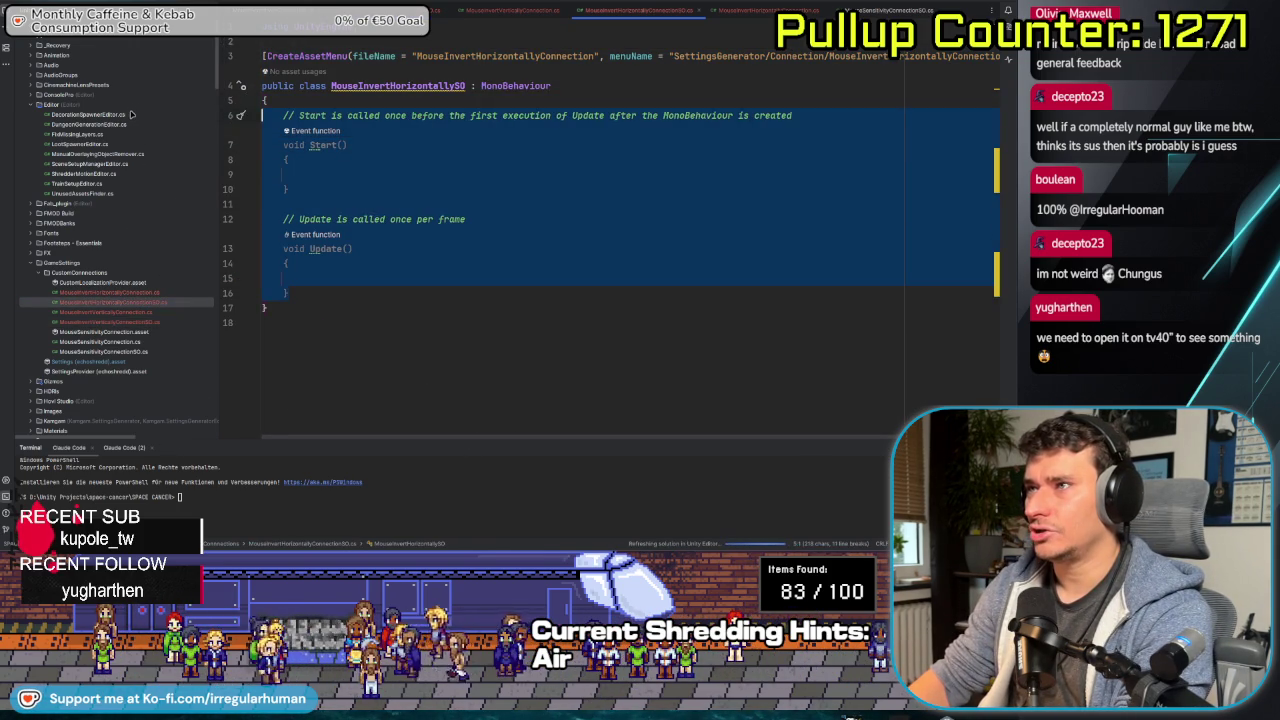
pyautogui.press('BackSpace')
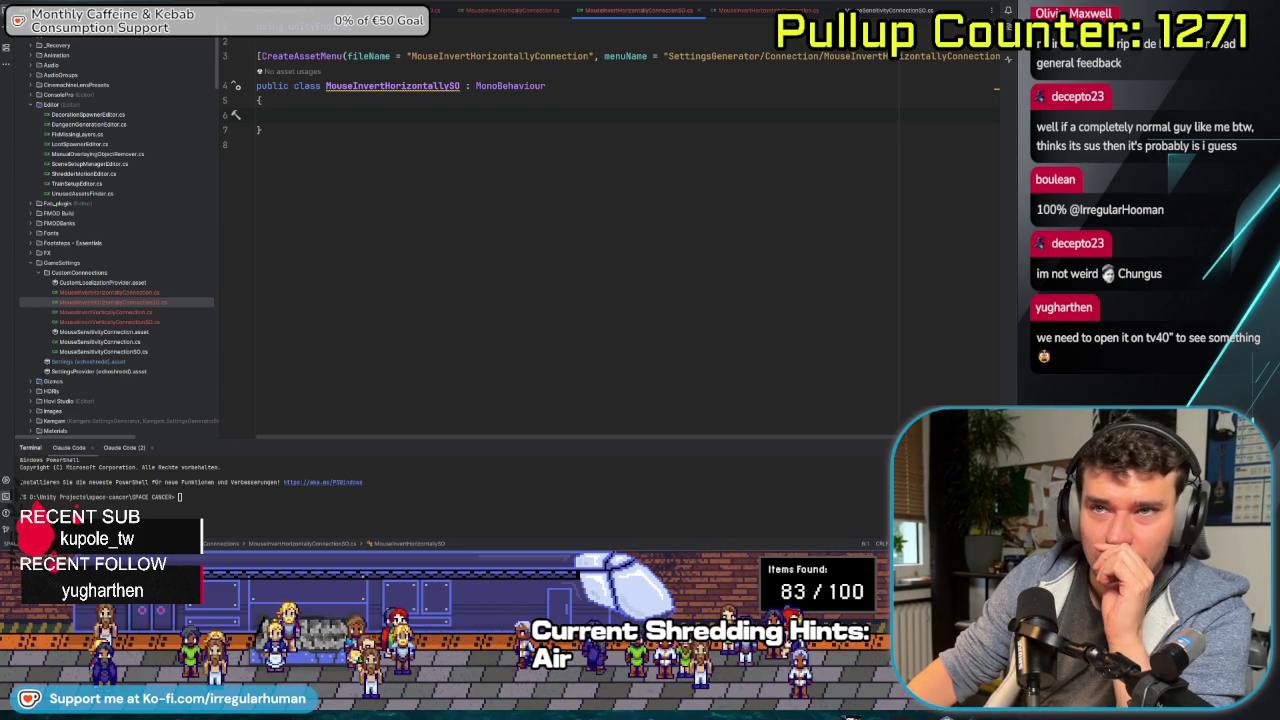
# - Narrow the project tree and switch to MouseSensitivityConnection.cs
pyautogui.keyDown('ctrl'); pyautogui.scroll(5, 356, 269); pyautogui.keyUp('ctrl')
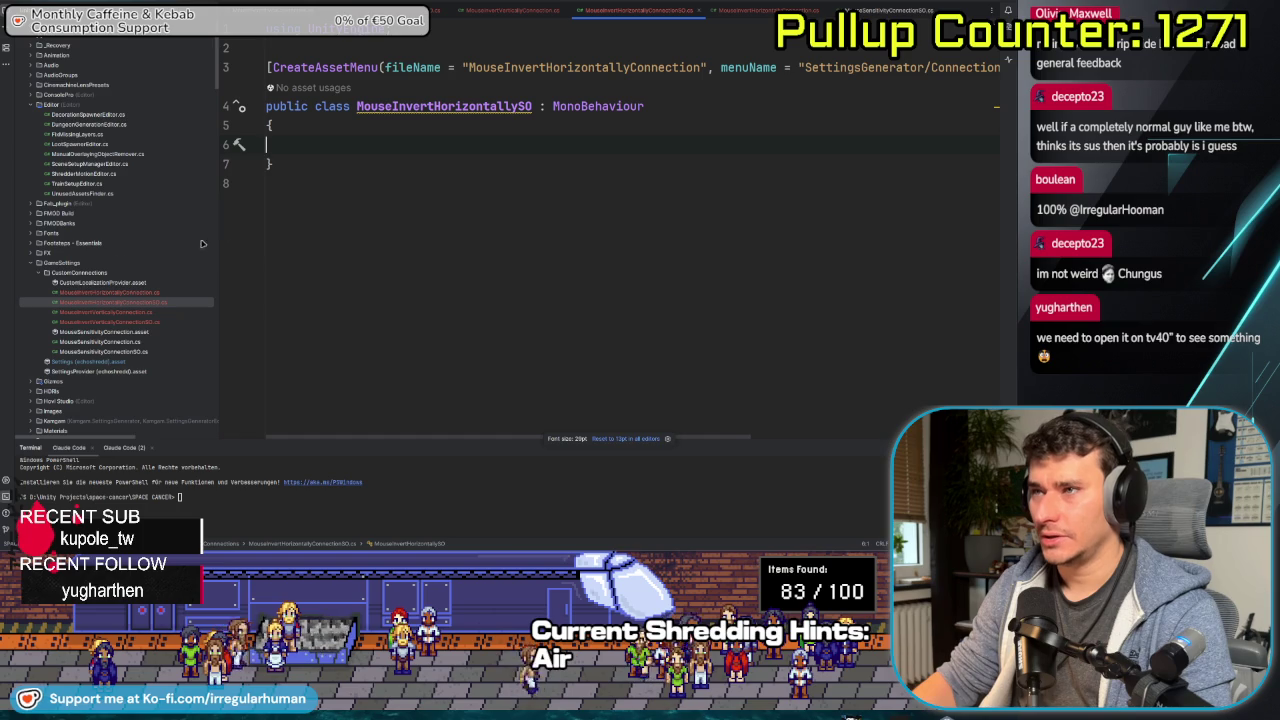
pyautogui.scroll(-10, 191, 219)
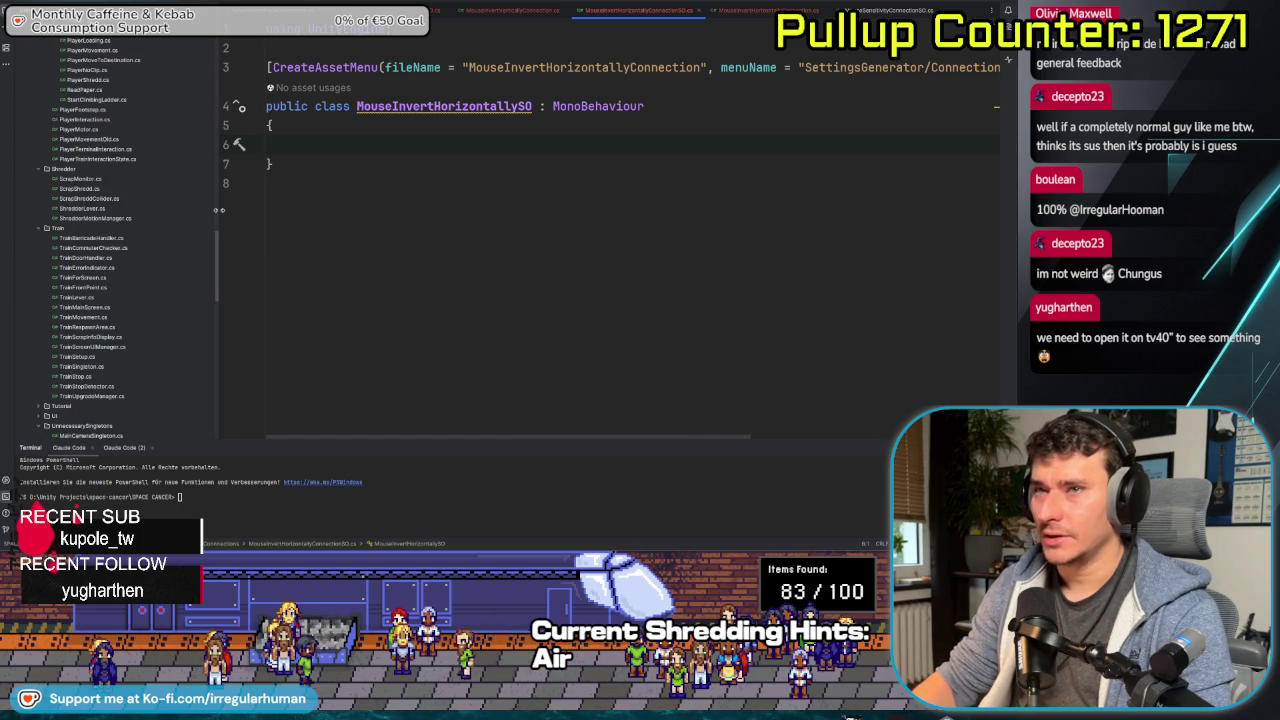
pyautogui.moveTo(220, 210); pyautogui.dragTo(182, 213)
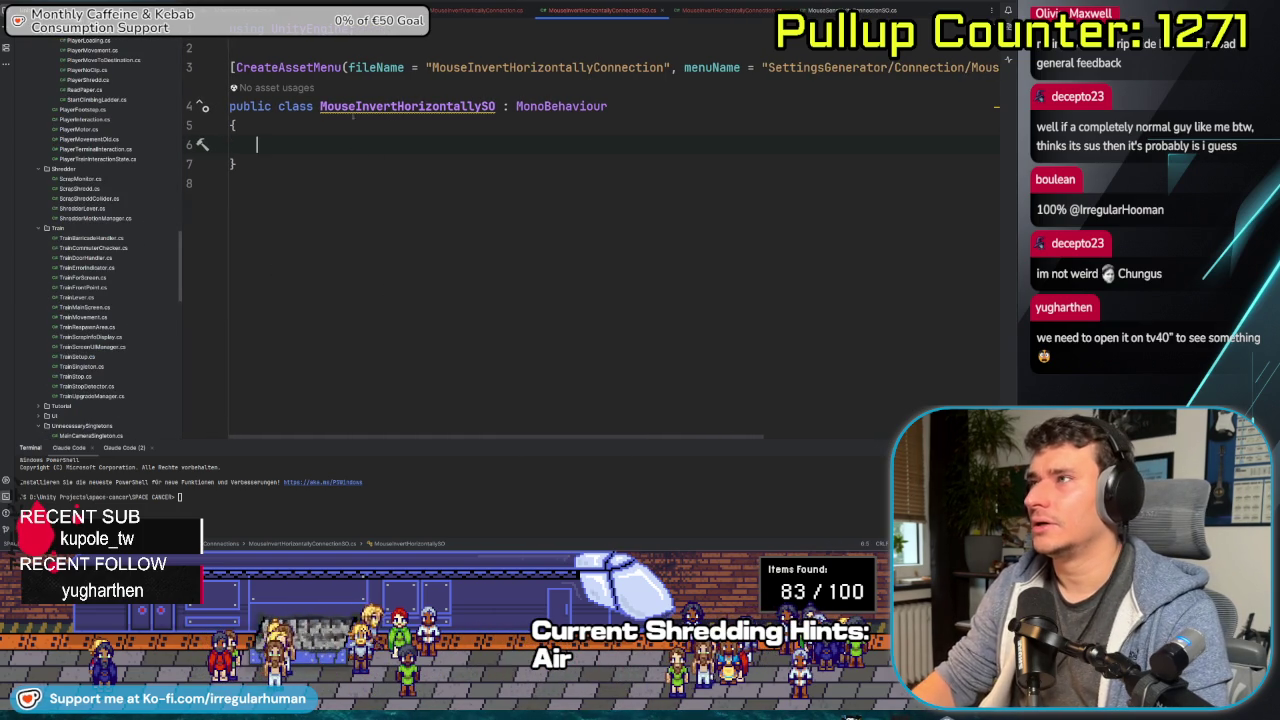
pyautogui.hotkey('ctrl', 'Tab')
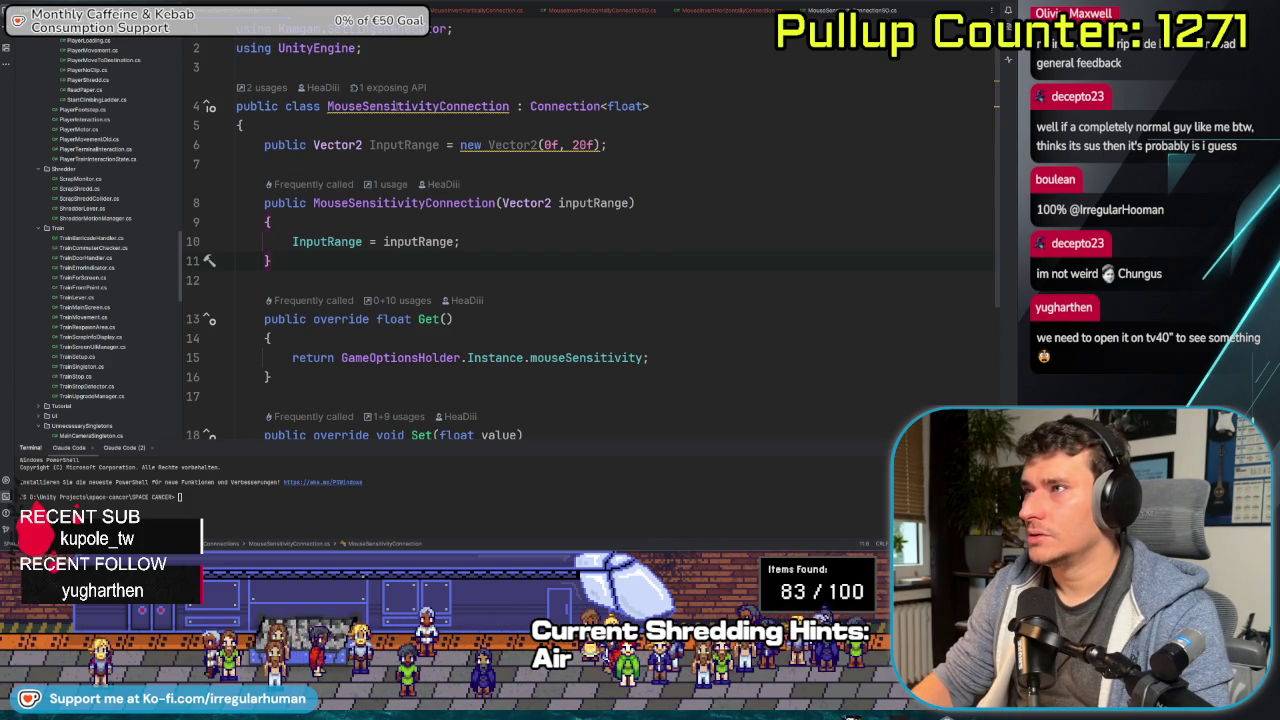
# - Flip back to MouseSensitivityConnection and scroll through its code
pyautogui.hotkey('ctrl', 'Tab')
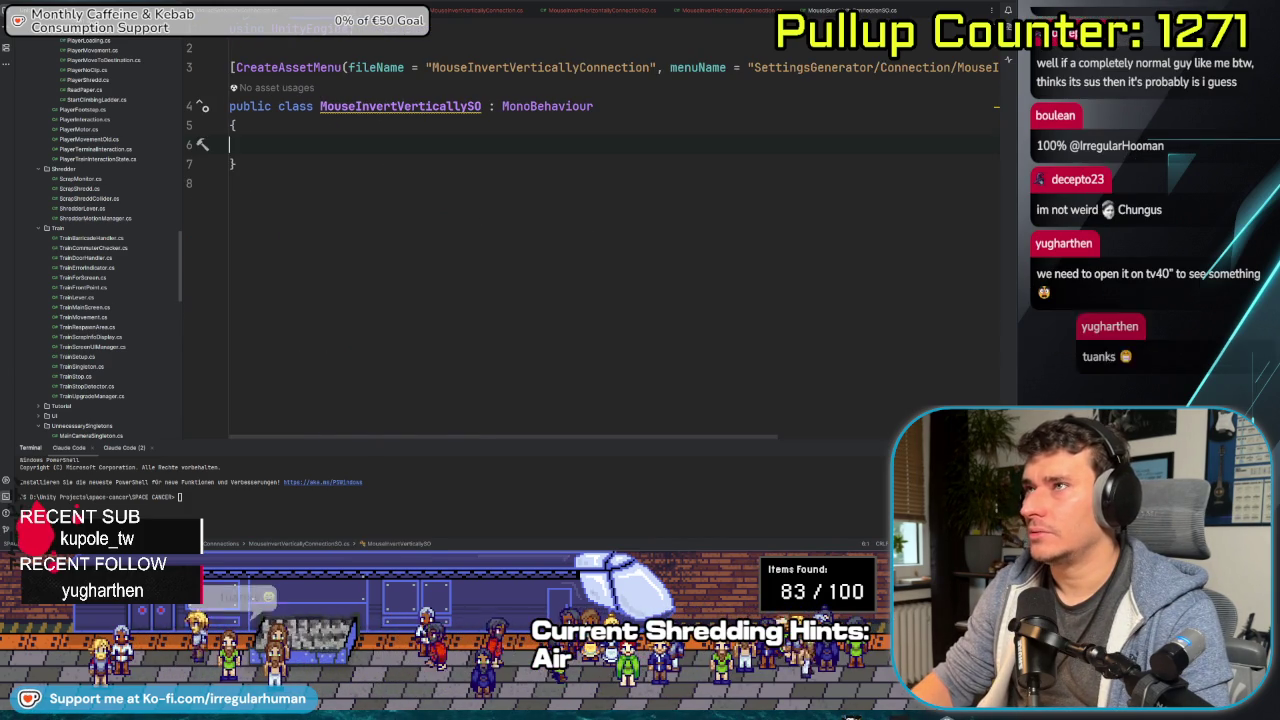
pyautogui.hotkey('ctrl', 'Tab')
pyautogui.scroll(10, 107, 285)
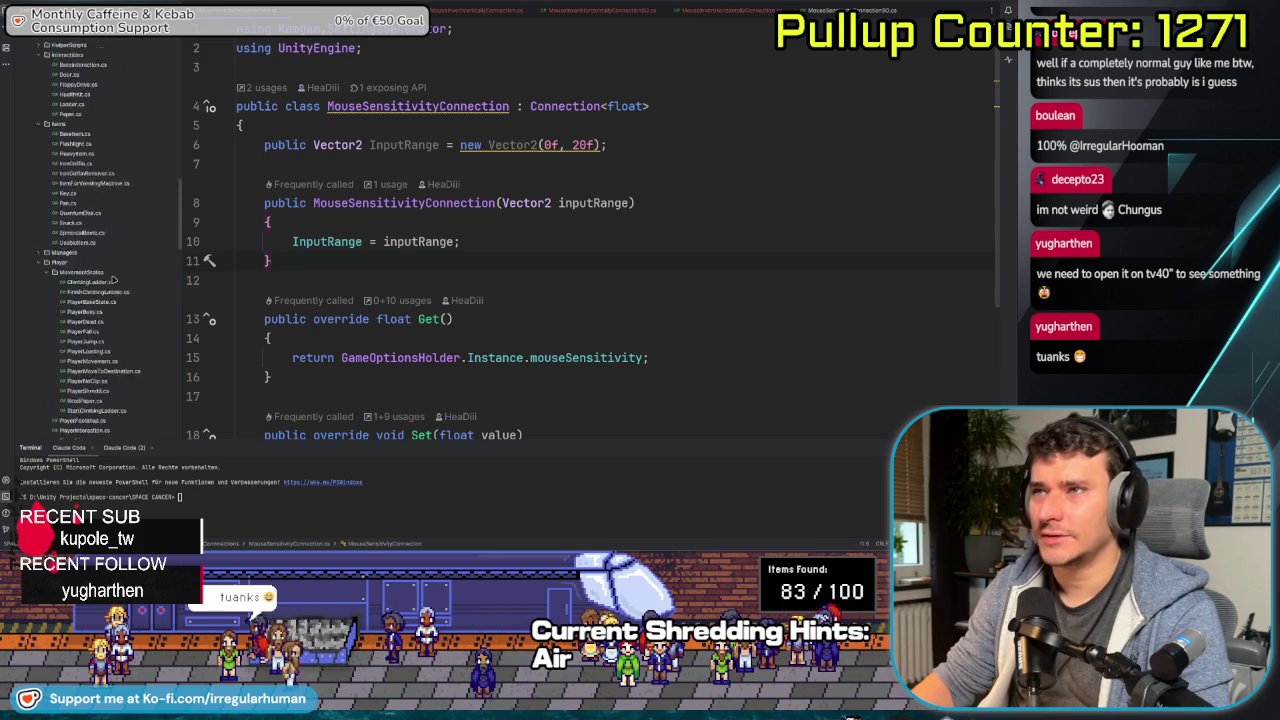
pyautogui.scroll(-10, 123, 250)
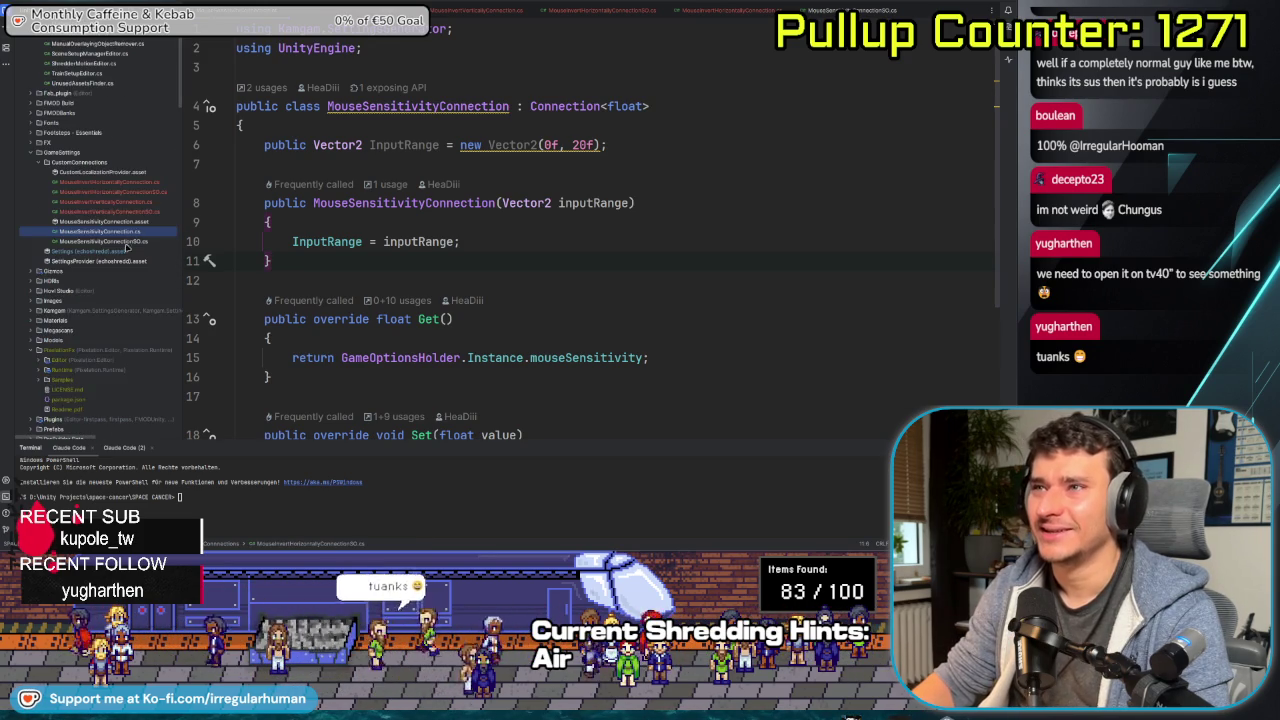
# - Review MouseSensitivityConnectionSO's GetConnection through DestroyConnection code
pyautogui.doubleClick(118, 242)
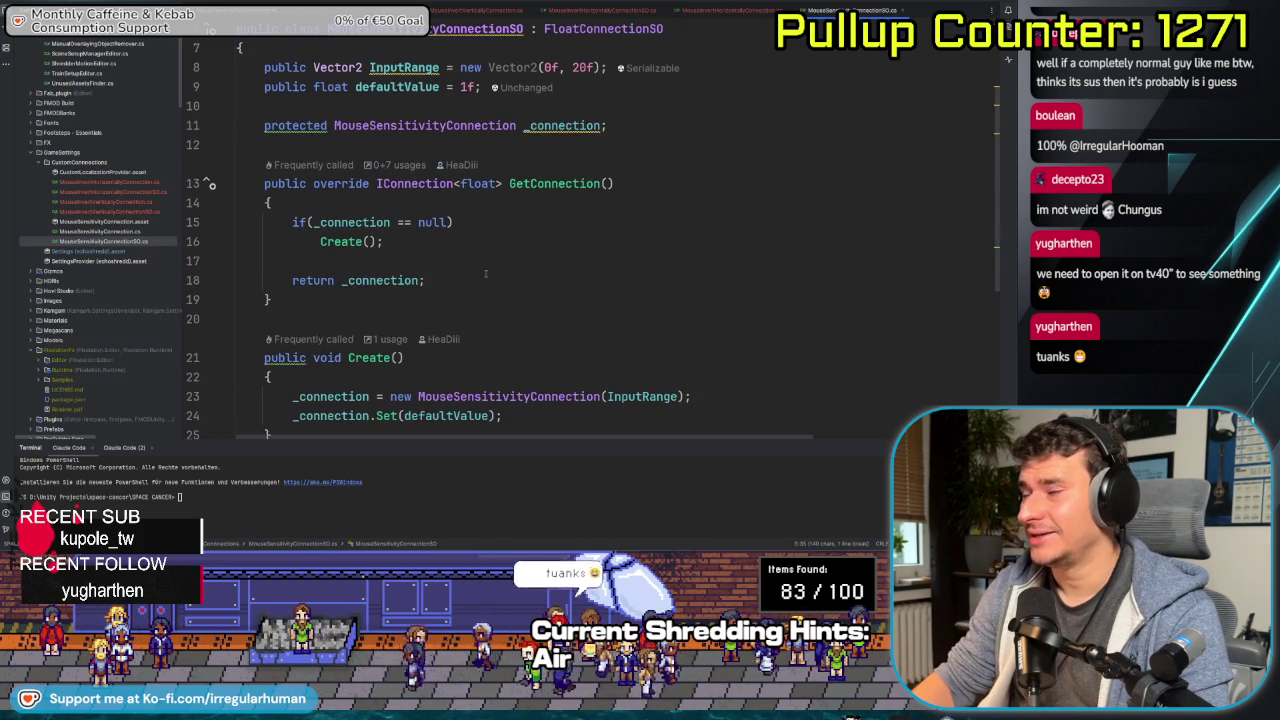
pyautogui.scroll(2, 502, 268)
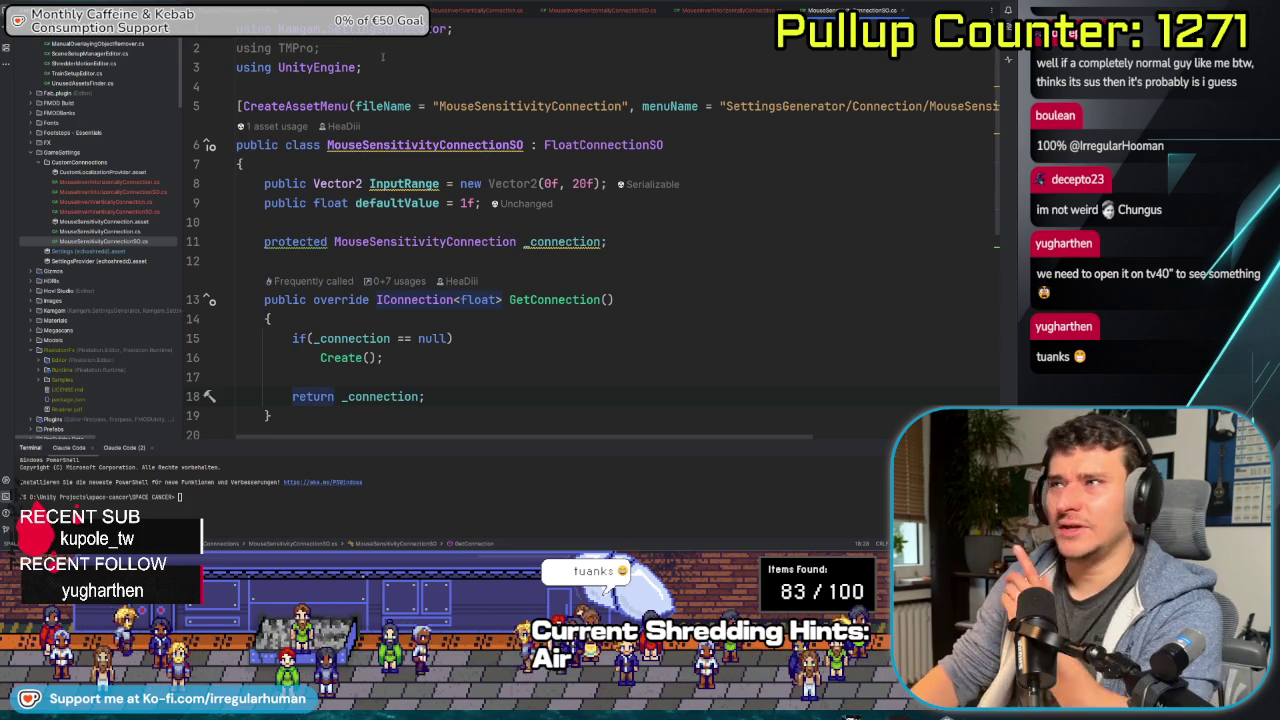
pyautogui.scroll(-6, 459, 237)
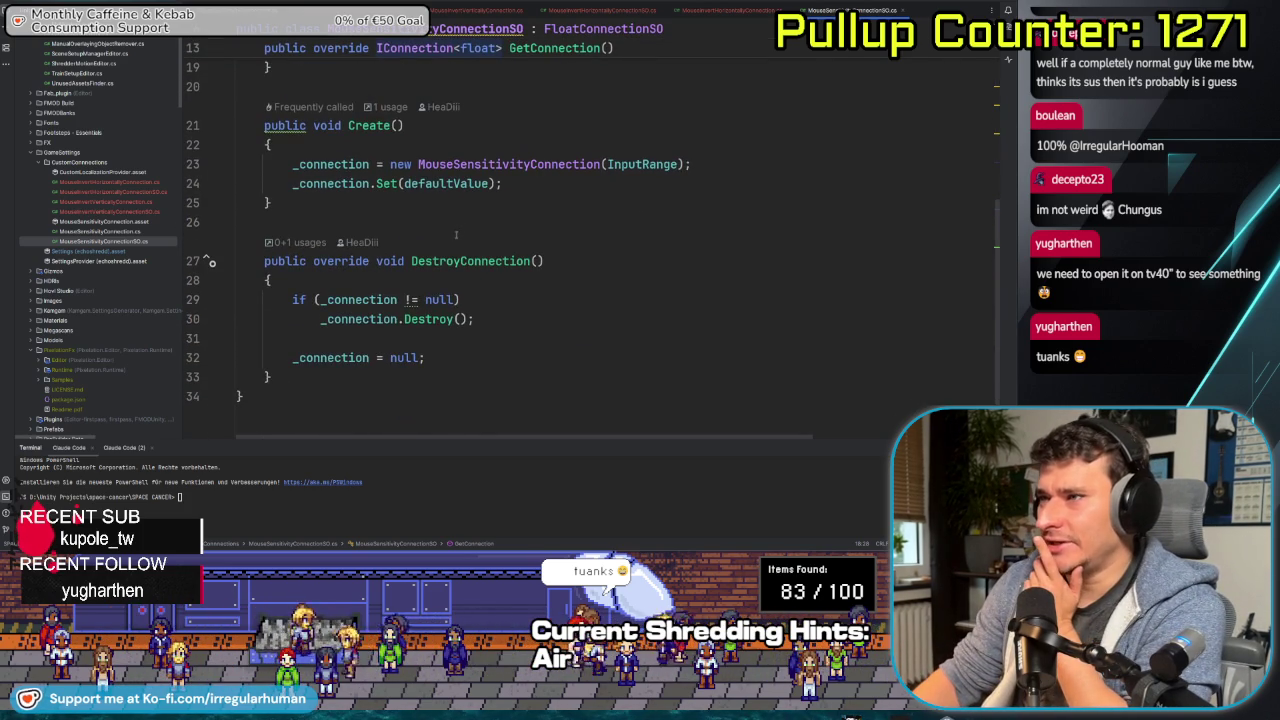
pyautogui.click(292, 357)
pyautogui.scroll(1, 290, 362)
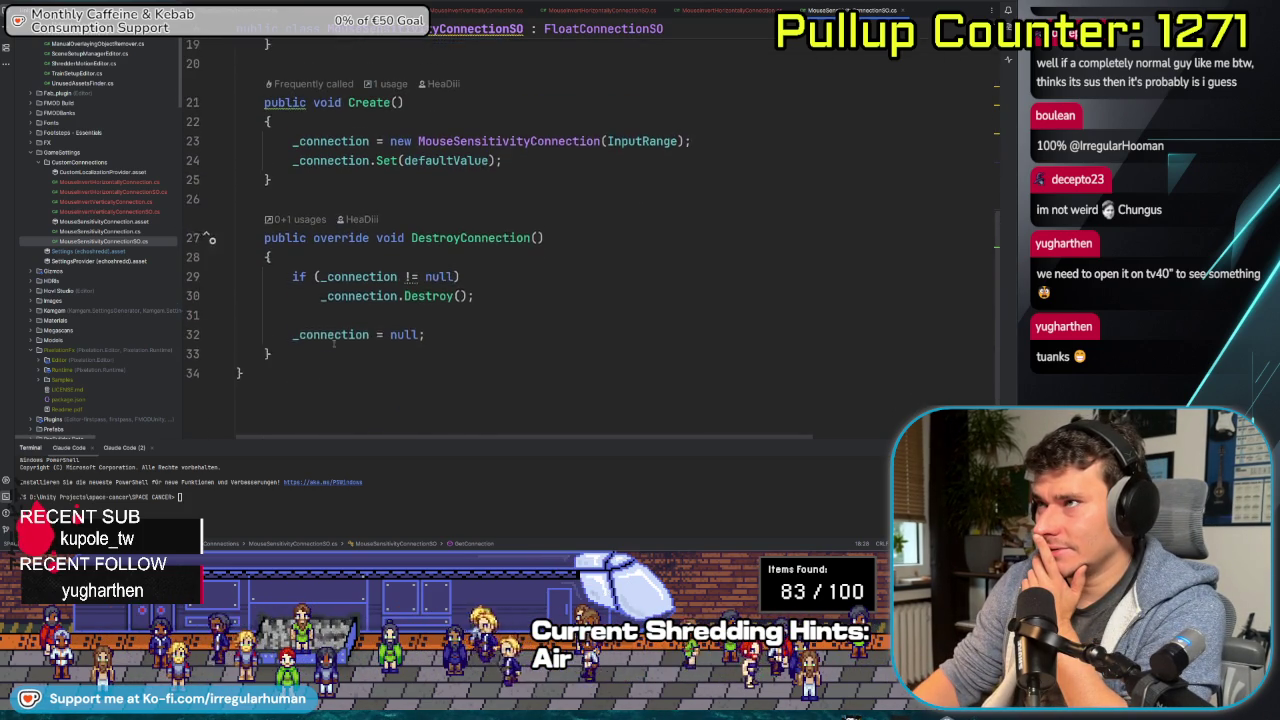
pyautogui.scroll(3, 290, 366)
pyautogui.keyDown('shift'); pyautogui.click(292, 202); pyautogui.keyUp('shift')
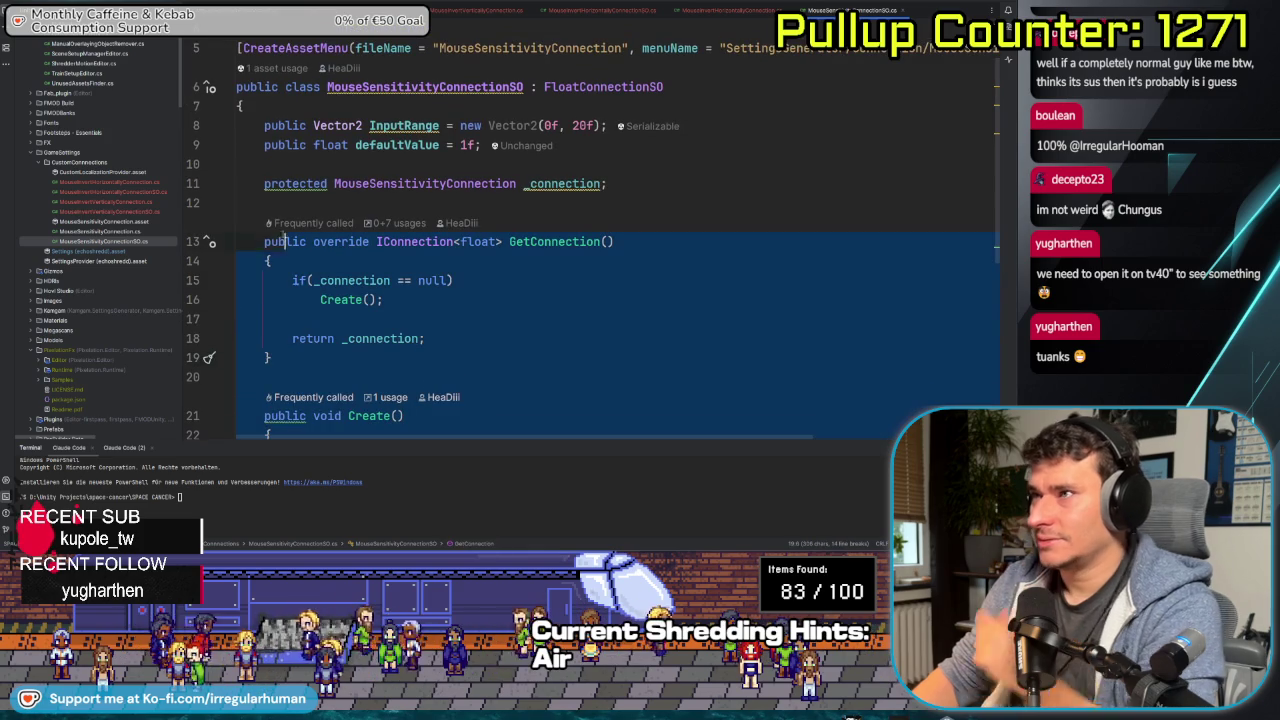
pyautogui.click(278, 125)
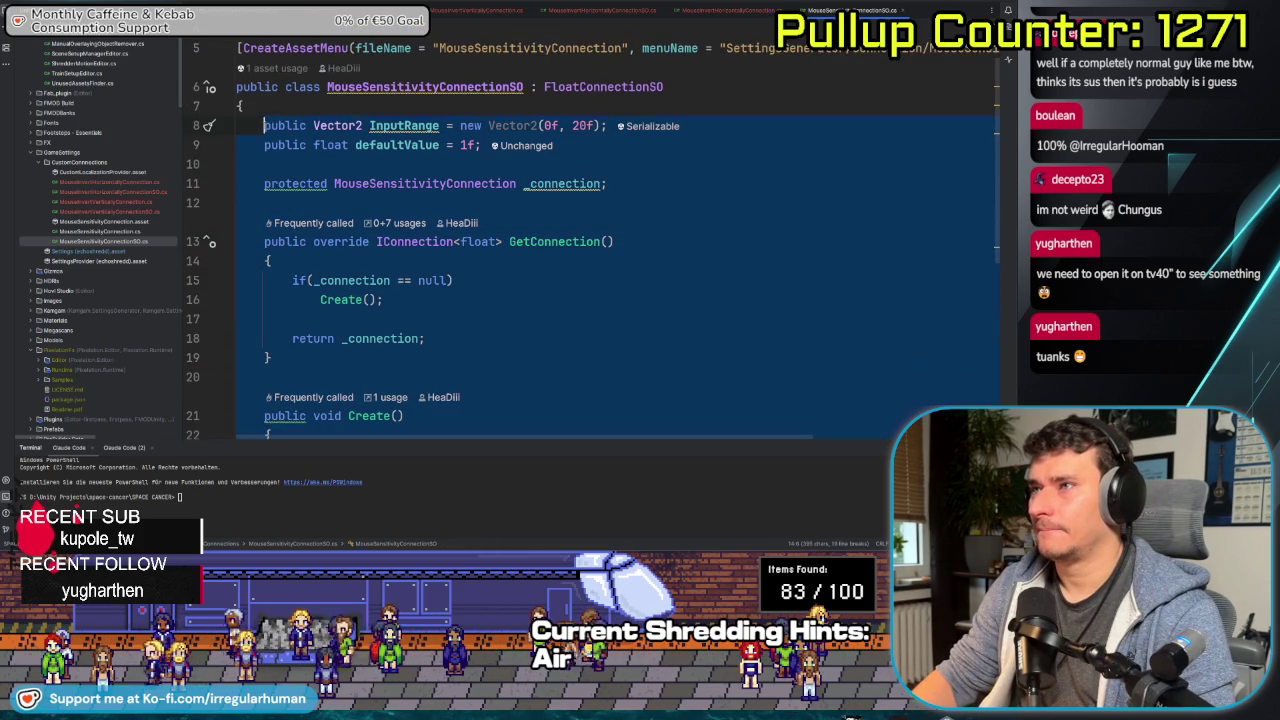
# - Mark the Connection<float> base class in MouseSensitivityConnection, then open MouseInvertVerticallyConnection.cs
pyautogui.click(130, 231)
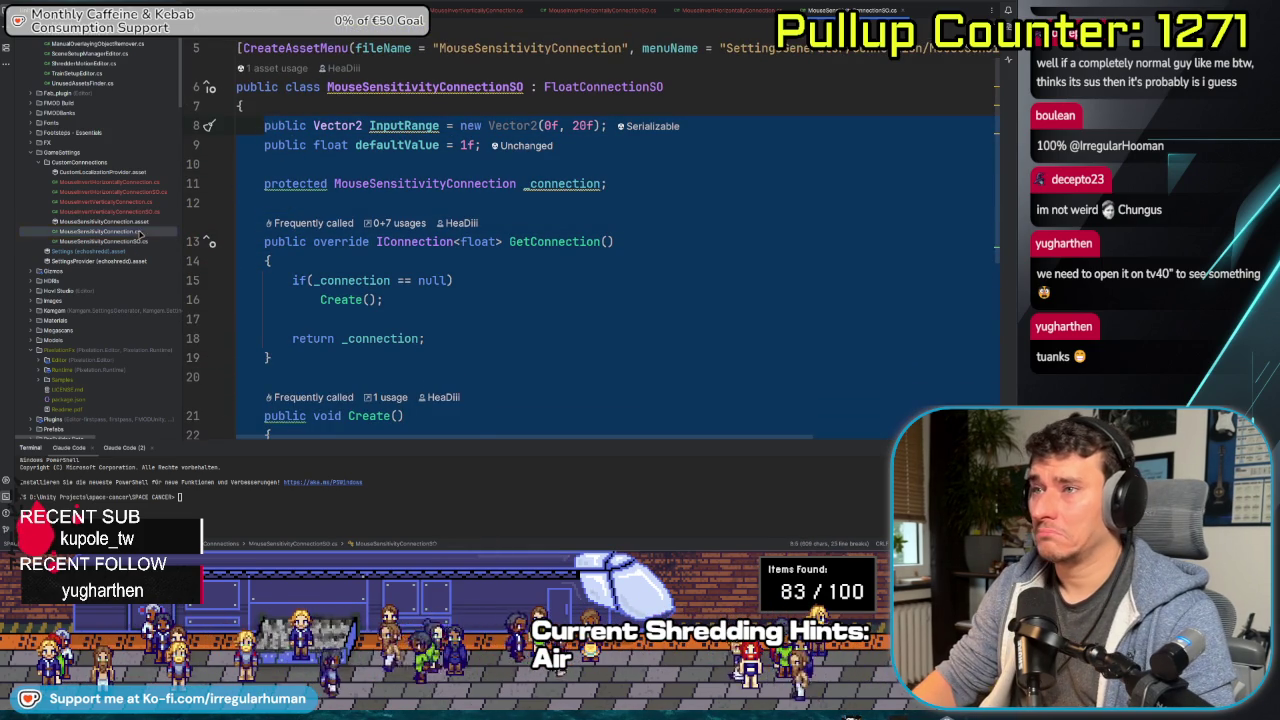
pyautogui.click(530, 106)
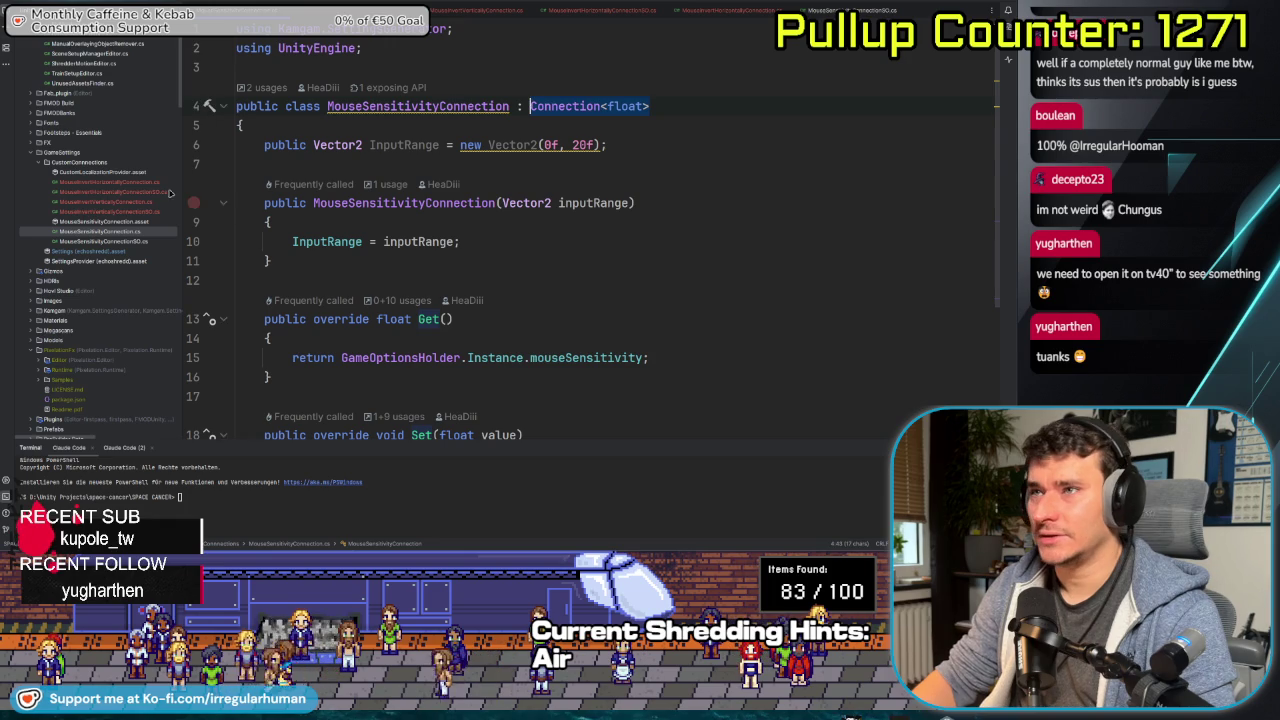
pyautogui.click(136, 203)
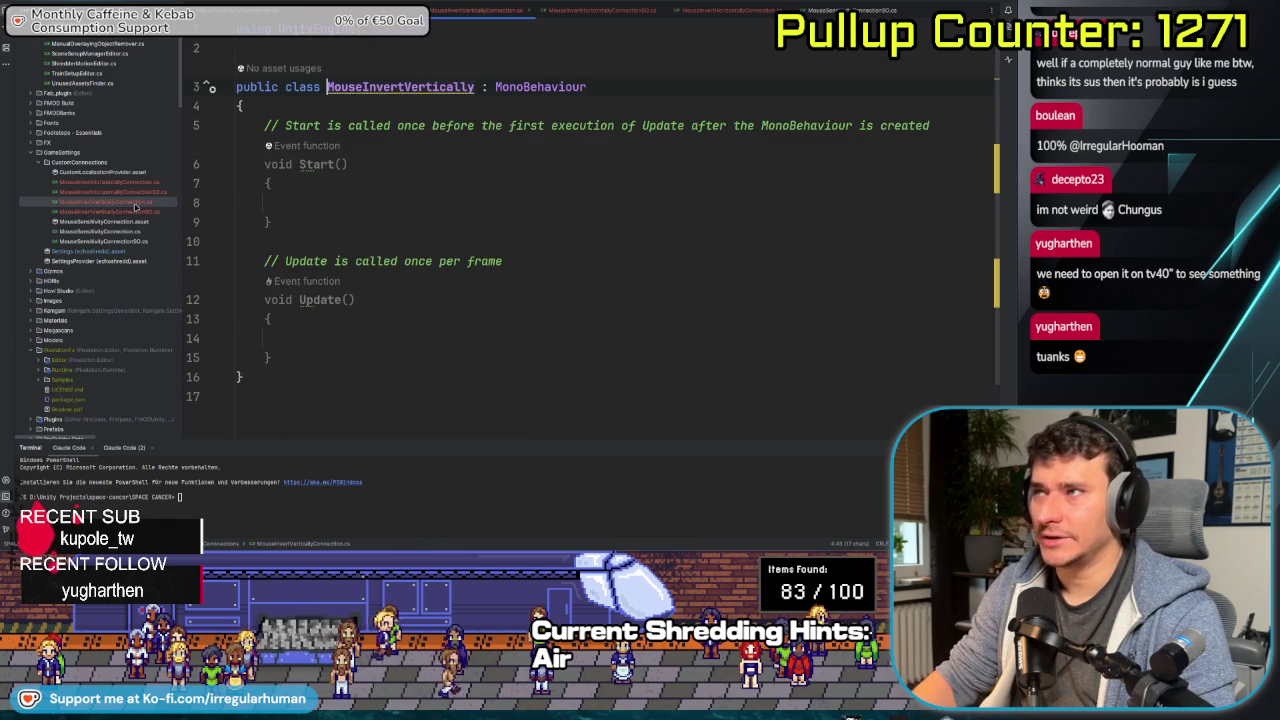
# - Change MouseInvertVertically's base class to Connection<bool> and import its namespace
pyautogui.doubleClick(515, 87)
pyautogui.write('Connection<float>')
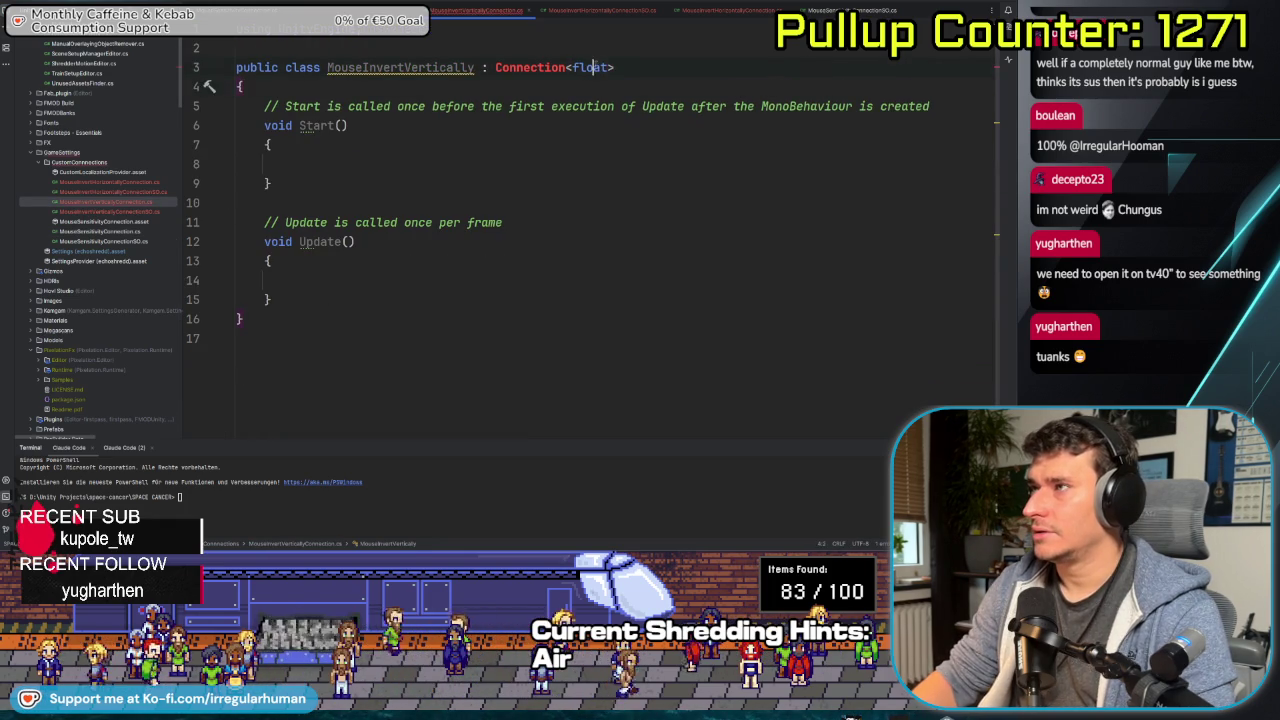
pyautogui.write('bool')
pyautogui.press('Escape')
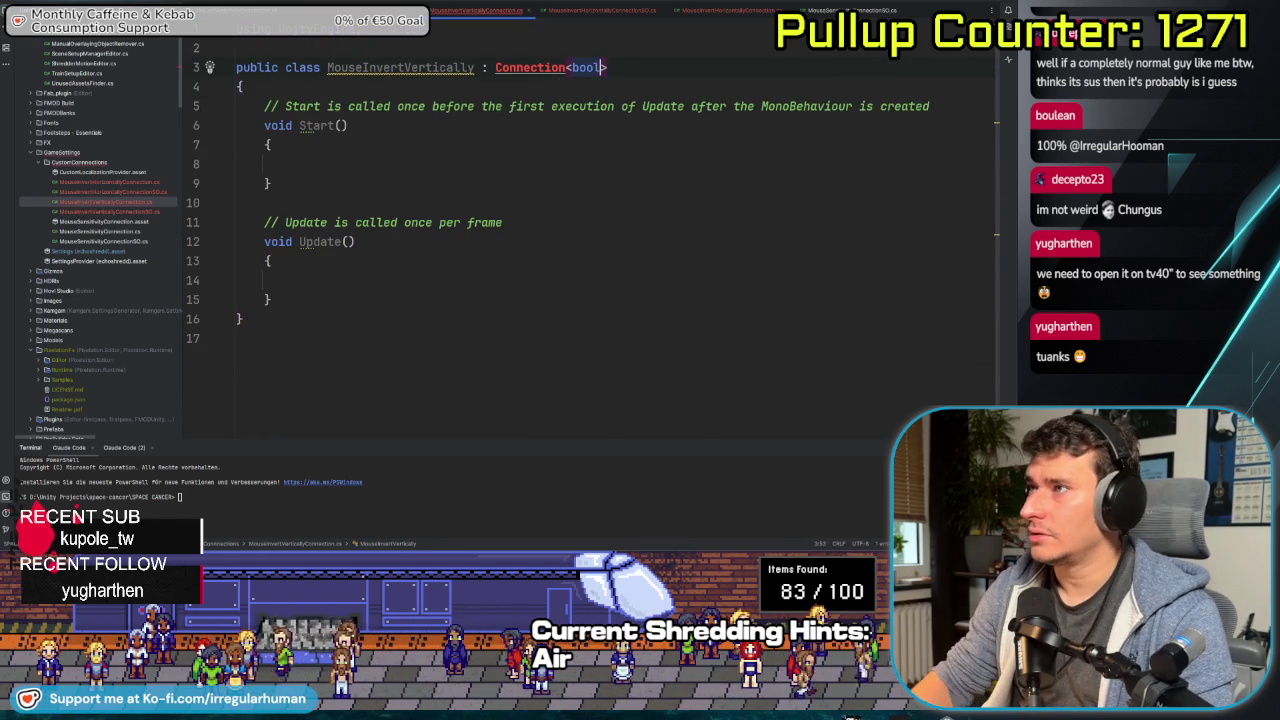
pyautogui.hotkey('alt', 'Return')
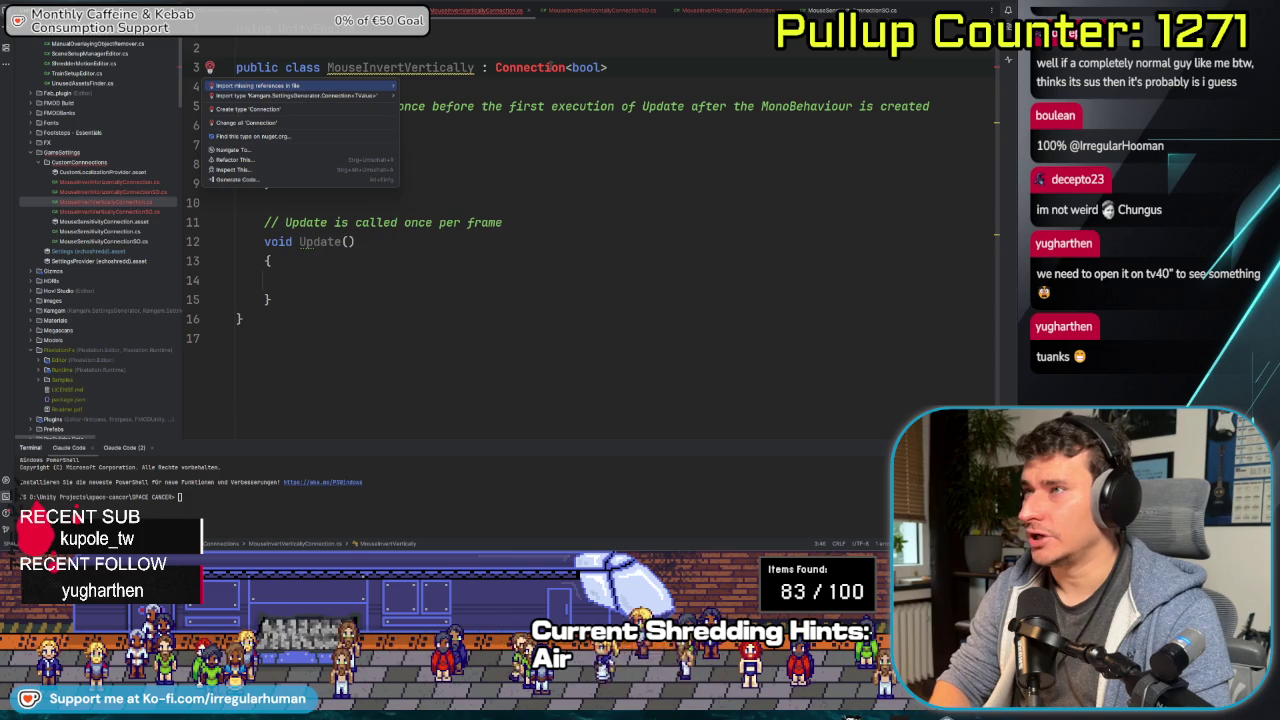
pyautogui.press('Return')
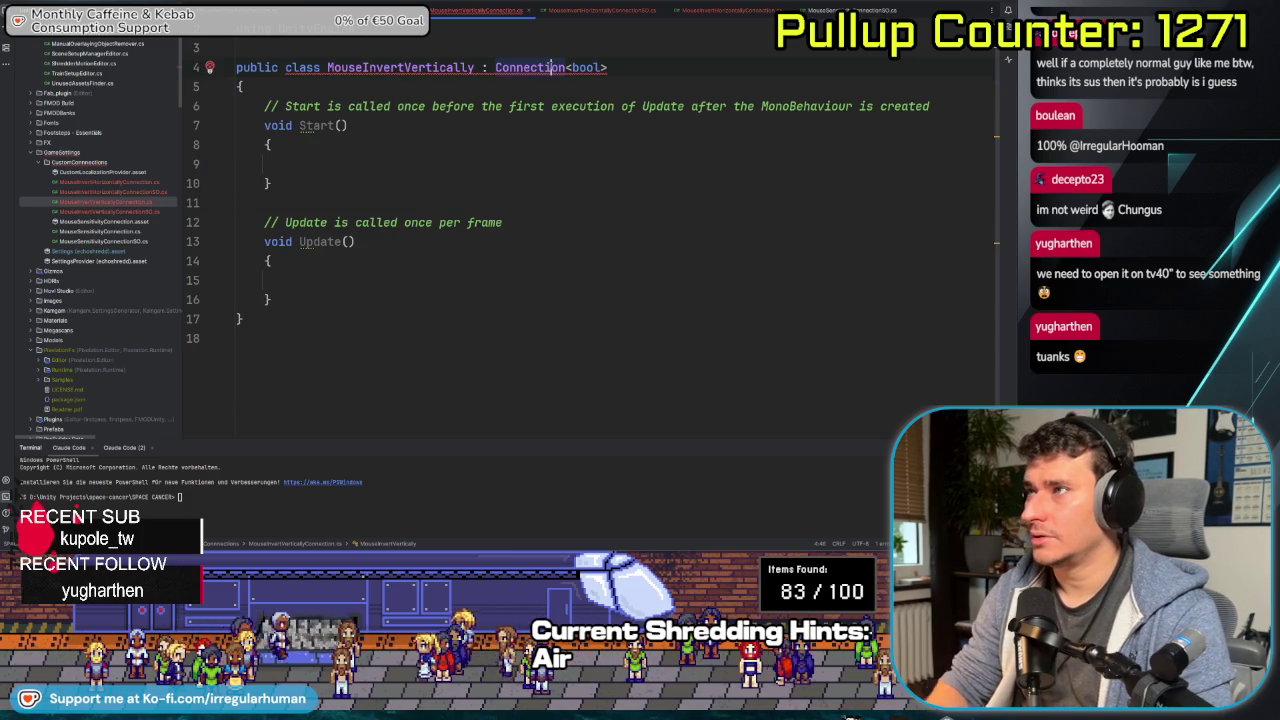
# - Generate the Get and Set override stubs and delete the Start and Update methods
pyautogui.hotkey('alt', 'Return')
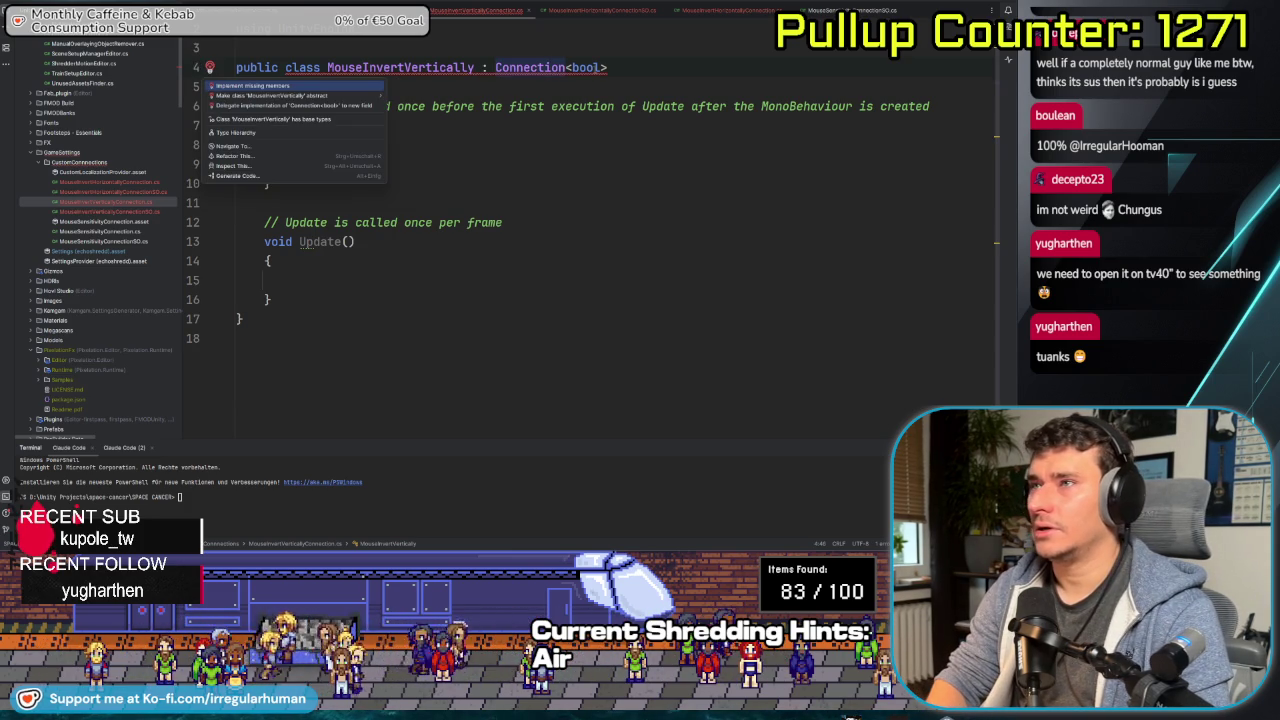
pyautogui.press('Return')
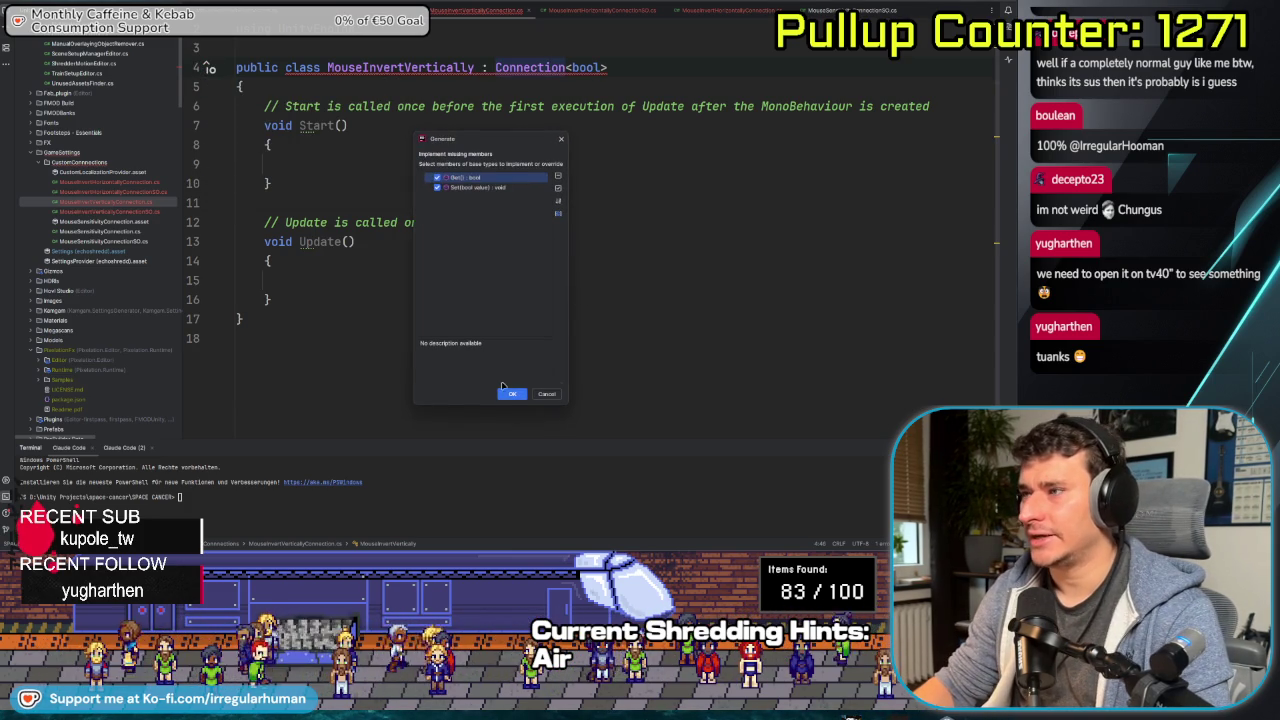
pyautogui.click(510, 393)
pyautogui.moveTo(275, 299)
pyautogui.mouseDown()
pyautogui.moveTo(99, 155)
pyautogui.moveTo(99, 105)
pyautogui.mouseUp()
pyautogui.press('Delete')
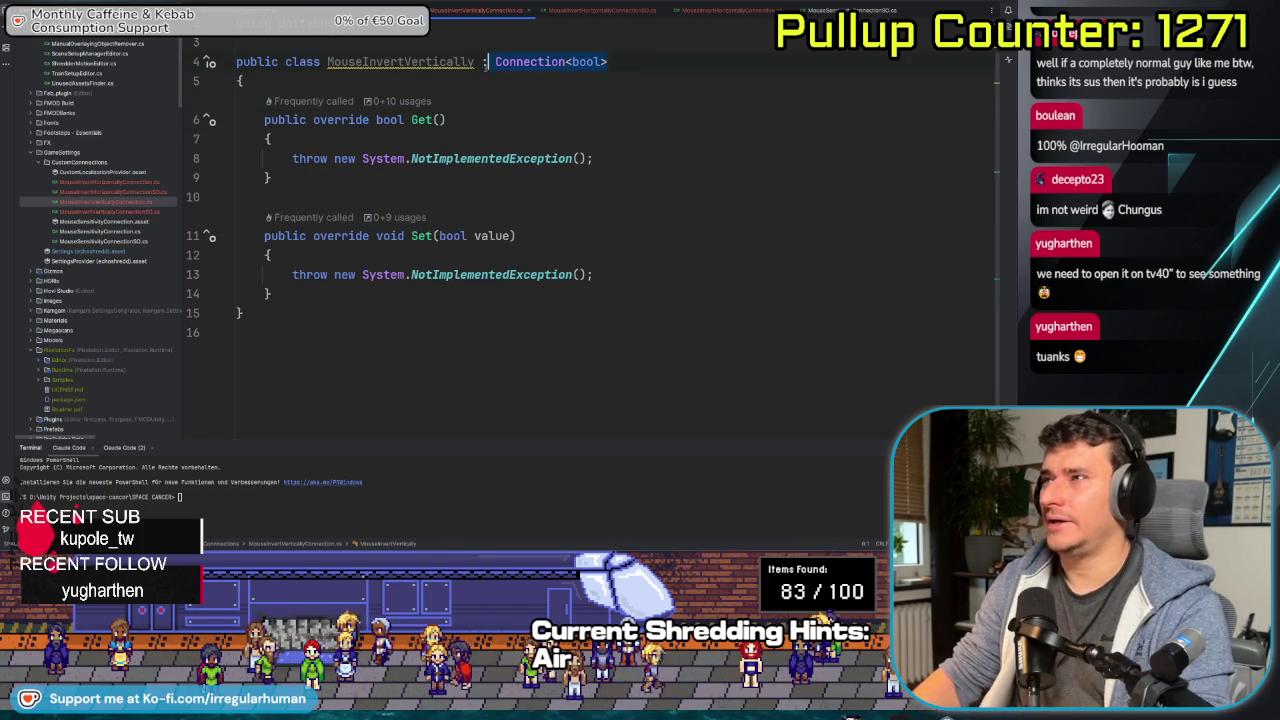
# - Make MouseInvertHorizontallyConnection a Connection<bool> with empty Get/Set, removing Start, Update and throw stubs
pyautogui.doubleClick(145, 180)
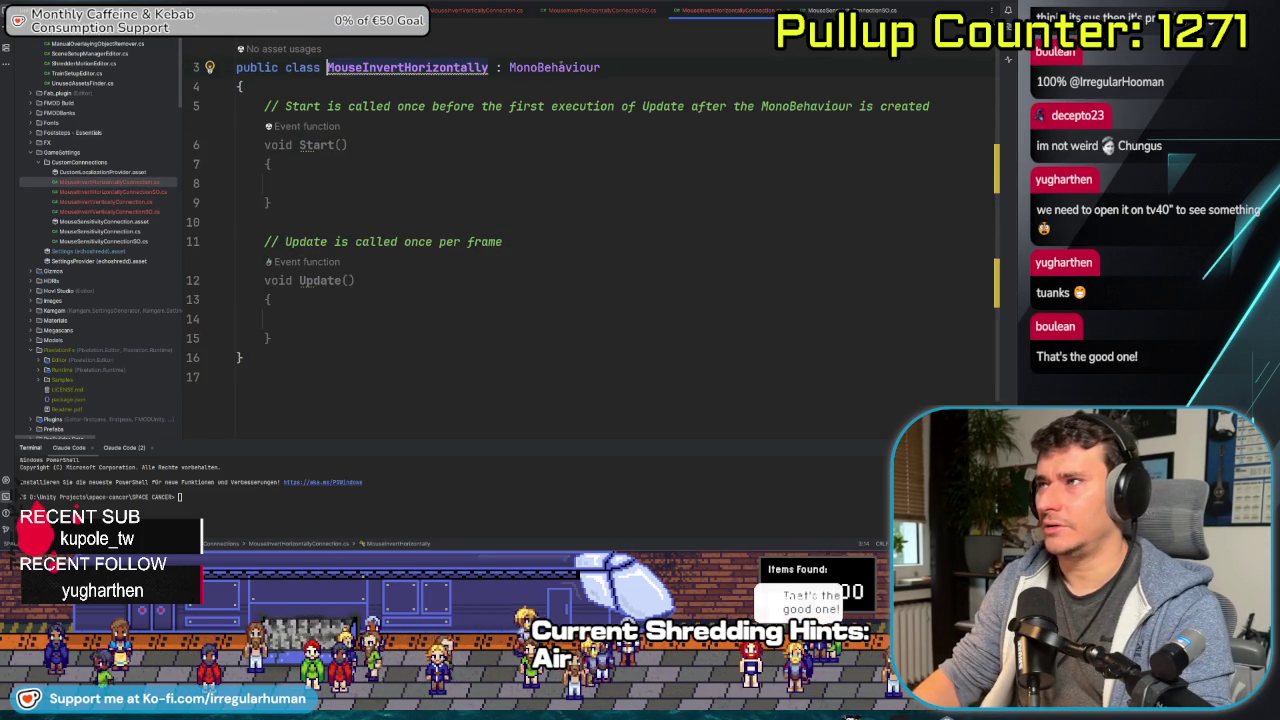
pyautogui.hotkey('alt', 'Return')
pyautogui.press('Return')
pyautogui.hotkey('alt', 'Return')
pyautogui.press('Return')
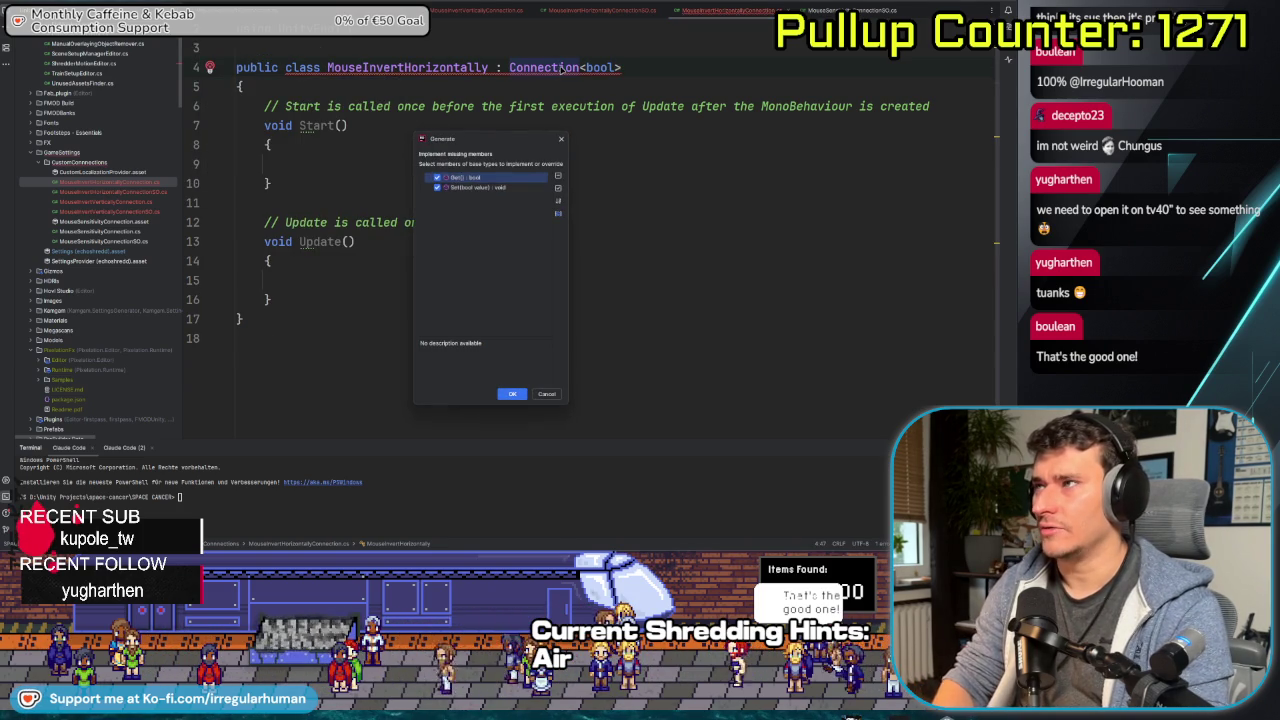
pyautogui.click(500, 392)
pyautogui.moveTo(272, 299)
pyautogui.mouseDown()
pyautogui.moveTo(240, 262)
pyautogui.moveTo(209, 104)
pyautogui.mouseUp()
pyautogui.press('Delete')
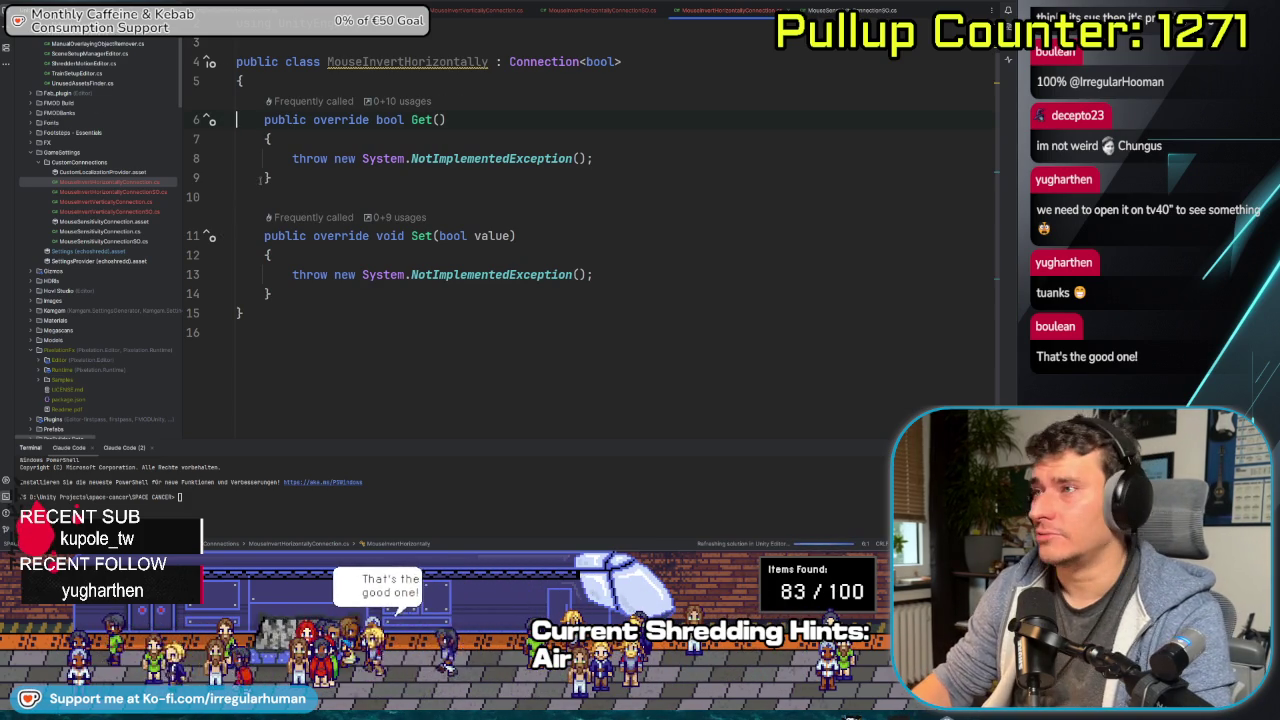
pyautogui.press('Home')
pyautogui.hotkey('shift', 'End')
pyautogui.press('BackSpace')
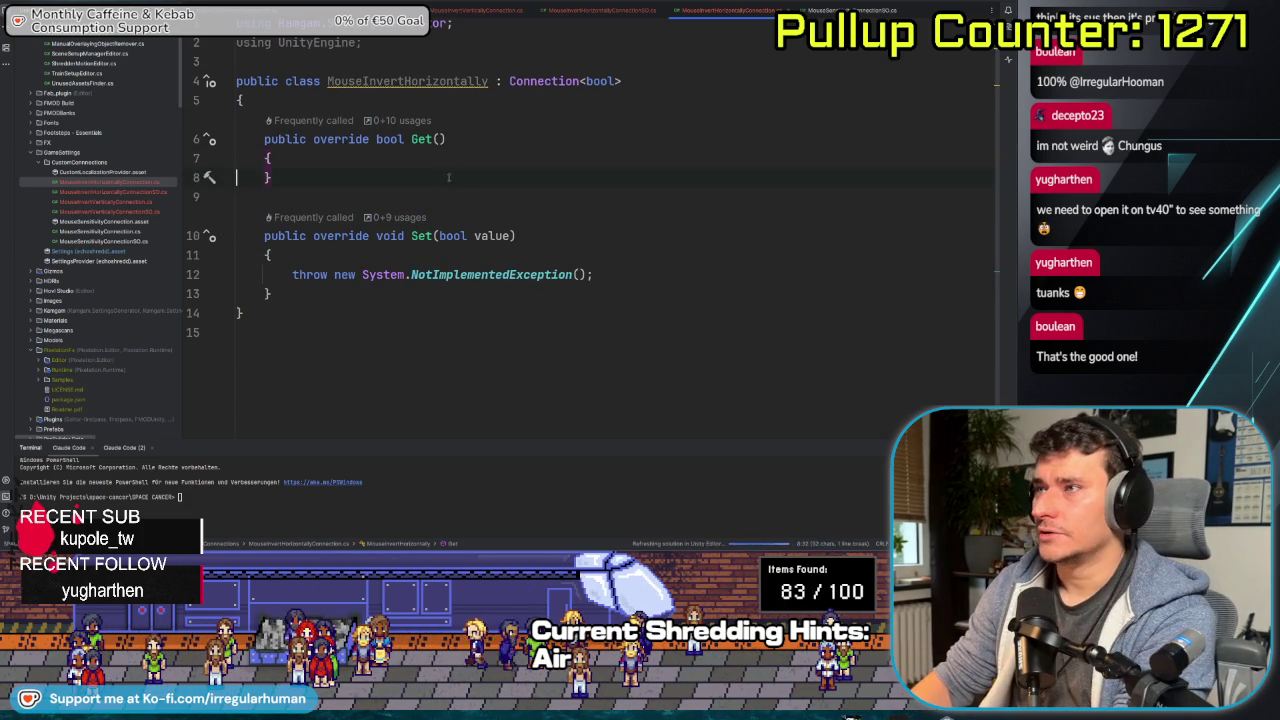
pyautogui.hotkey('ctrl', 'y')
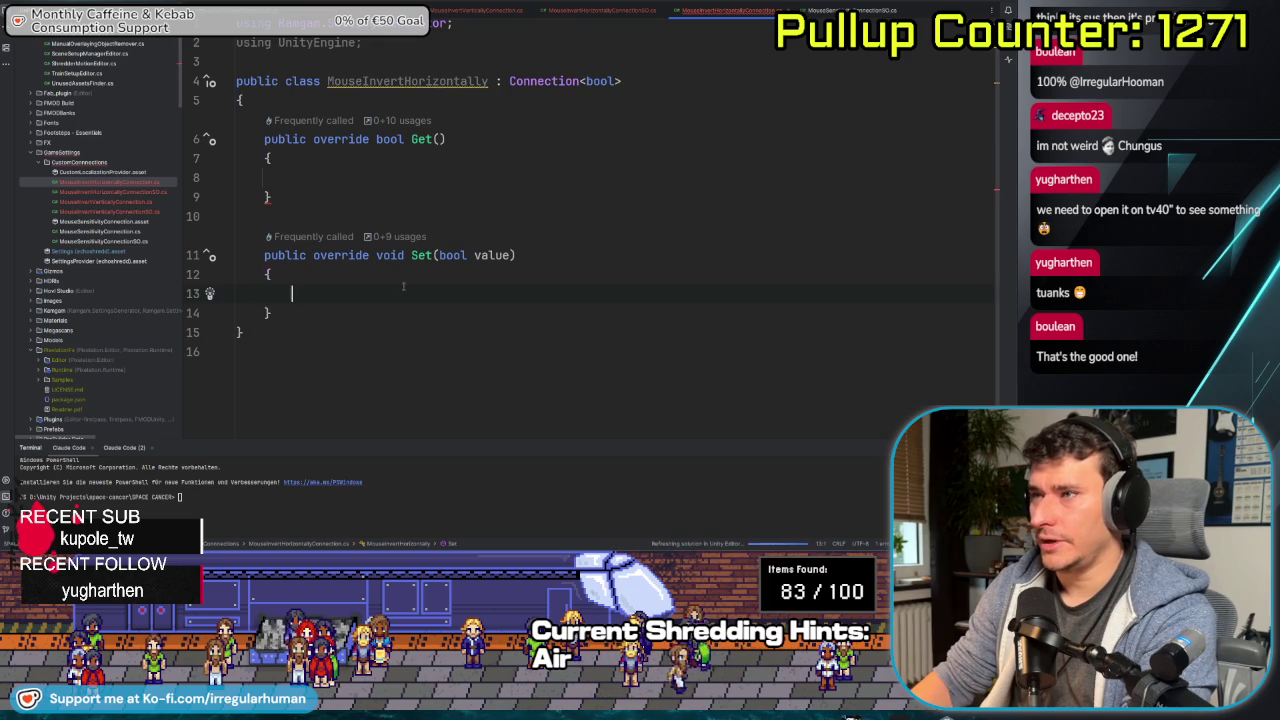
# - Clear the placeholder exceptions from MouseInvertVertically's Get and Set, then bring up MouseSensitivityConnection
pyautogui.doubleClick(121, 202)
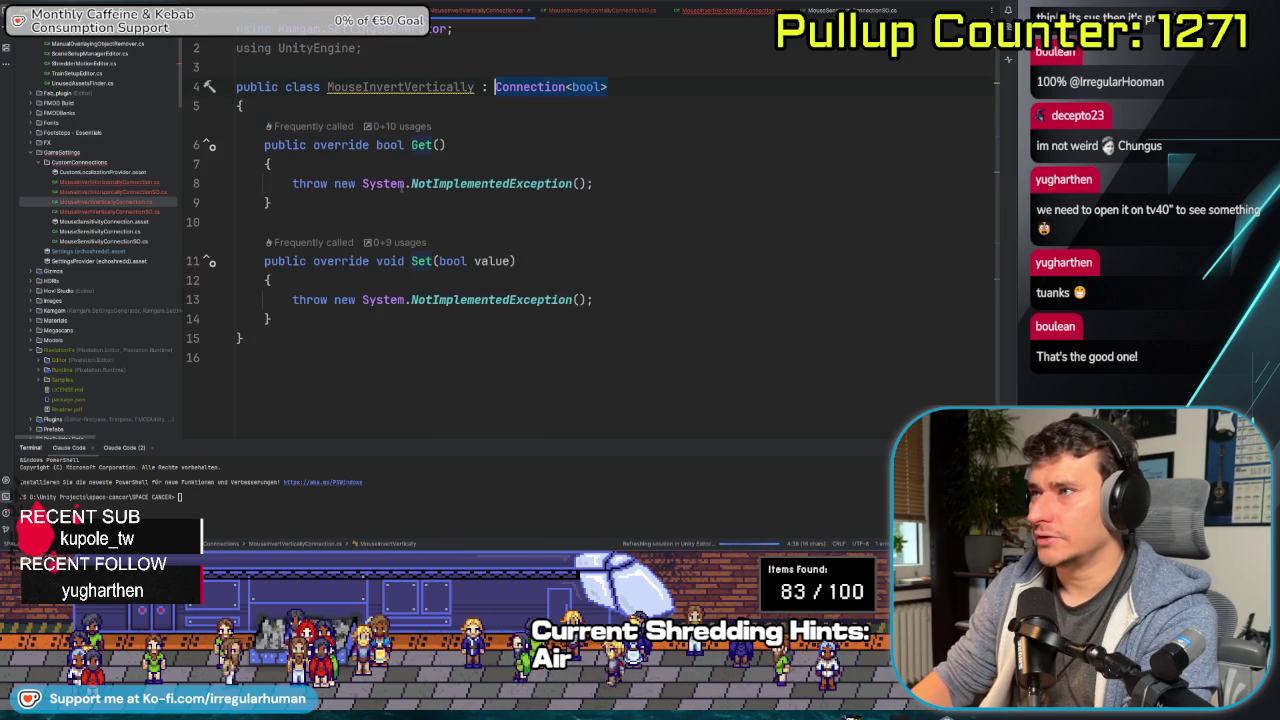
pyautogui.press('Home')
pyautogui.hotkey('shift', 'End')
pyautogui.press('BackSpace')
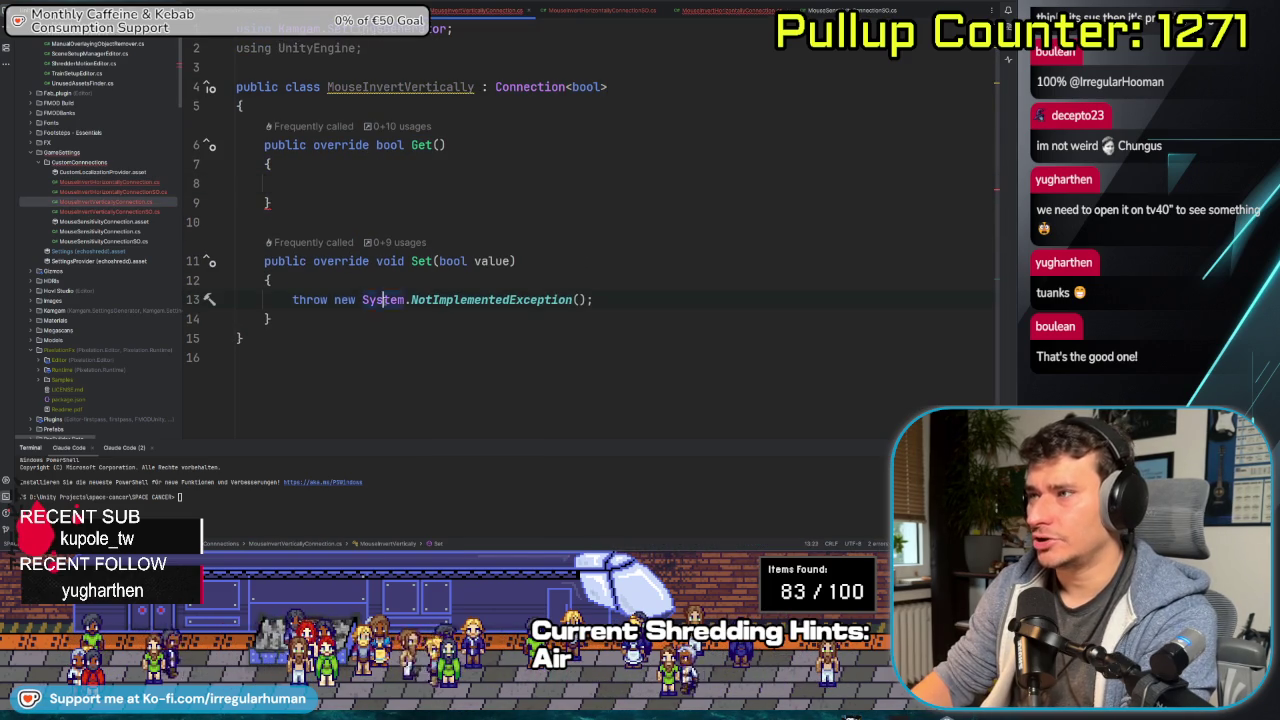
pyautogui.hotkey('ctrl', 'y')
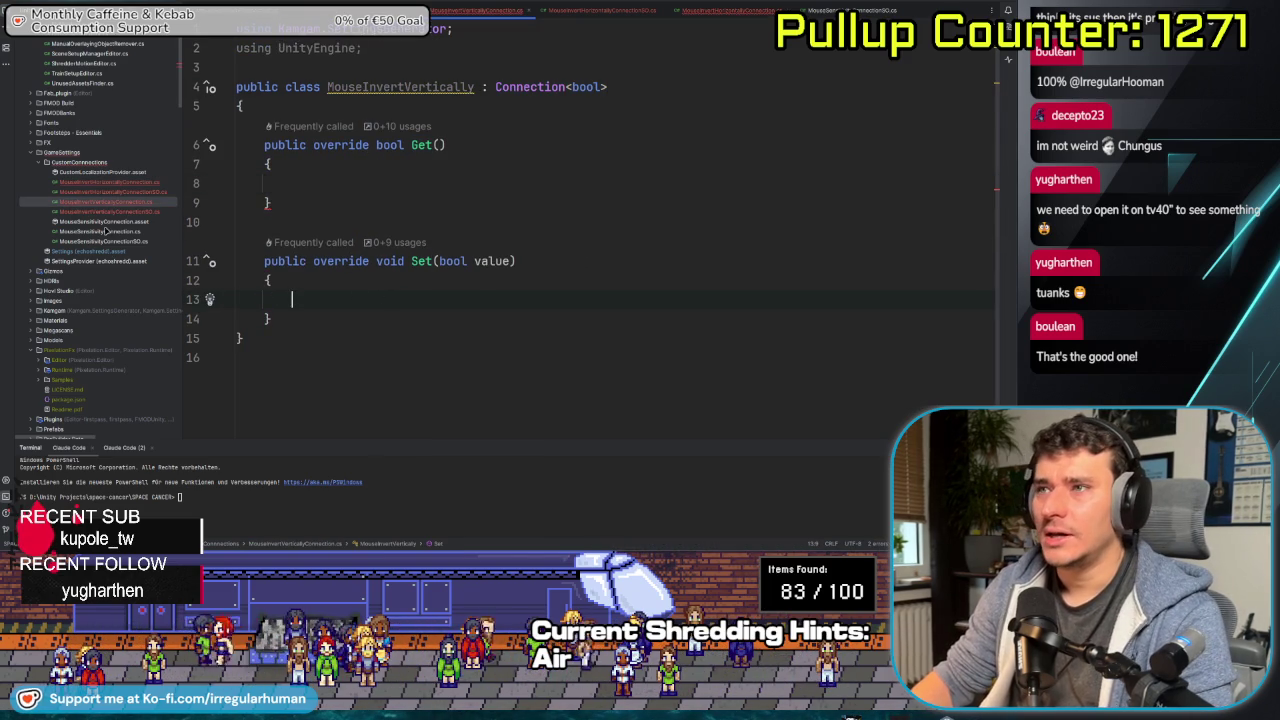
pyautogui.doubleClick(104, 231)
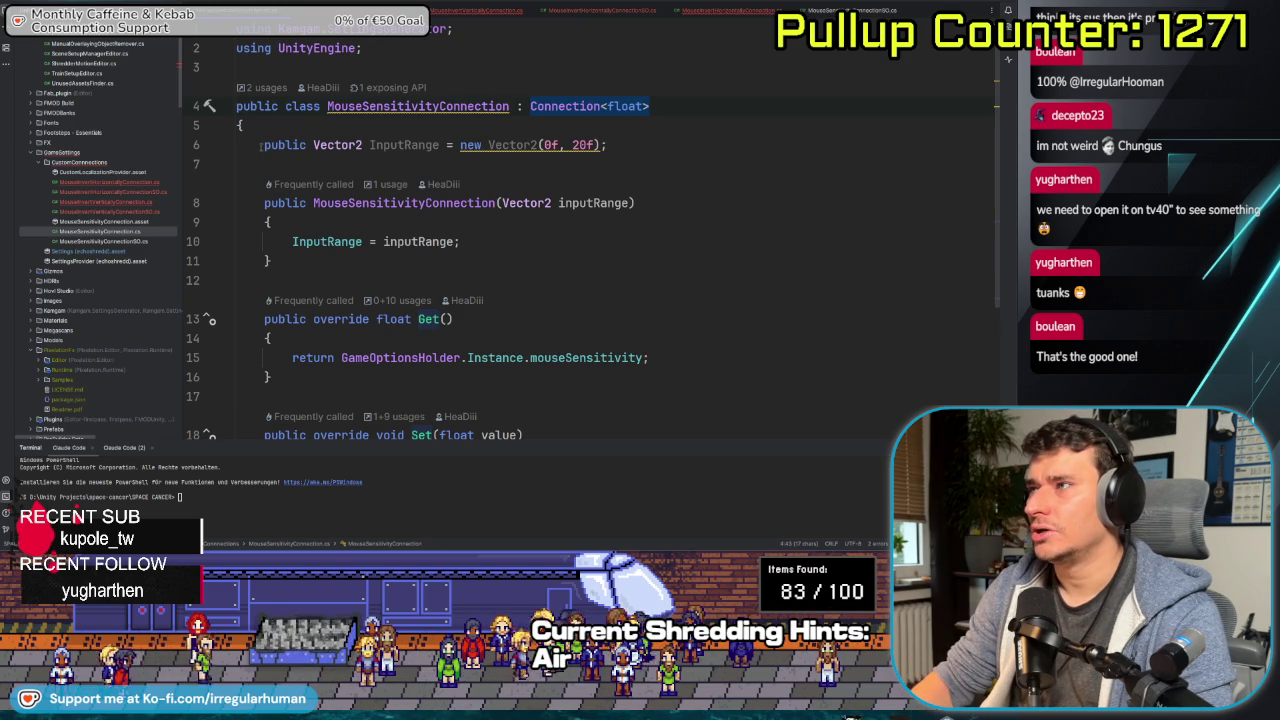
# - Review MouseSensitivityConnection's InputRange field, then go to mouseSensitivity's definition in GameOptionsHolder
pyautogui.click(398, 145)
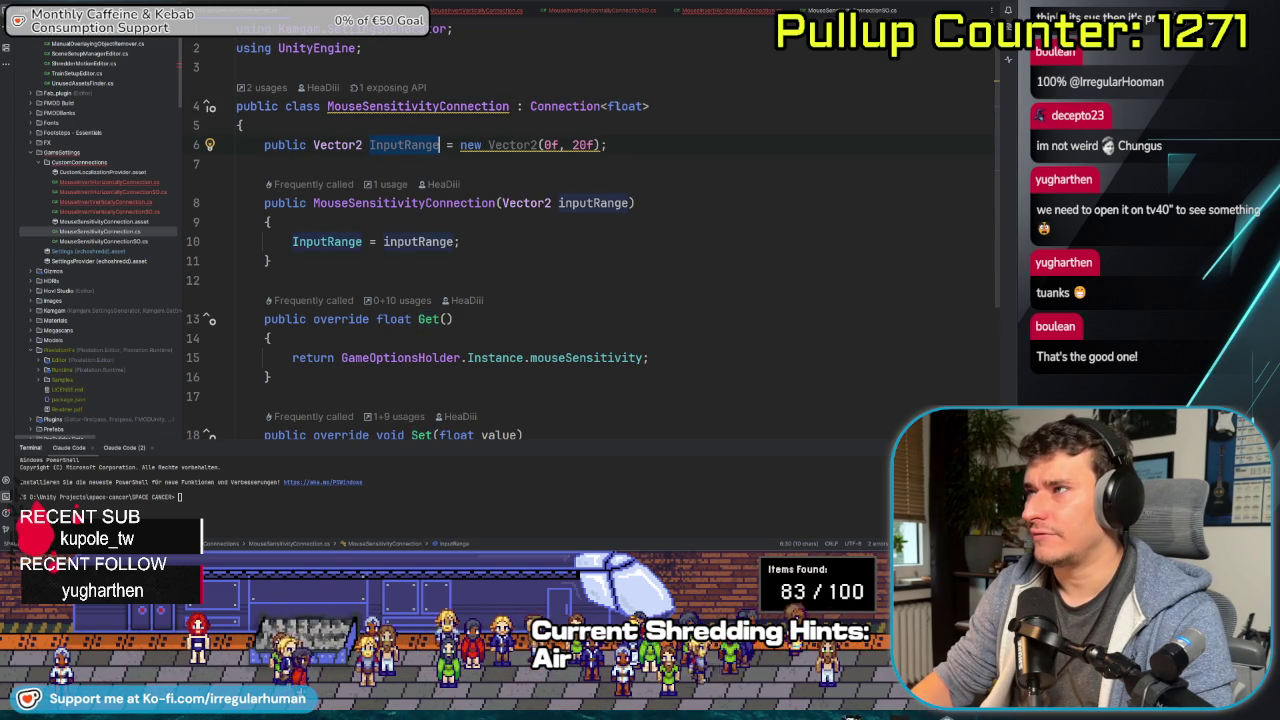
pyautogui.scroll(-2, 632, 178)
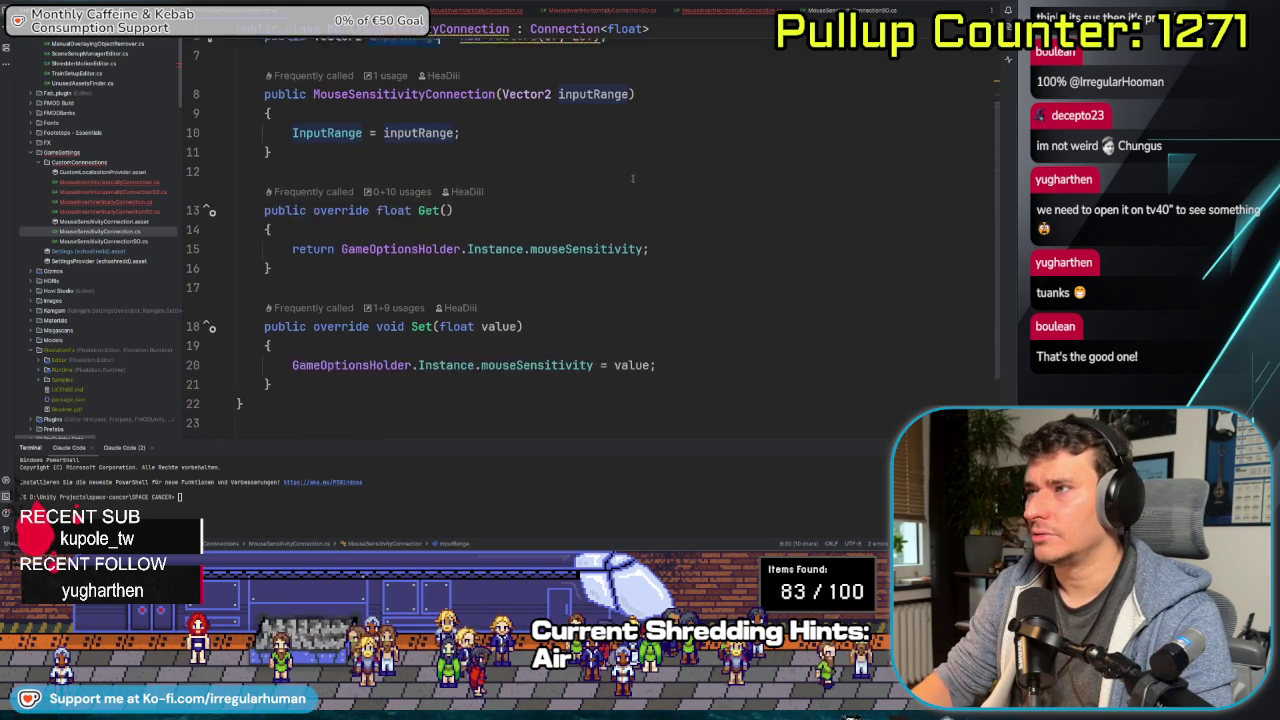
pyautogui.scroll(2, 632, 178)
pyautogui.moveTo(271, 261); pyautogui.dragTo(262, 203)
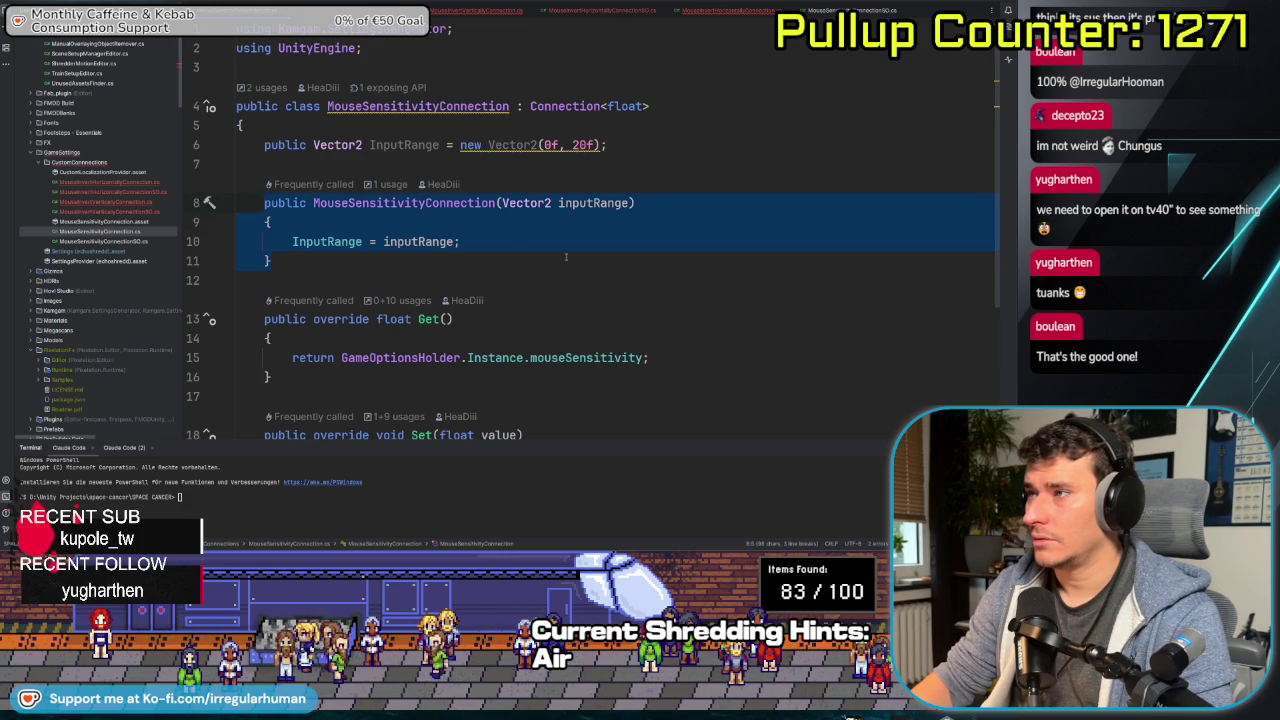
pyautogui.scroll(-2, 565, 258)
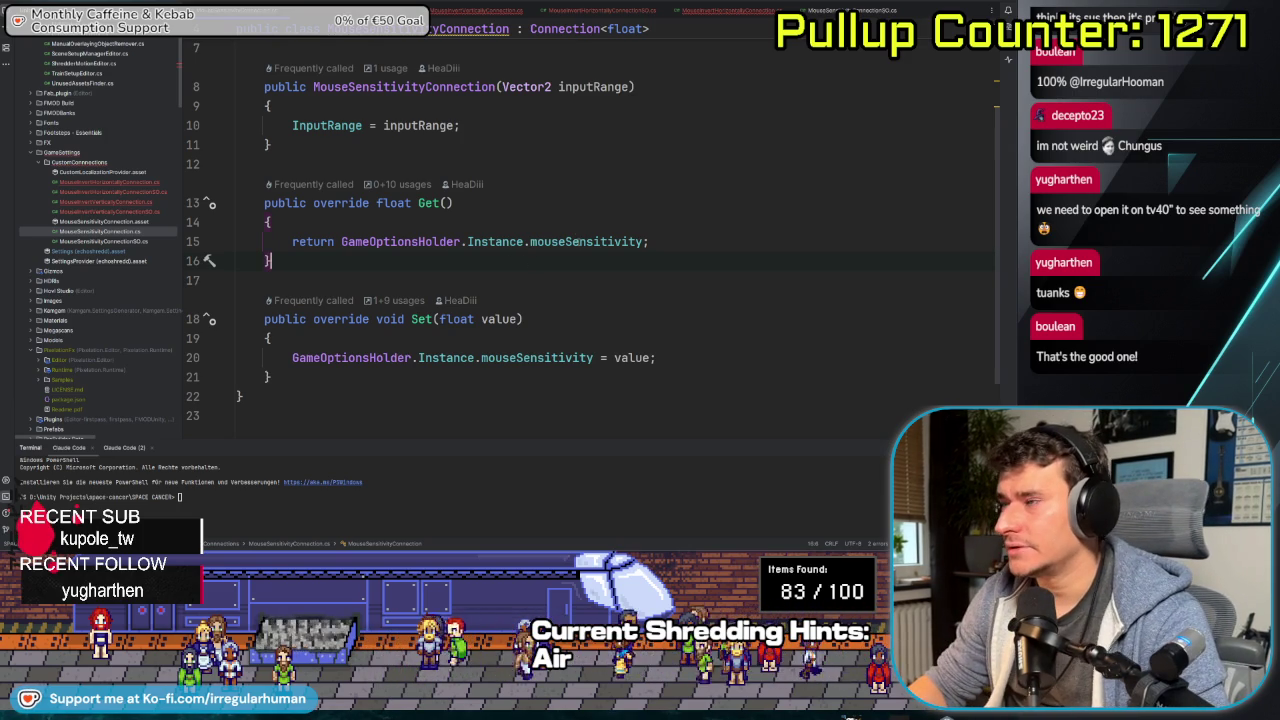
pyautogui.keyDown('ctrl'); pyautogui.click(578, 241); pyautogui.keyUp('ctrl')
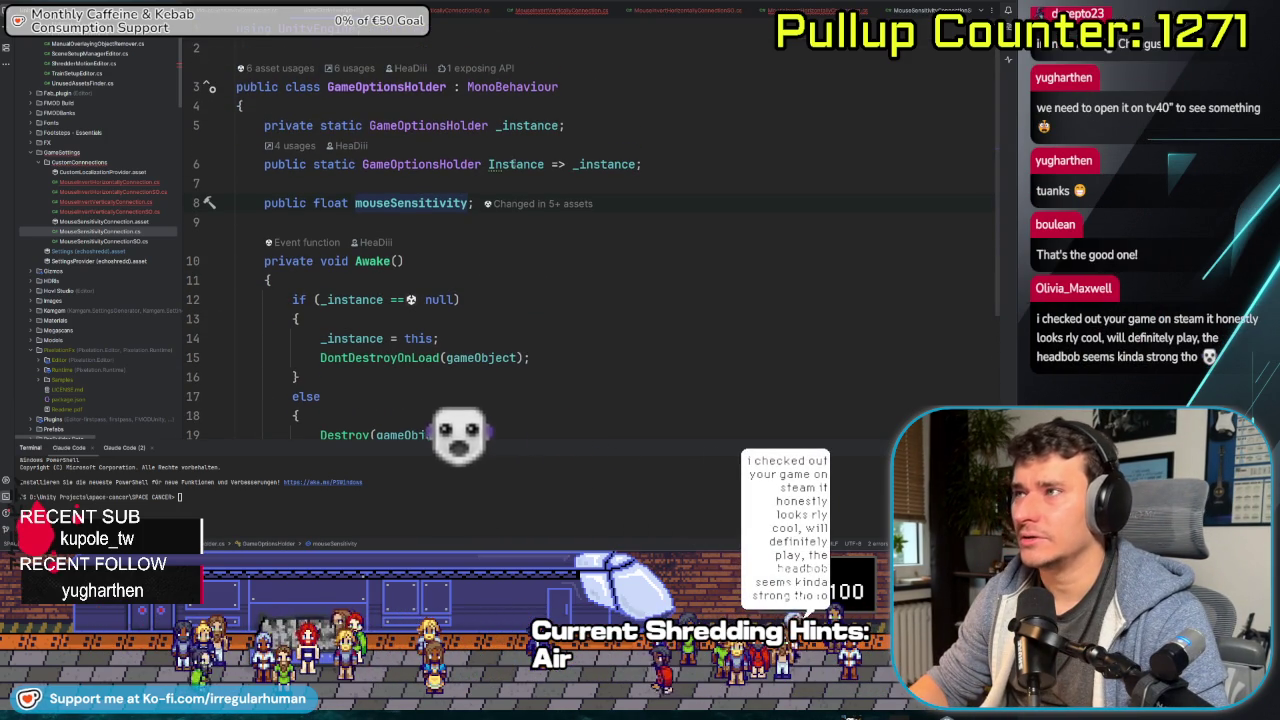
# - Add public bool mouseInvertedVertically and mouseInvertedHorizontally fields below mouseSensitivity in GameOptionsHolder
pyautogui.click(547, 222)
pyautogui.scroll(-3, 547, 229)
pyautogui.scroll(2, 700, 230)
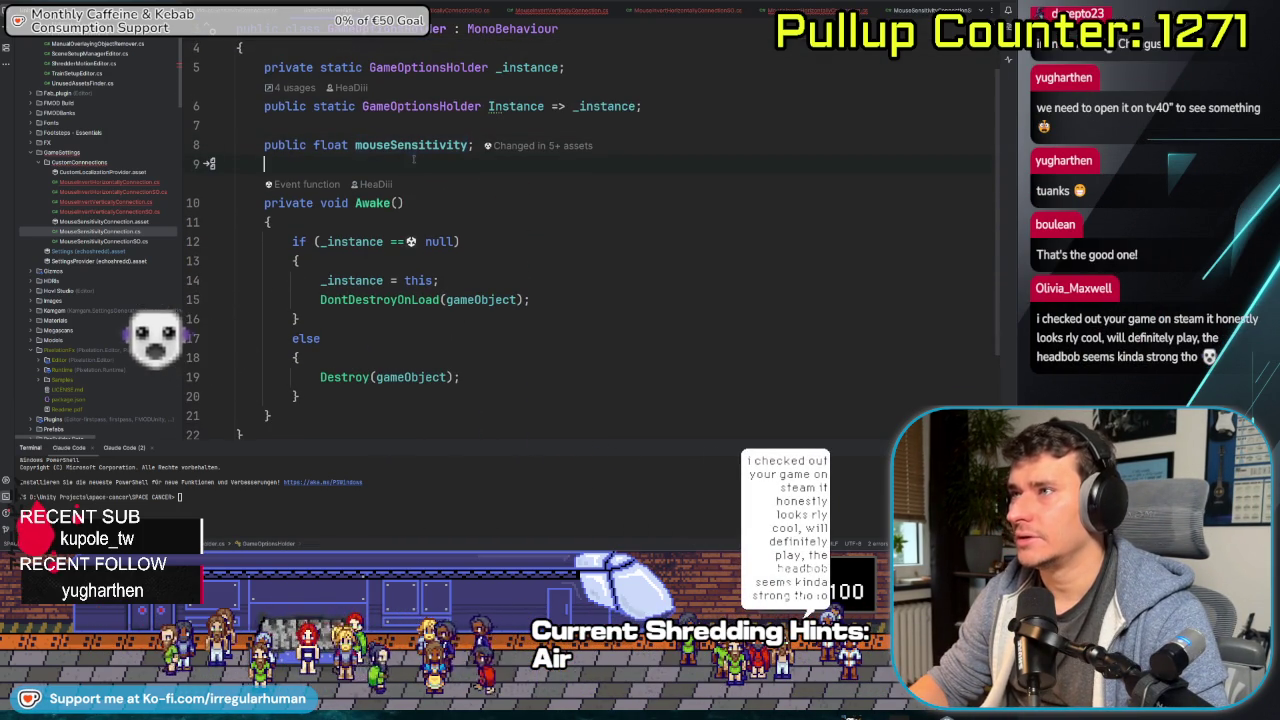
pyautogui.write('public ')
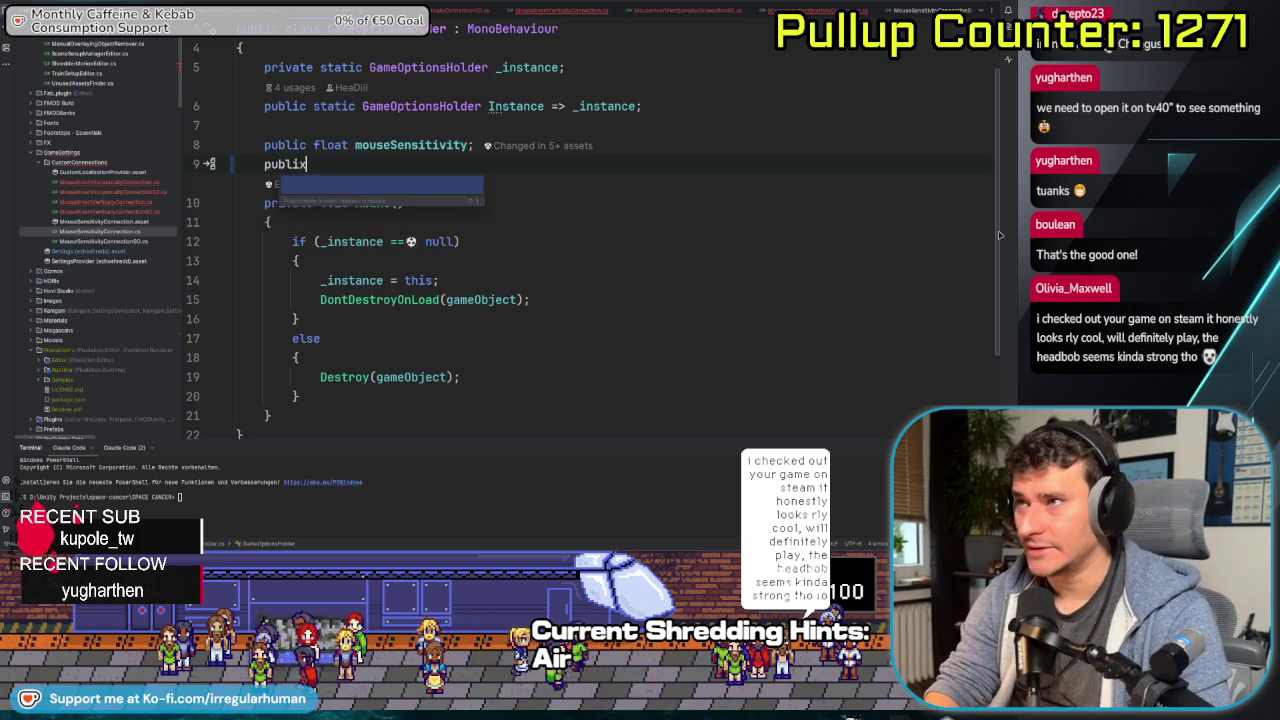
pyautogui.write('bool ')
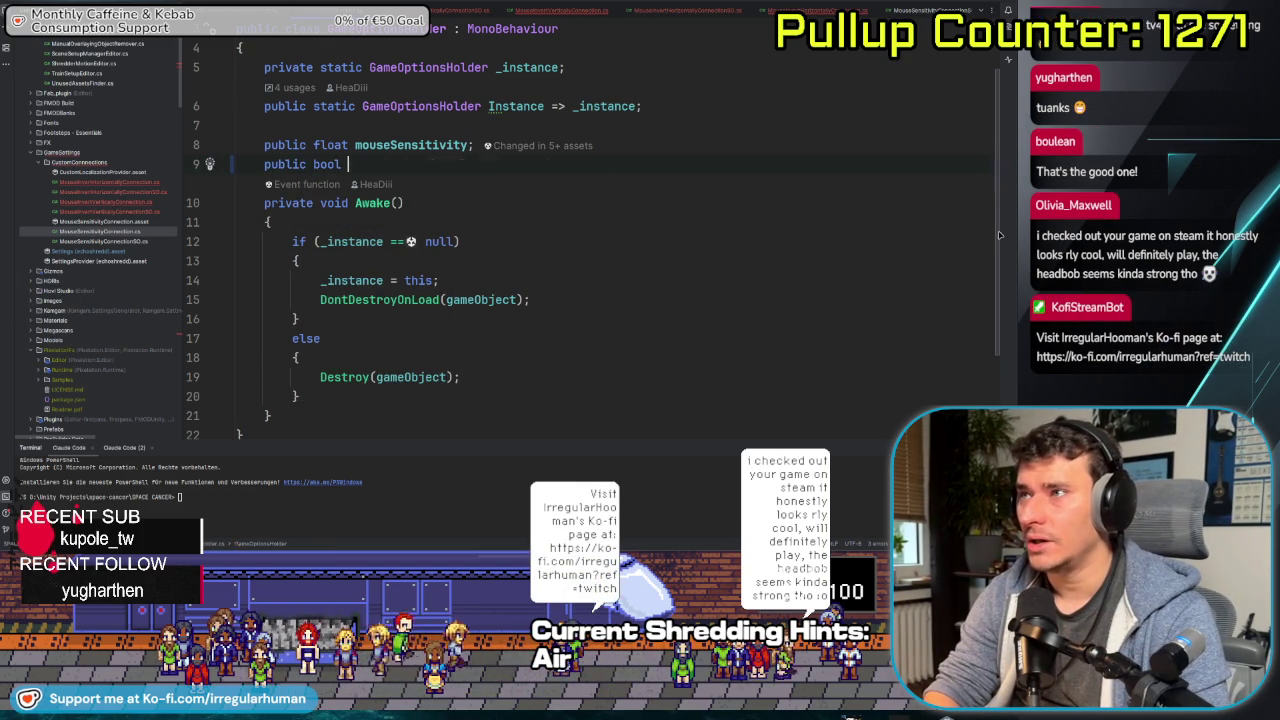
pyautogui.write('mouseVertic')
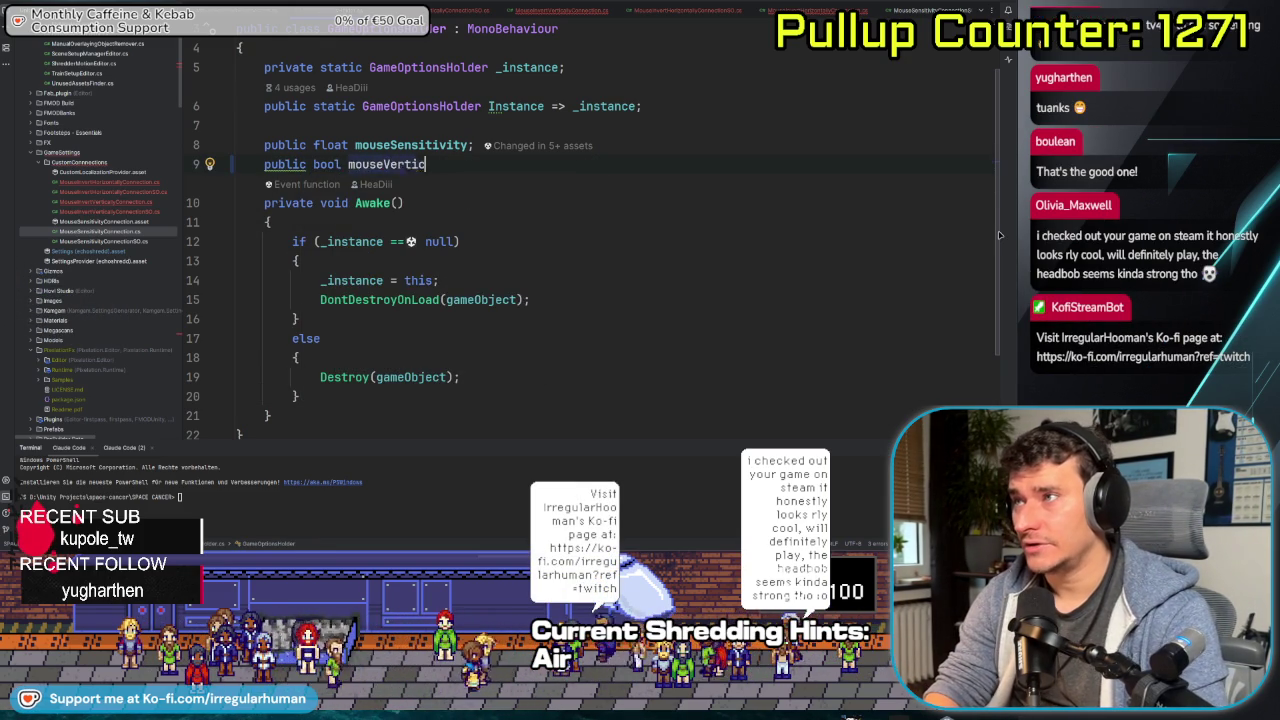
pyautogui.write('a')
pyautogui.press('BackSpace')
pyautogui.press('BackSpace')
pyautogui.press('BackSpace')
pyautogui.write('Inverted')
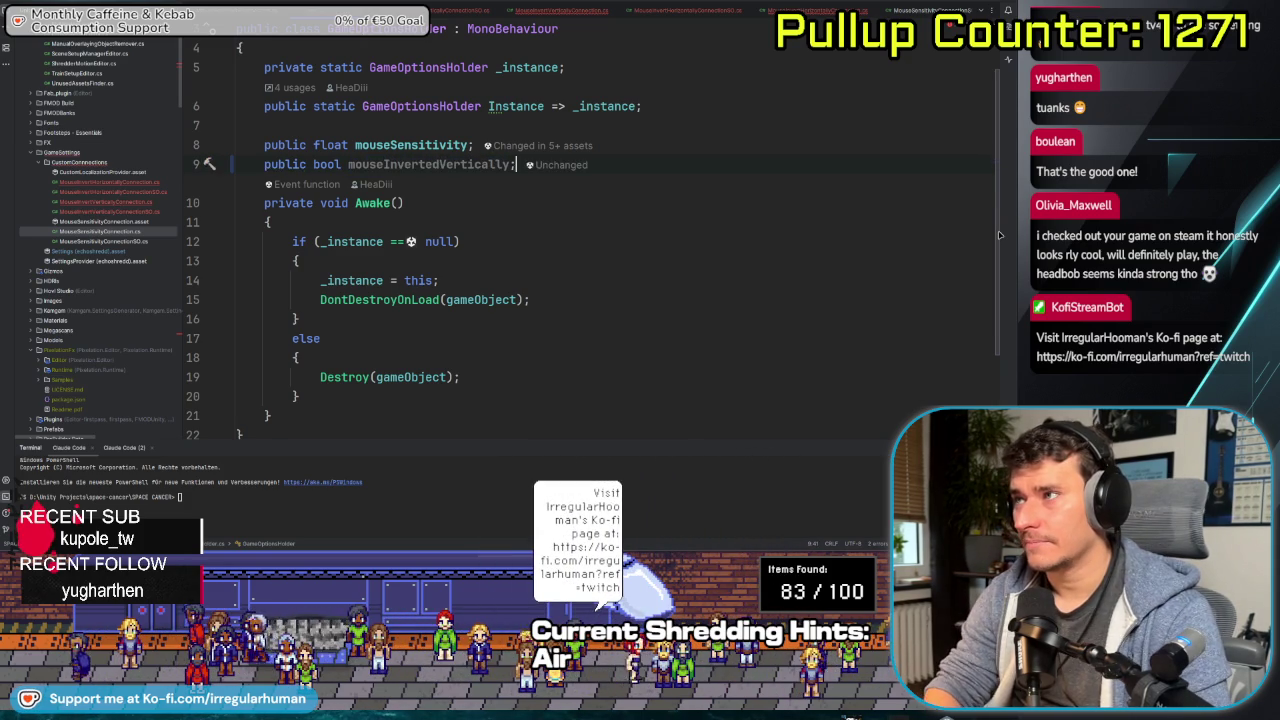
pyautogui.write(';')
pyautogui.press('Return')
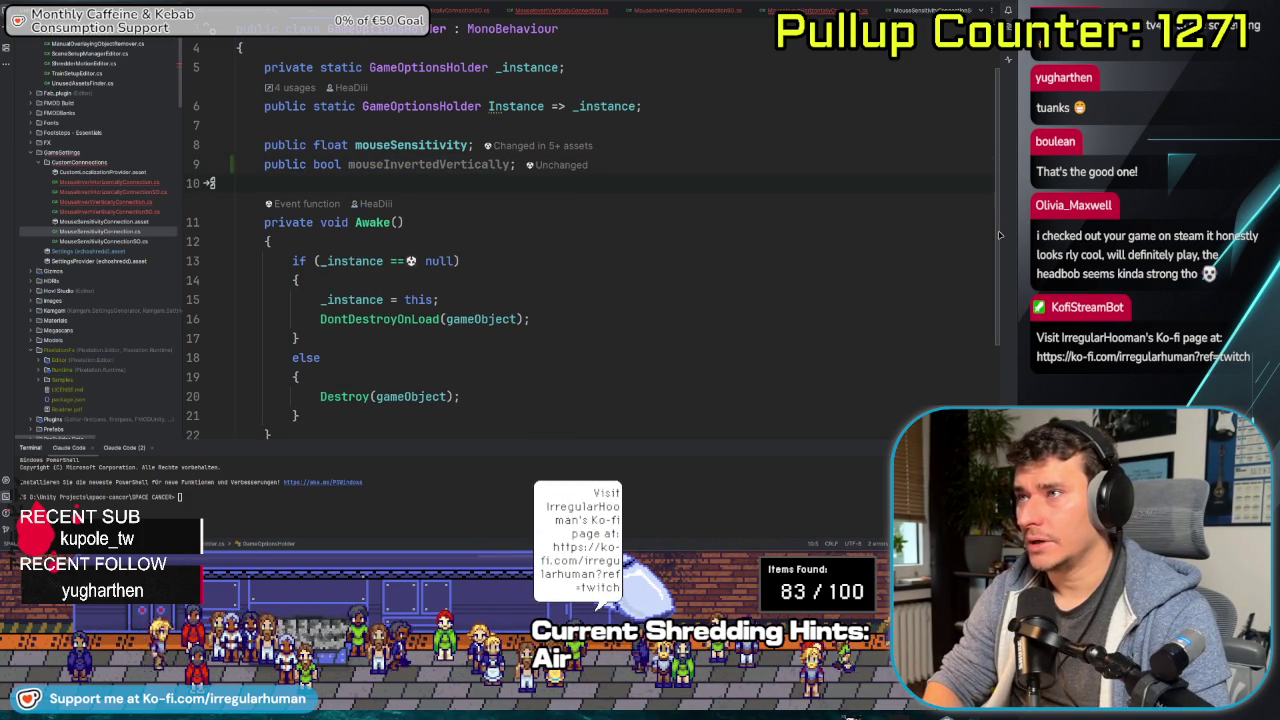
pyautogui.write('p')
pyautogui.press('Tab')
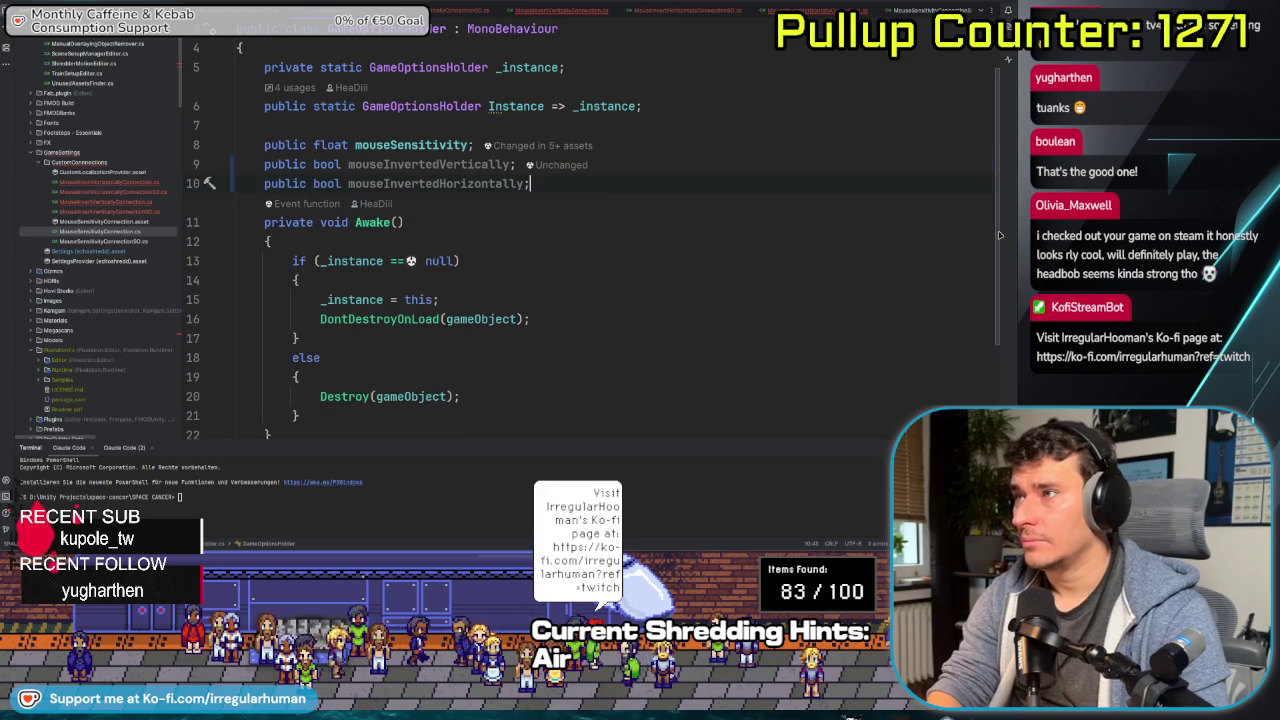
pyautogui.press('Return')
pyautogui.scroll(-2, 459, 293)
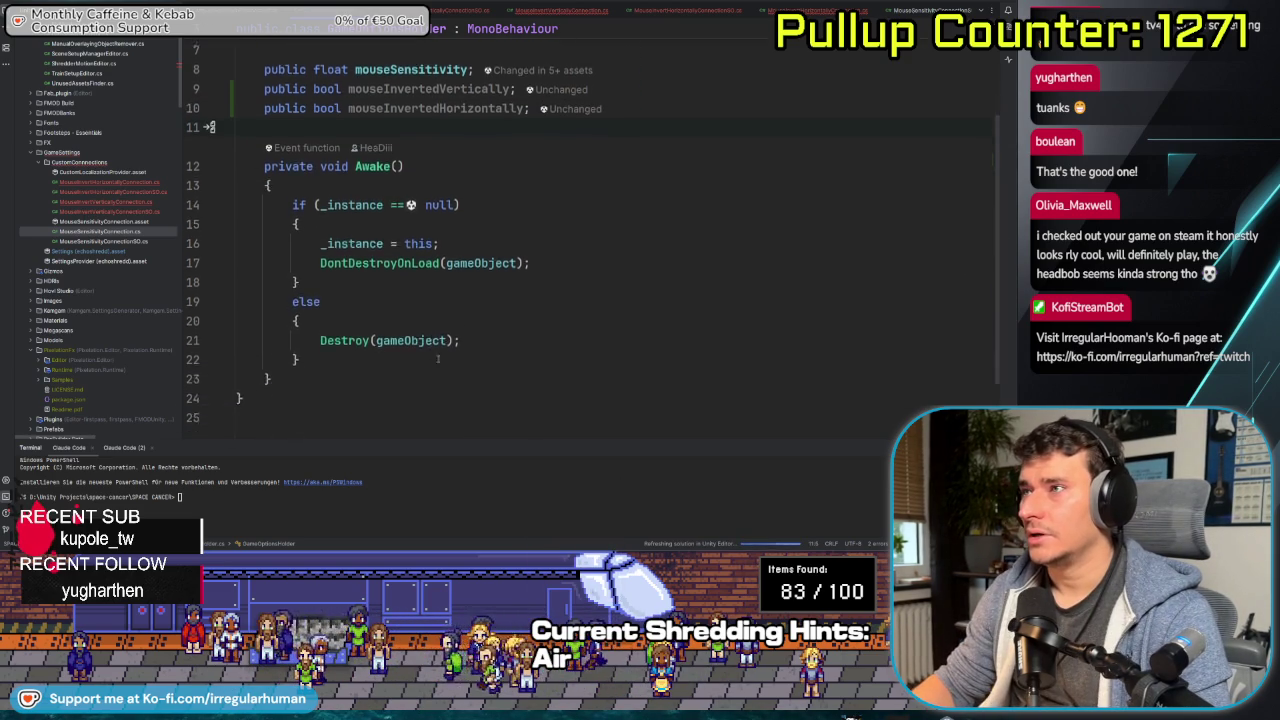
pyautogui.scroll(2, 459, 293)
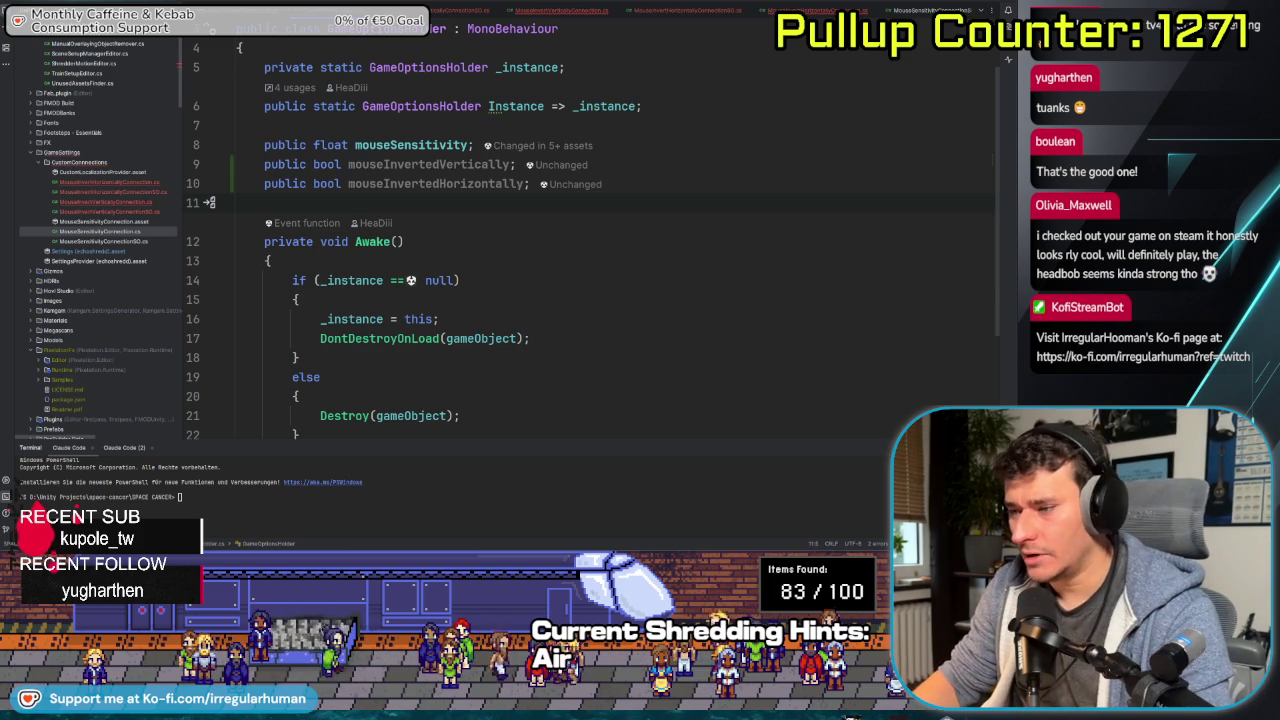
pyautogui.hotkey('alt', 'Tab')
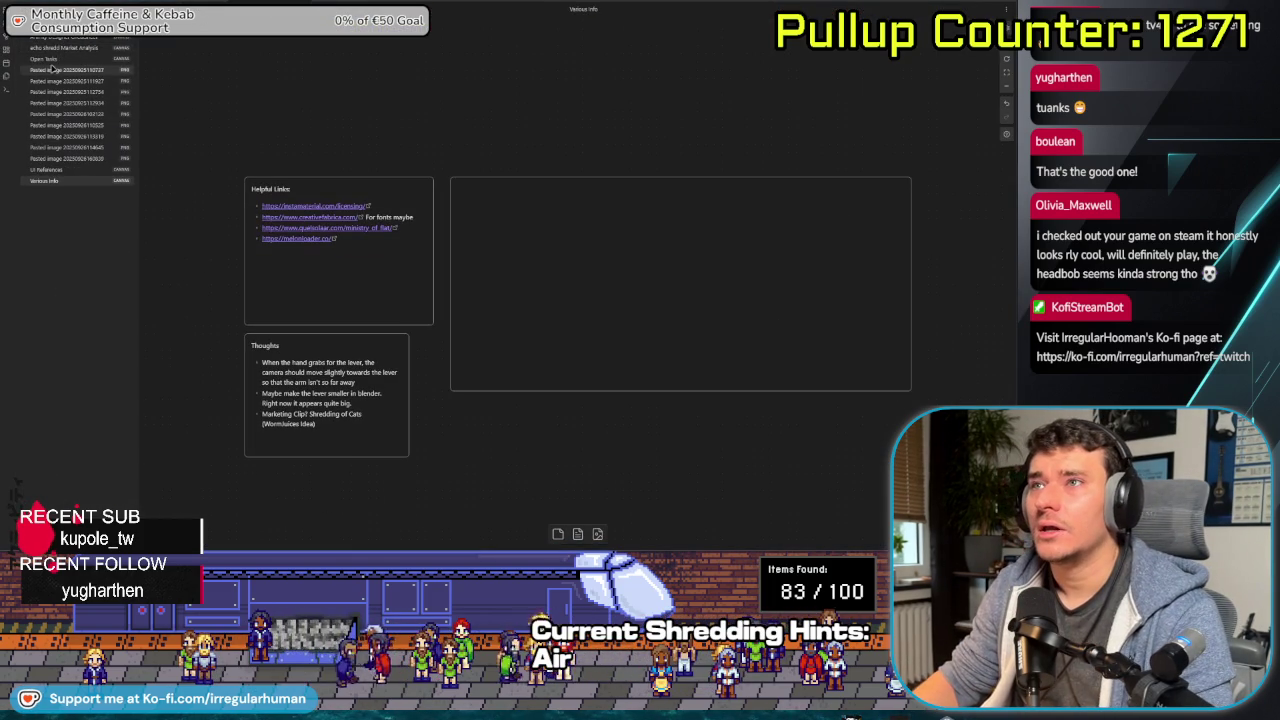
# - Add a 'Reduce Headbob strength maybe' item to the Short-Term Tasks card in Obsidian's Open Tasks
pyautogui.click(45, 59)
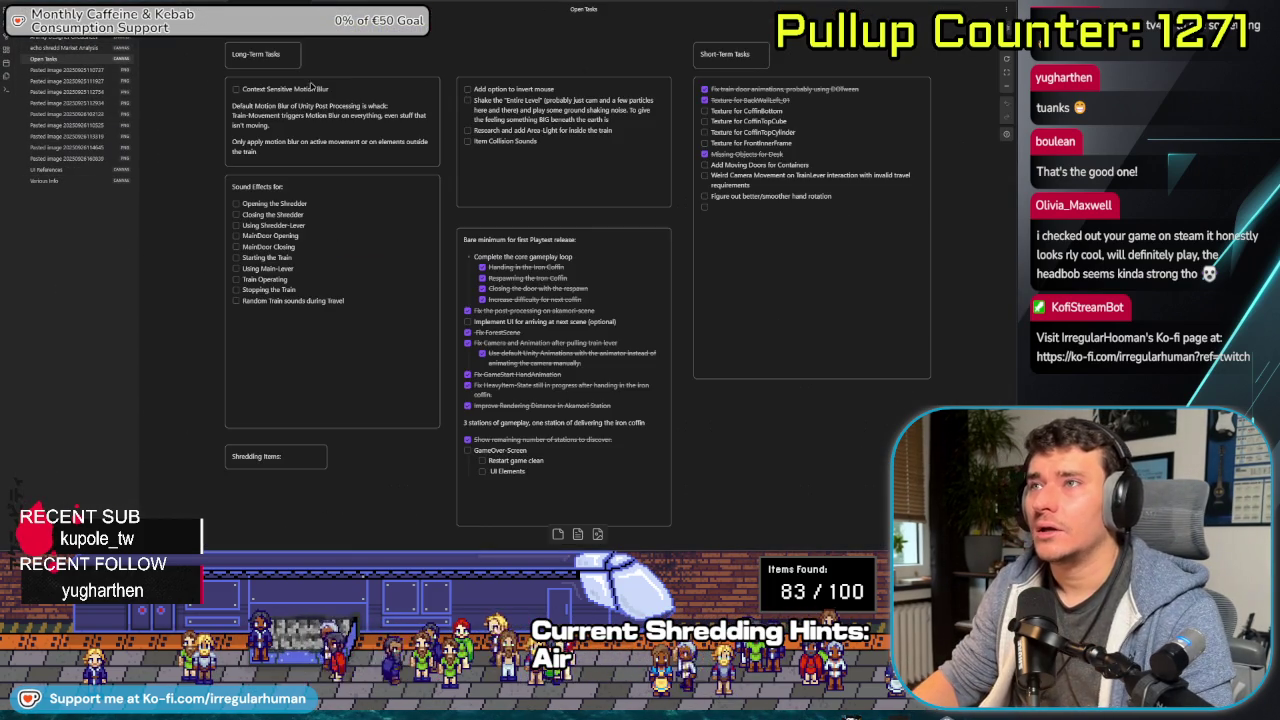
pyautogui.click(824, 205)
pyautogui.press('Tab')
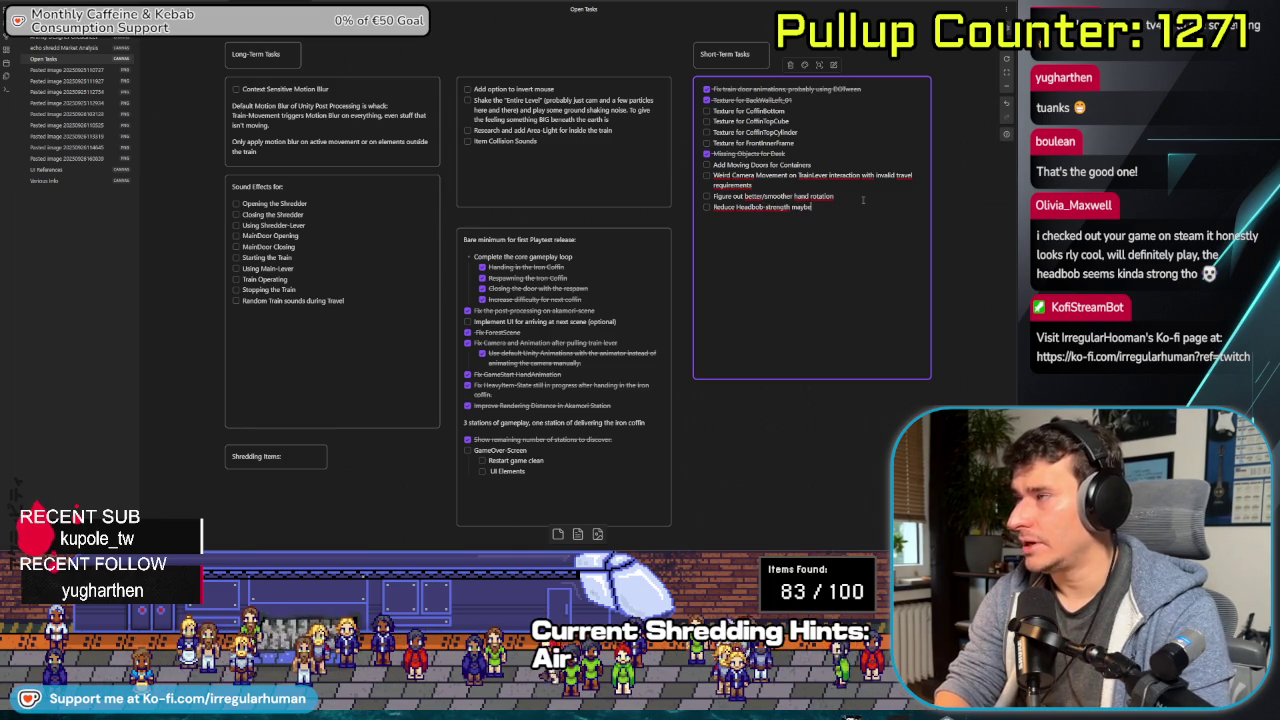
pyautogui.press('Escape')
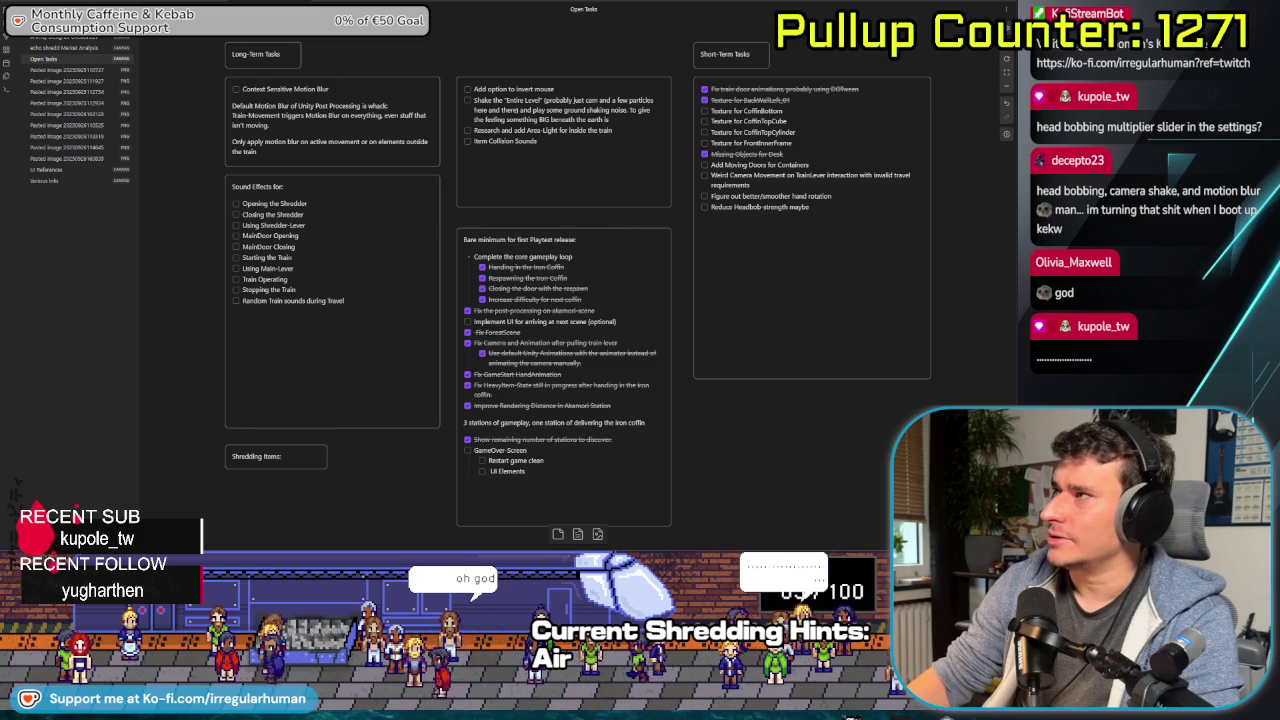
pyautogui.hotkey('alt', 'Tab')
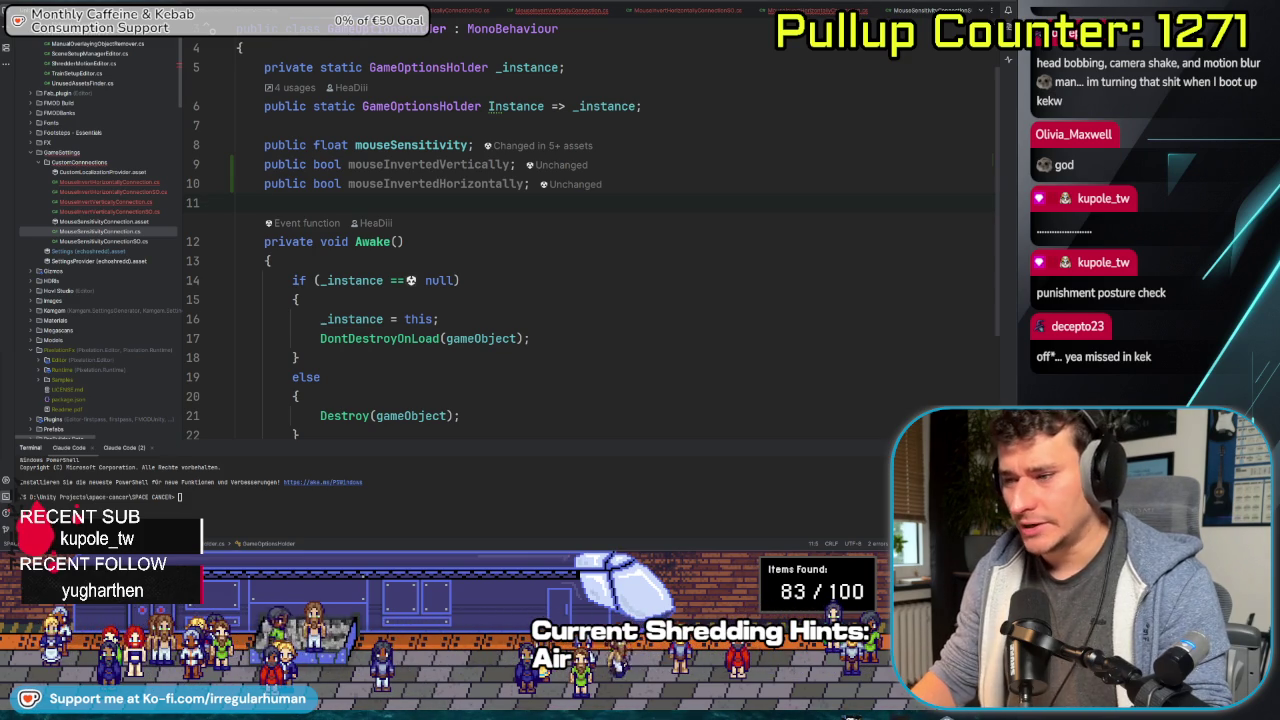
pyautogui.hotkey('alt', 'Tab')
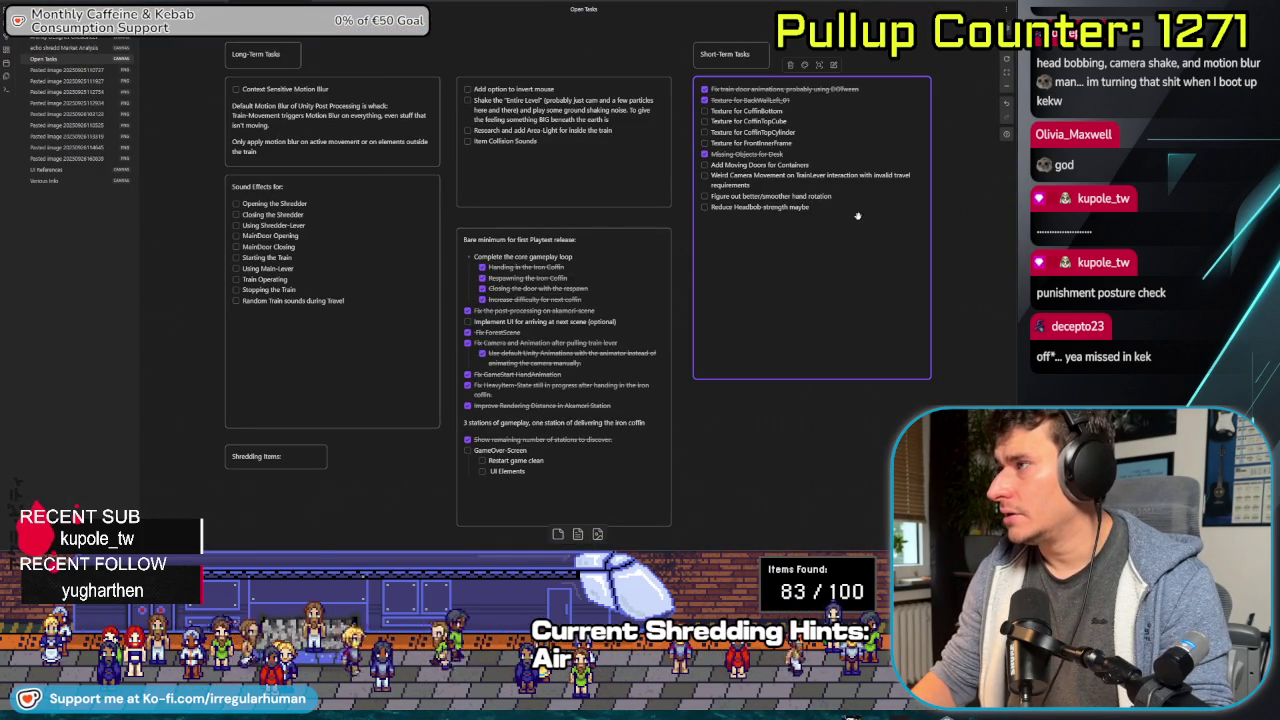
# - Add 'option to turn off headbob' and 'option to turn off camera shake' to Short-Term Tasks
pyautogui.click(845, 208)
pyautogui.press('Return')
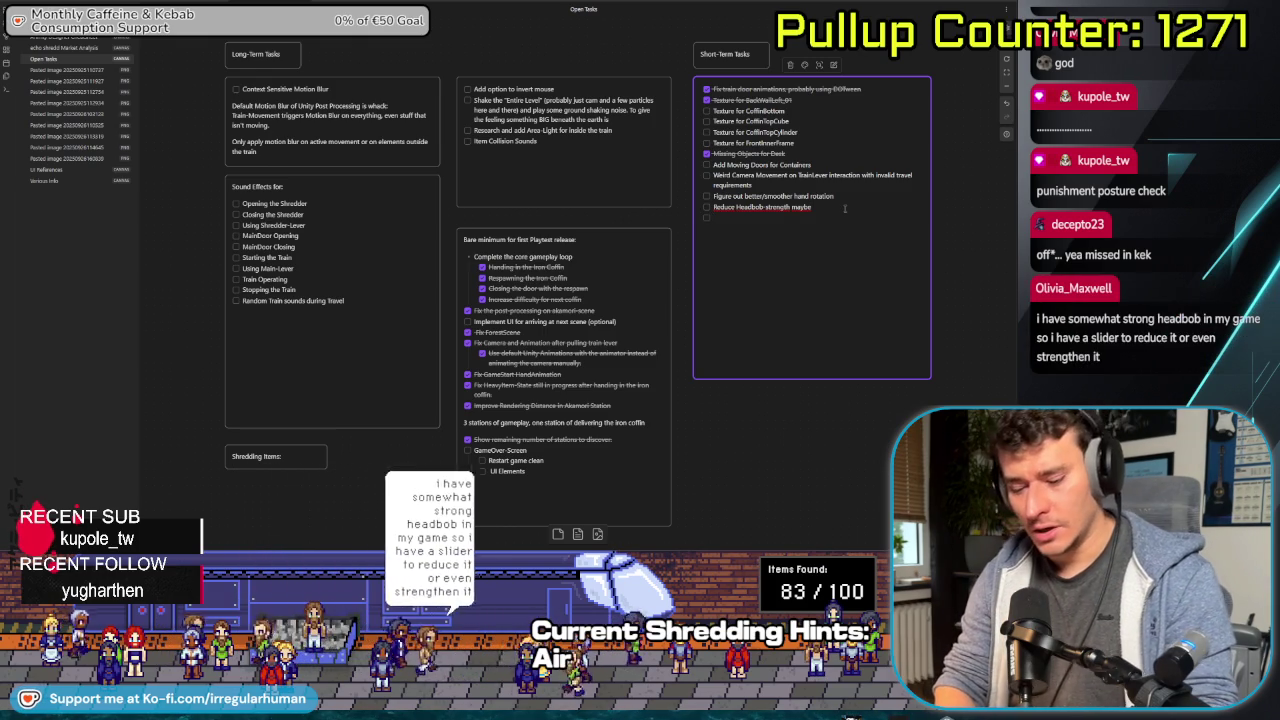
pyautogui.write('option to turn o')
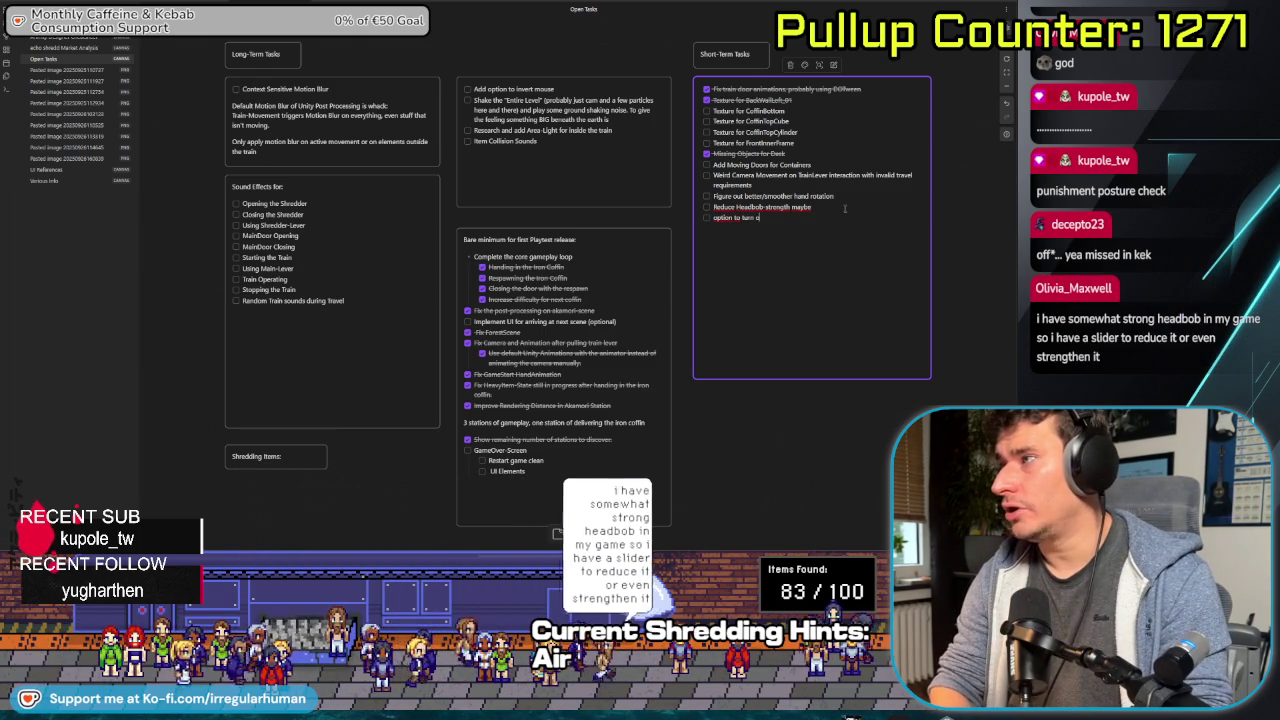
pyautogui.write('ff')
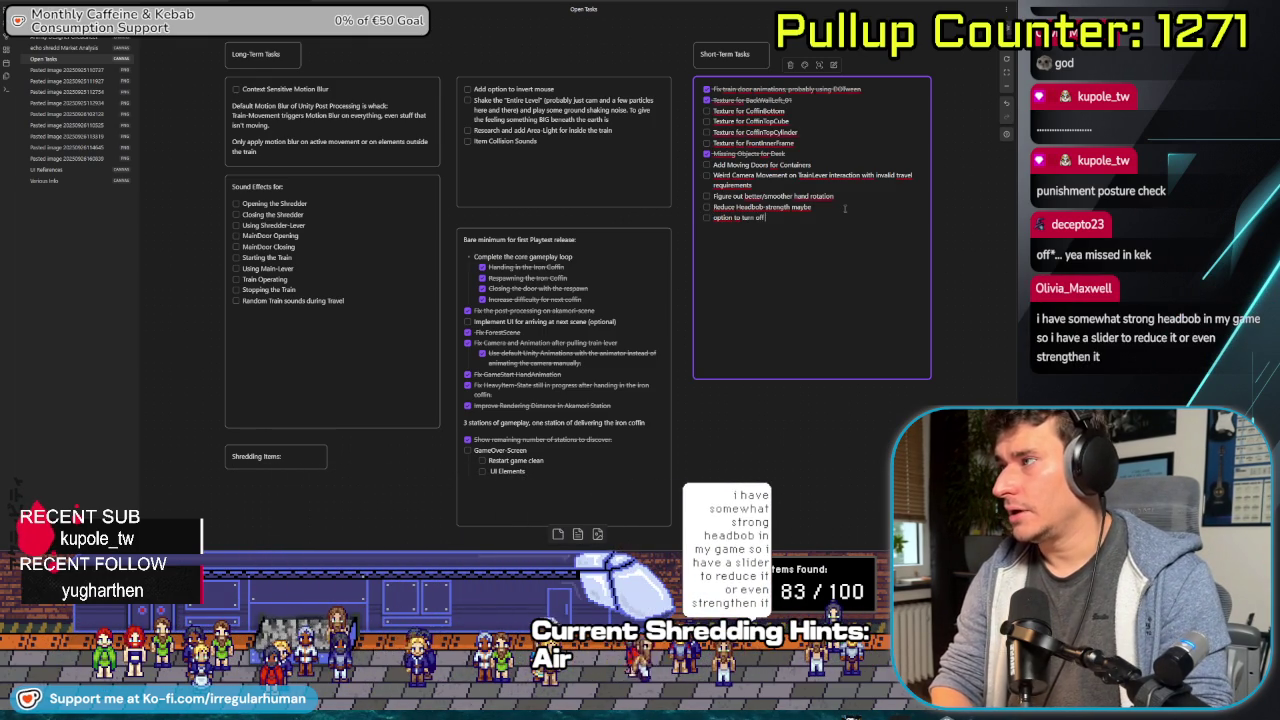
pyautogui.write(' headbob')
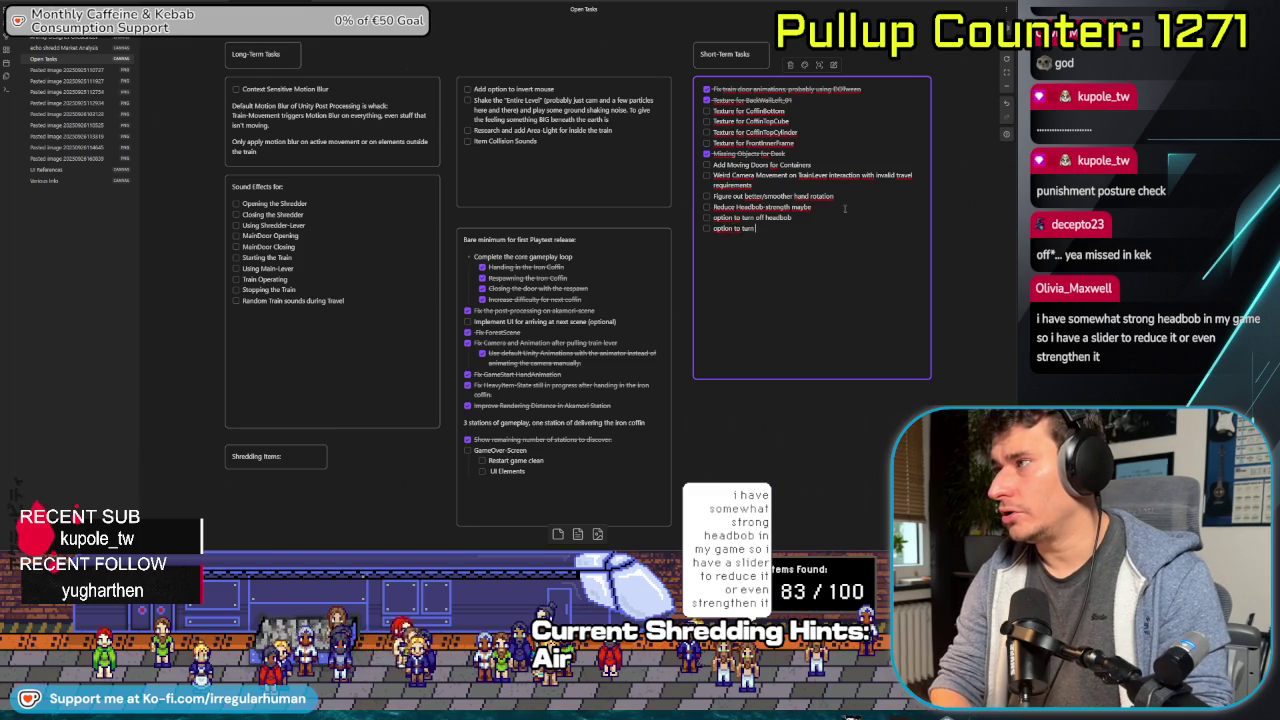
pyautogui.write(' option to turn off camera s')
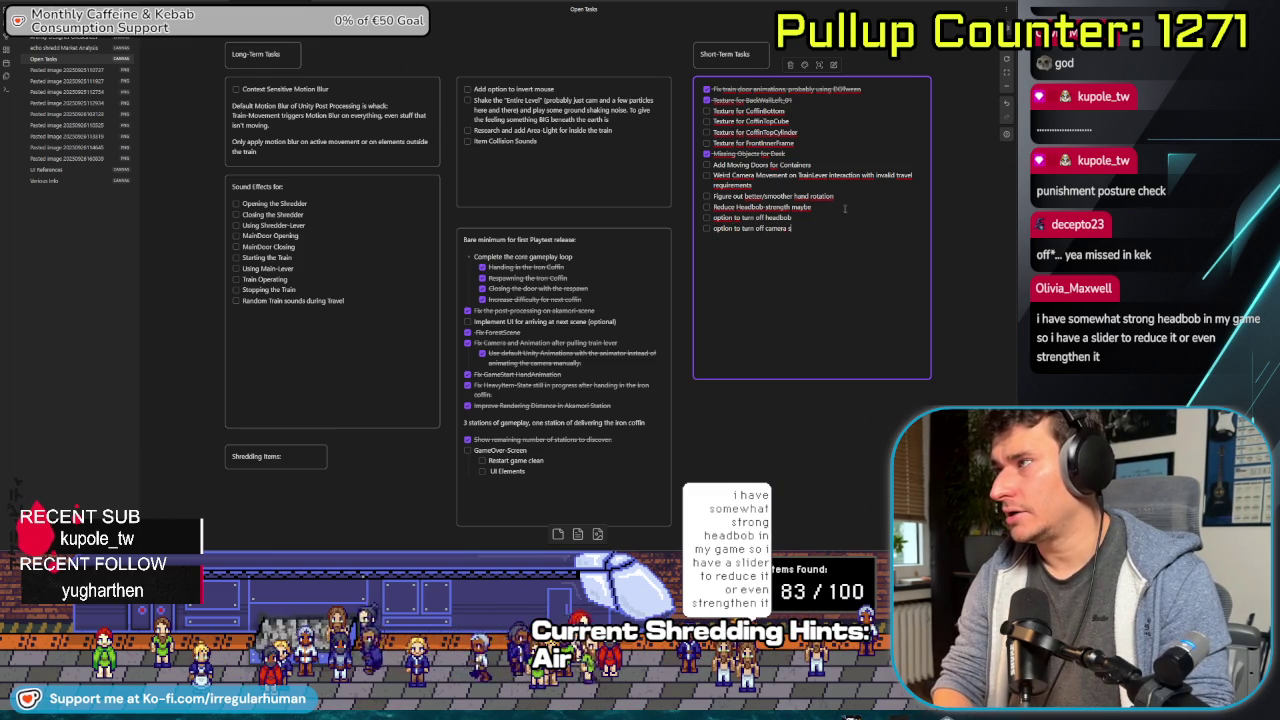
pyautogui.write('hake')
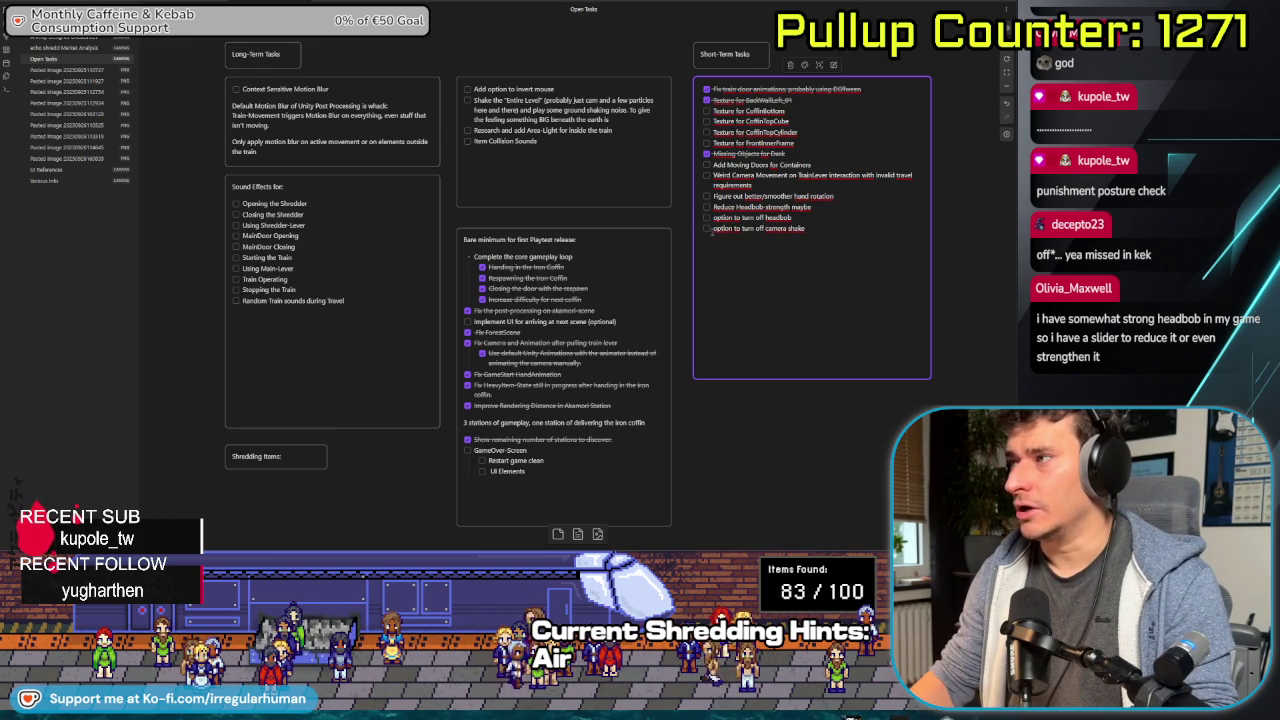
pyautogui.click(820, 228)
pyautogui.click(975, 268)
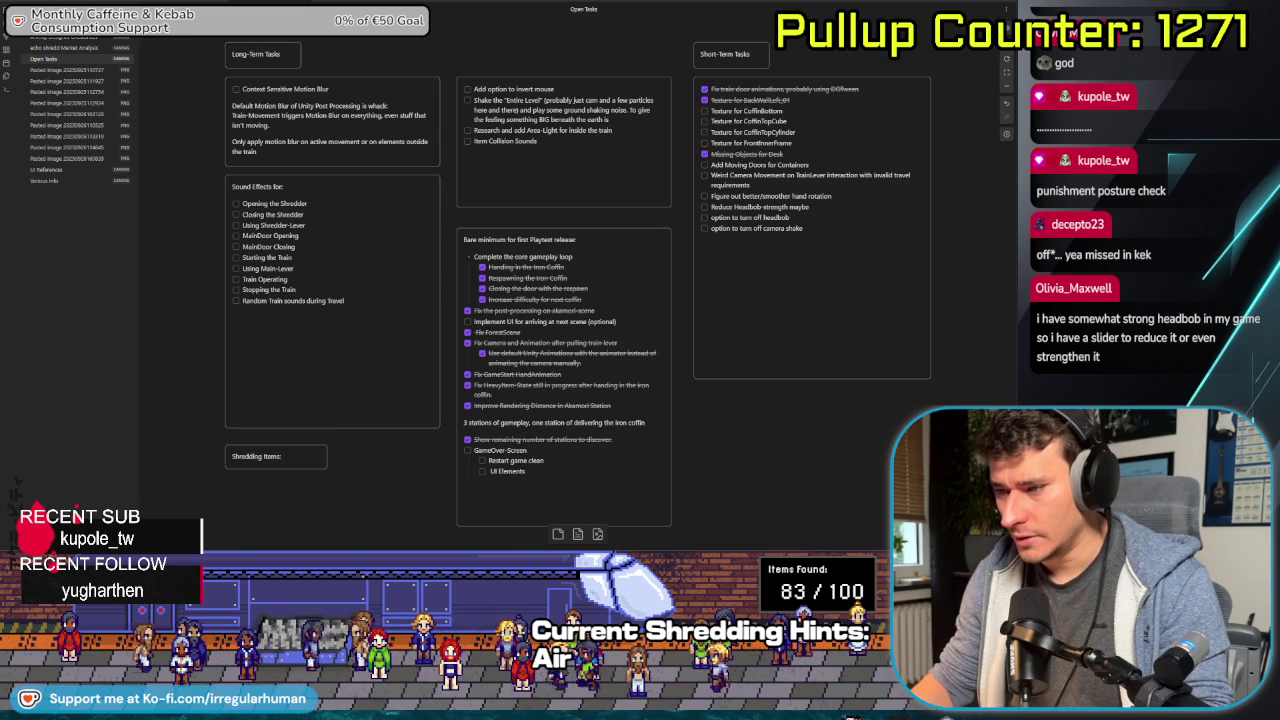
pyautogui.hotkey('alt', 'Tab')
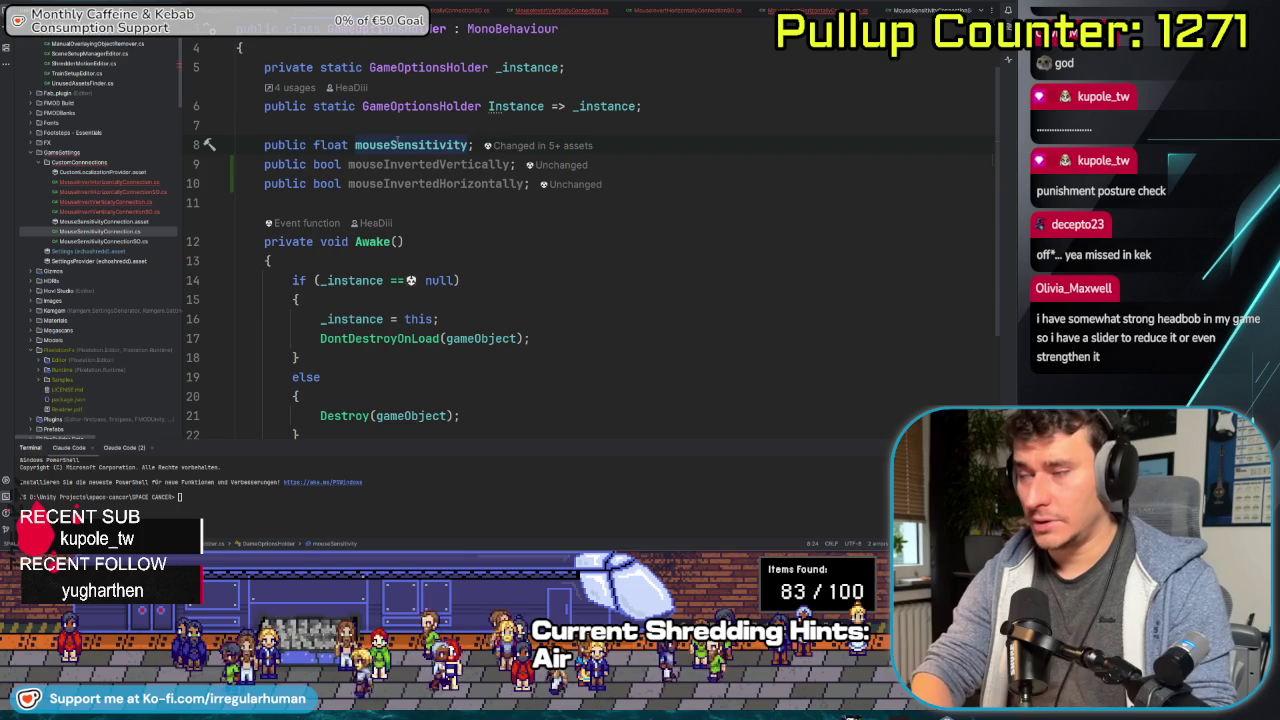
# - Find usages of mouseSensitivity and browse the prefab results
pyautogui.hotkey('alt', 'F7')
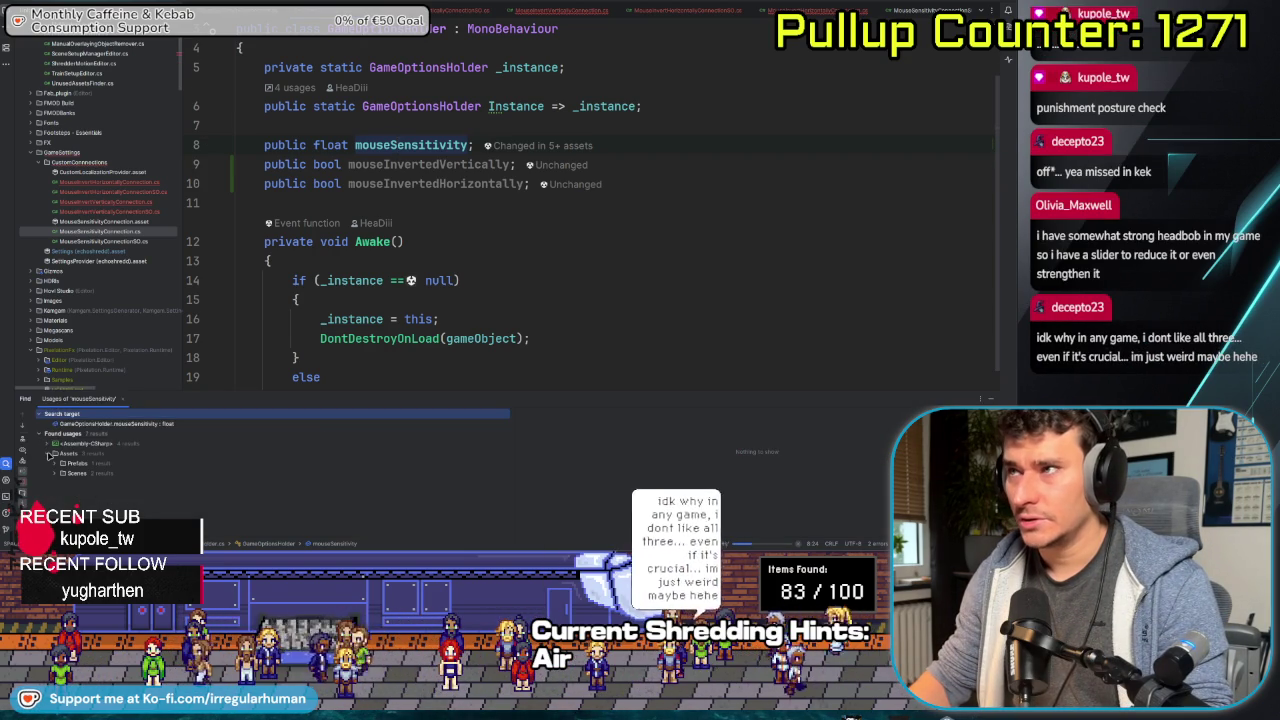
pyautogui.click(57, 464)
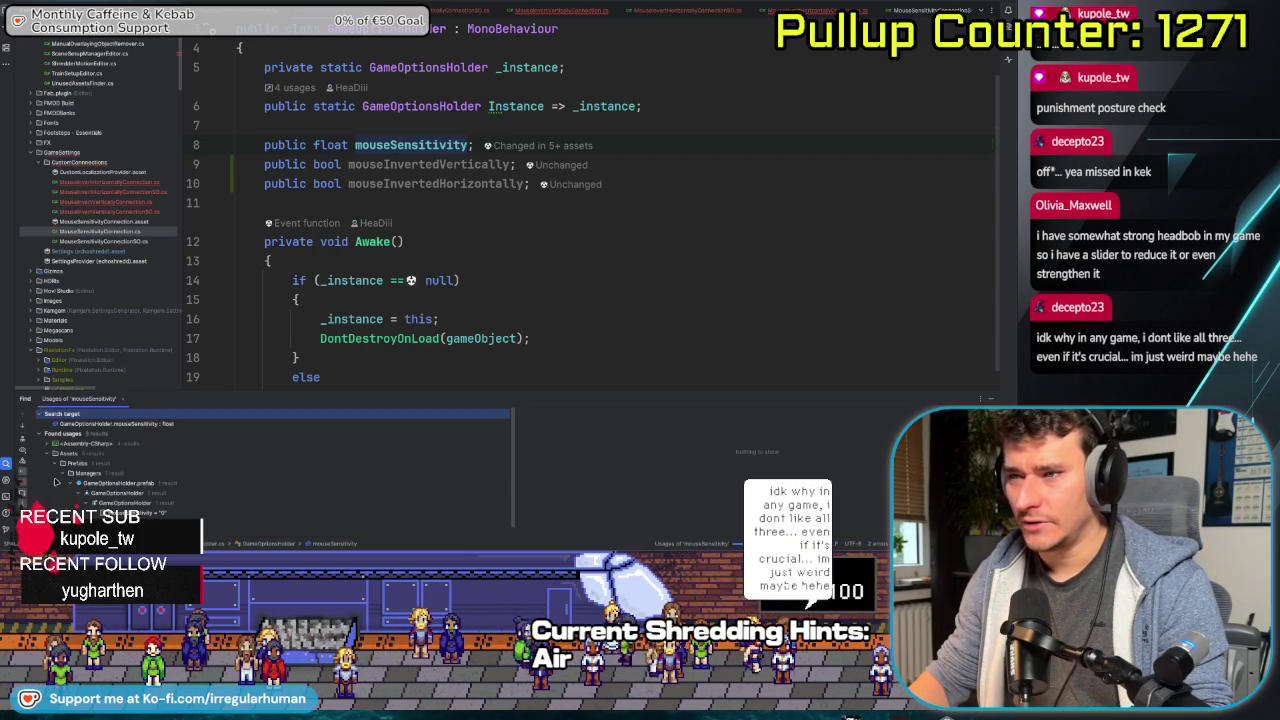
pyautogui.scroll(-1, 68, 486)
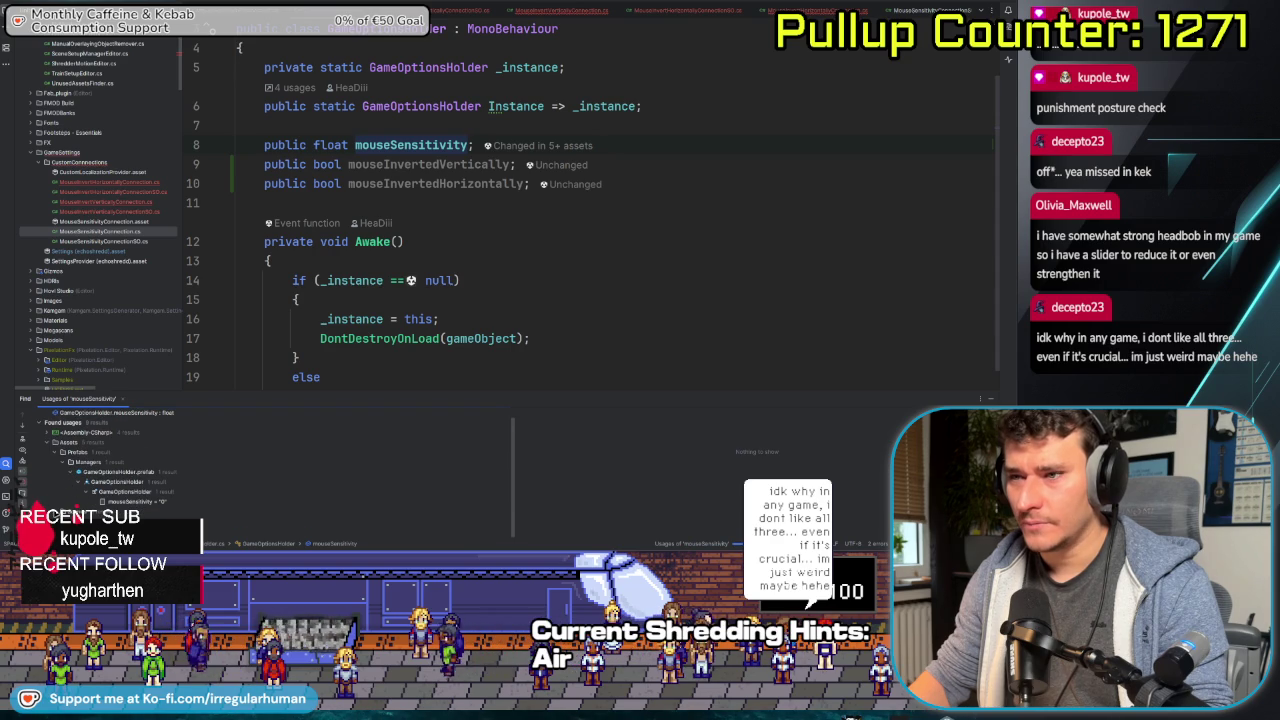
pyautogui.scroll(1, 63, 482)
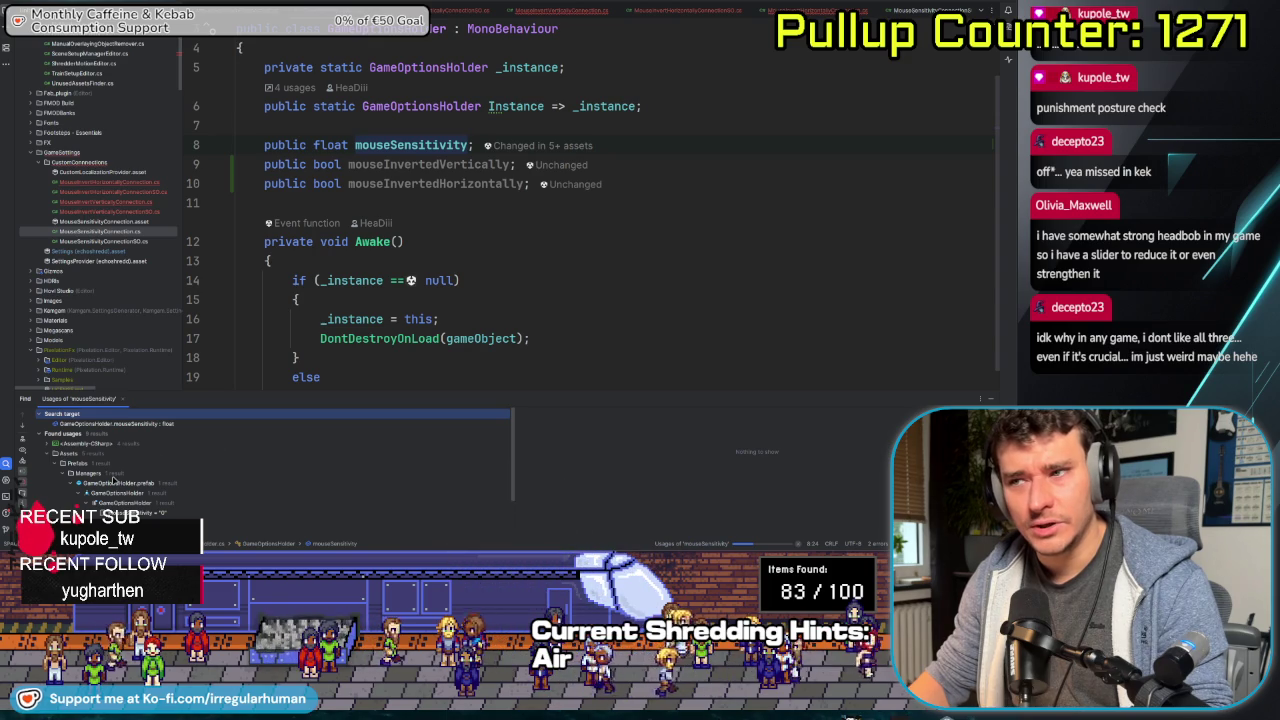
pyautogui.scroll(-2, 113, 481)
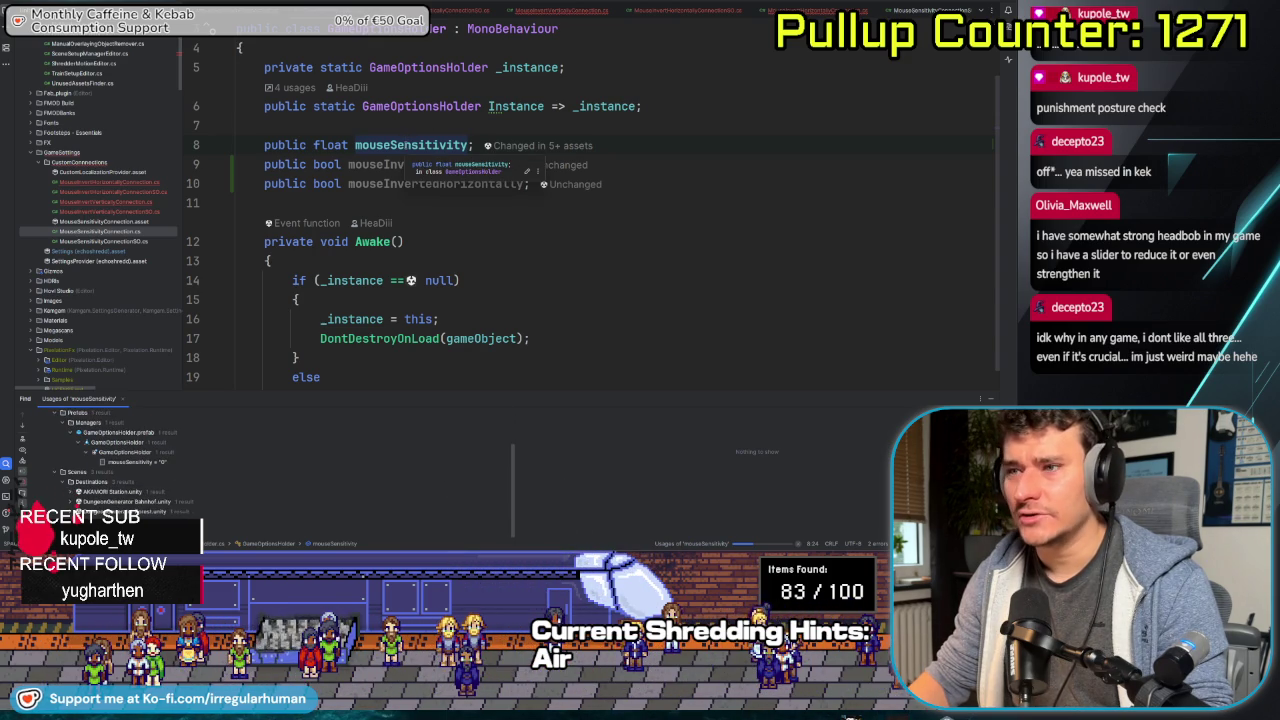
# - Rerun Find Usages Advanced on mouseSensitivity with textual occurrences included
pyautogui.click(390, 145)
pyautogui.rightClick(407, 145)
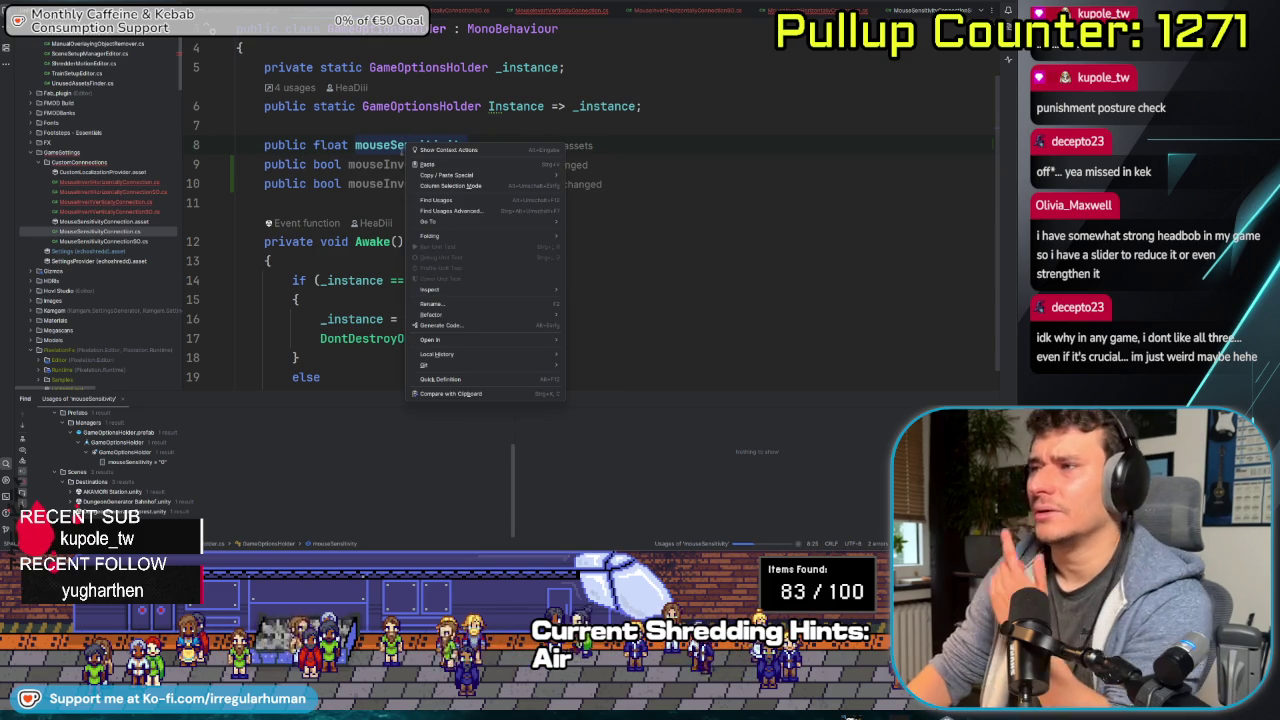
pyautogui.click(459, 216)
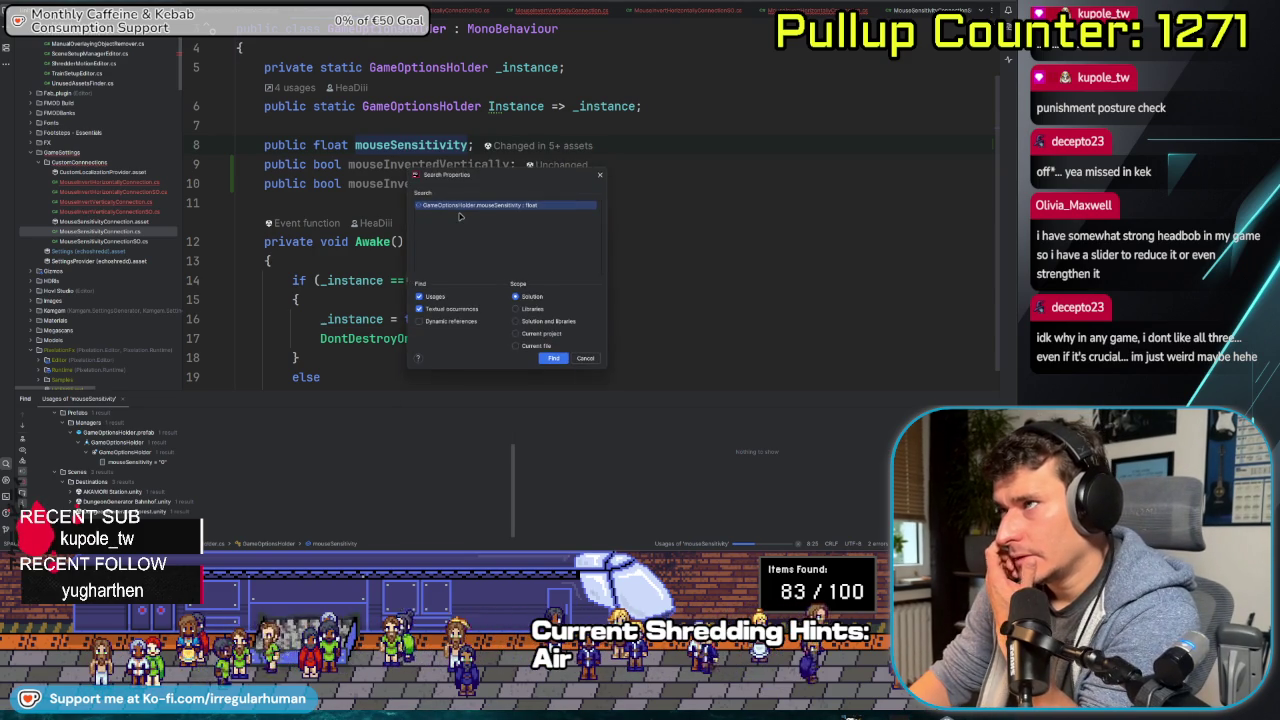
pyautogui.click(553, 358)
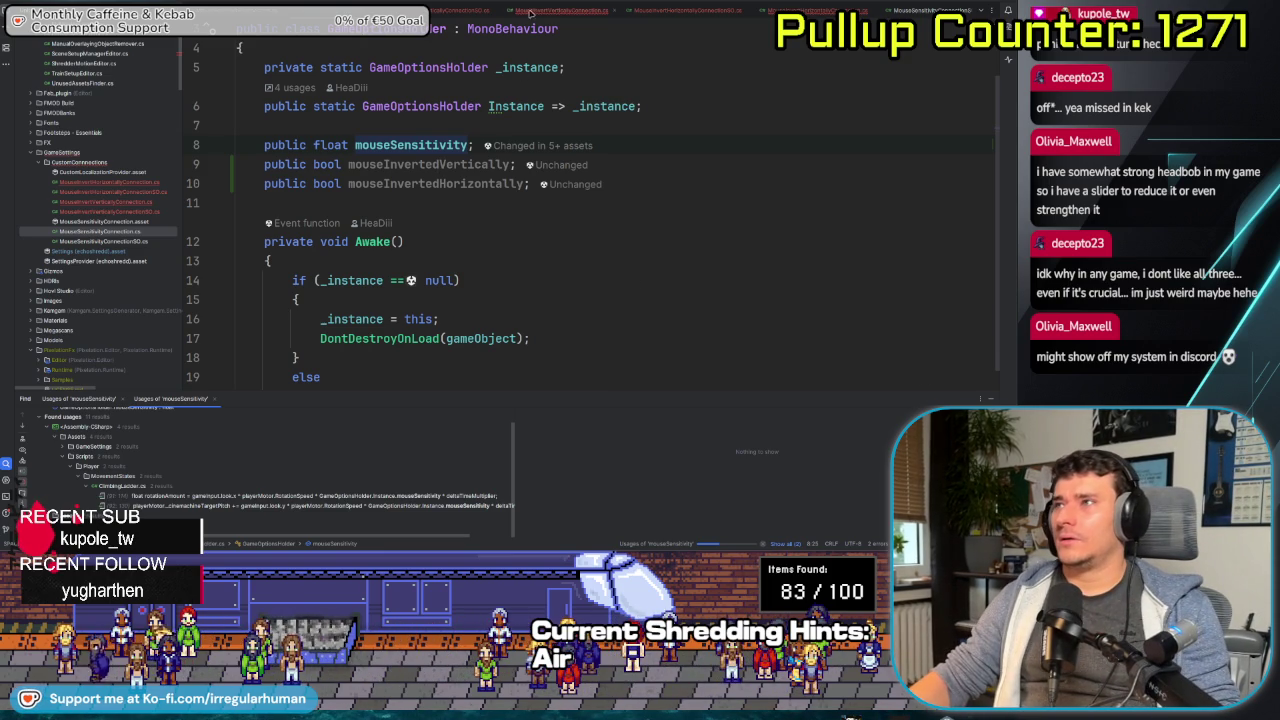
# - Copy the return statement from MouseSensitivityConnection's Get()
pyautogui.click(530, 12)
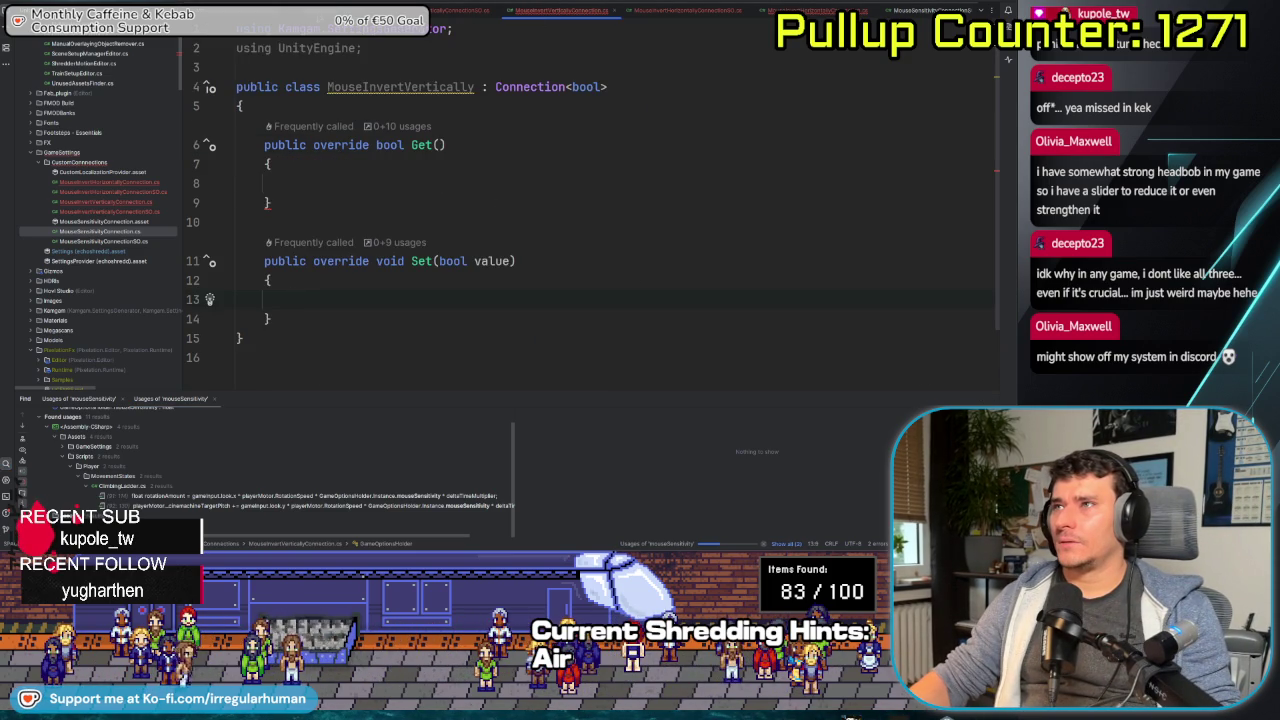
pyautogui.hotkey('ctrl', 'Tab')
pyautogui.keyDown('ctrl'); pyautogui.click(558, 237); pyautogui.keyUp('ctrl')
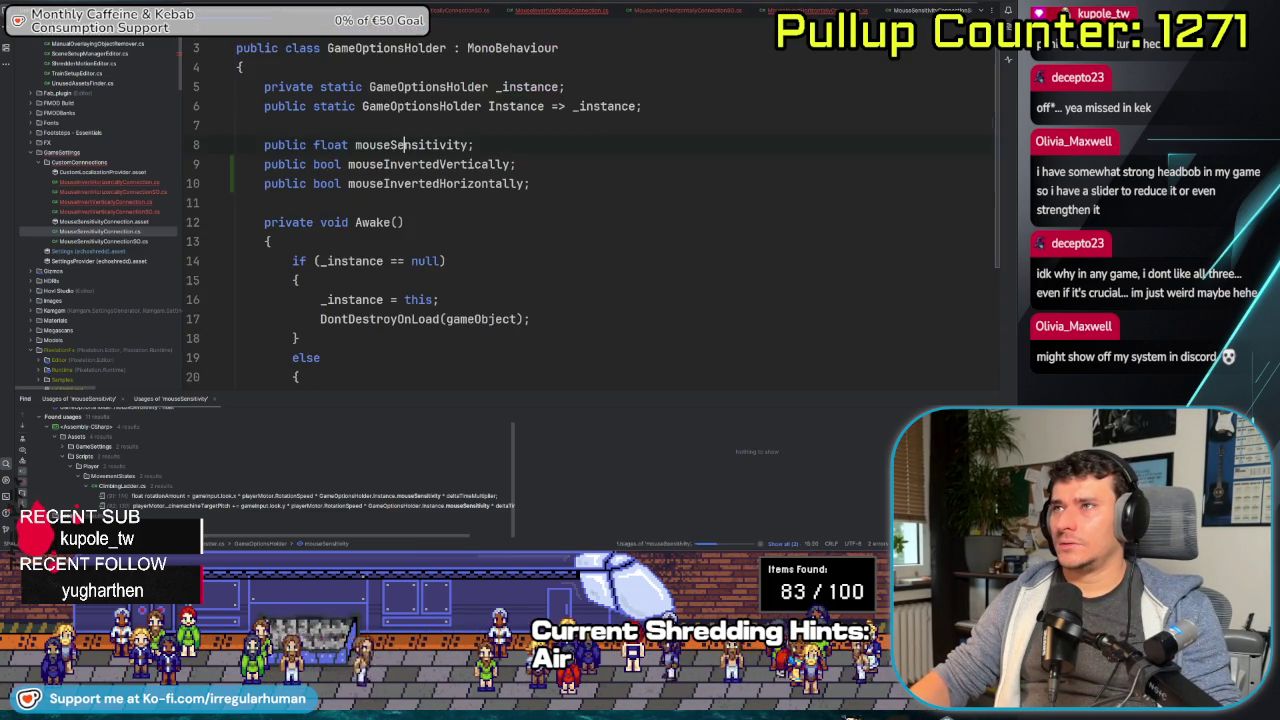
pyautogui.hotkey('ctrl', '-')
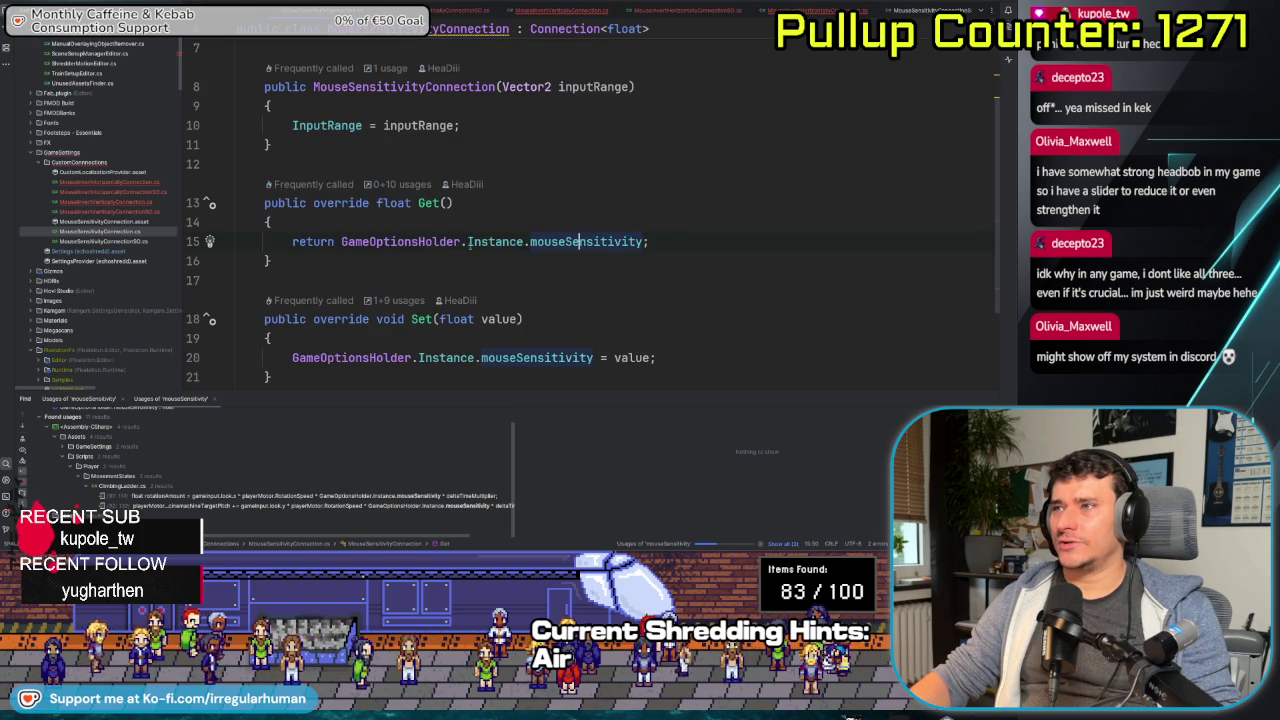
pyautogui.scroll(1, 654, 203)
pyautogui.scroll(-1, 654, 203)
pyautogui.hotkey('ctrl', 'w')
pyautogui.hotkey('ctrl', 'w')
pyautogui.hotkey('ctrl', 'w')
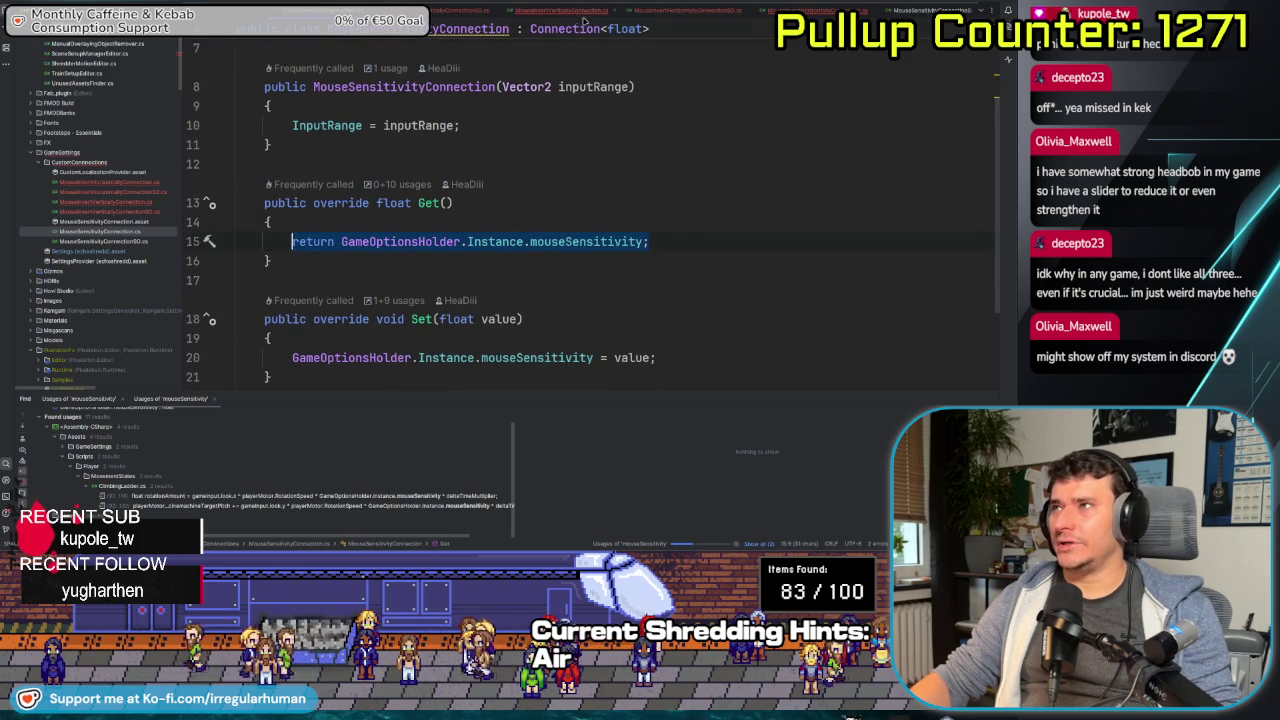
# - Paste it into MouseInvertVertically's Get() and return GameOptionsHolder.Instance.mouseInvertedVertically instead
pyautogui.click(582, 9)
pyautogui.click(478, 183)
pyautogui.write('return GameOptionsHolder.Instance.mouseSensitivity;')
pyautogui.doubleClick(588, 183)
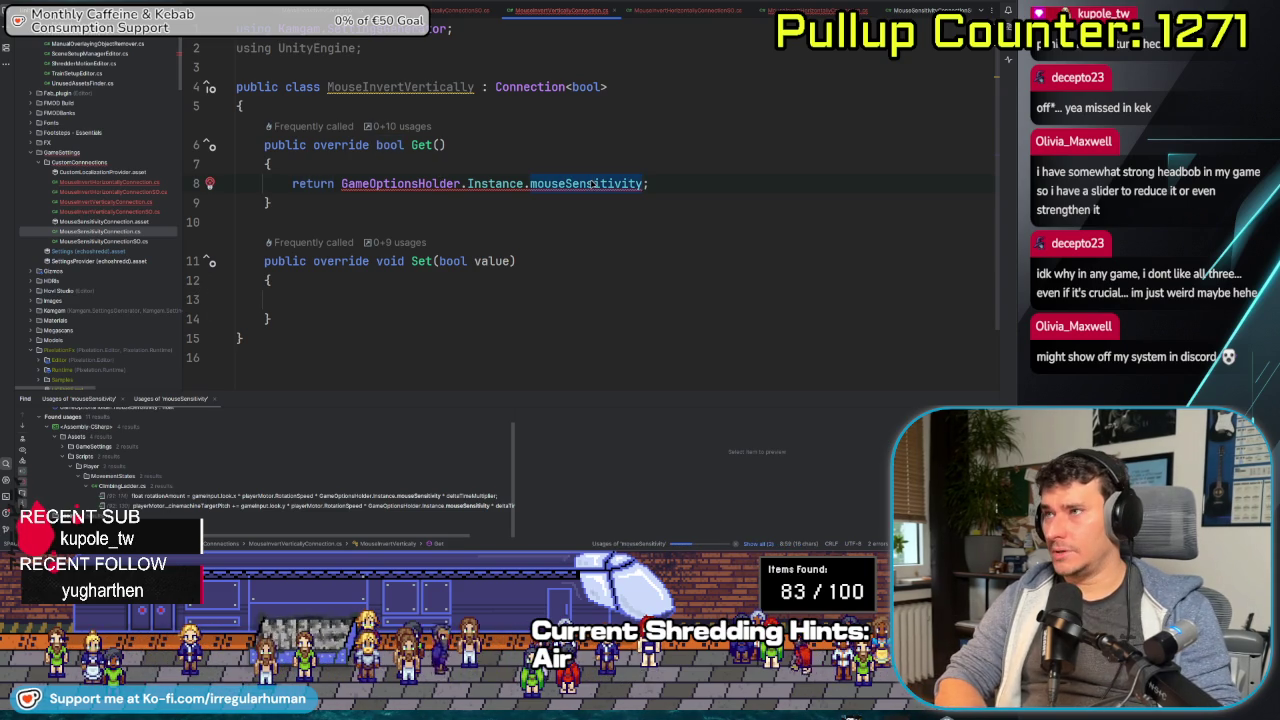
pyautogui.write('mous')
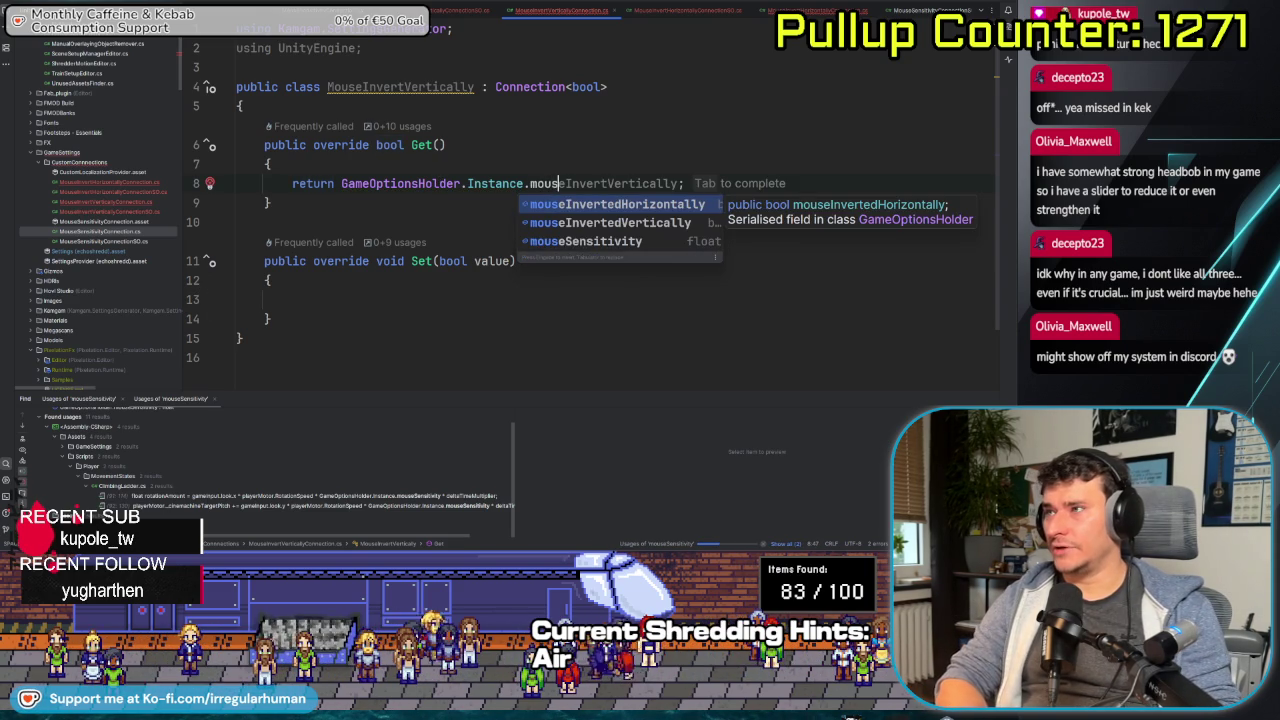
pyautogui.press('Down')
pyautogui.press('Return')
pyautogui.hotkey('ctrl', 'w')
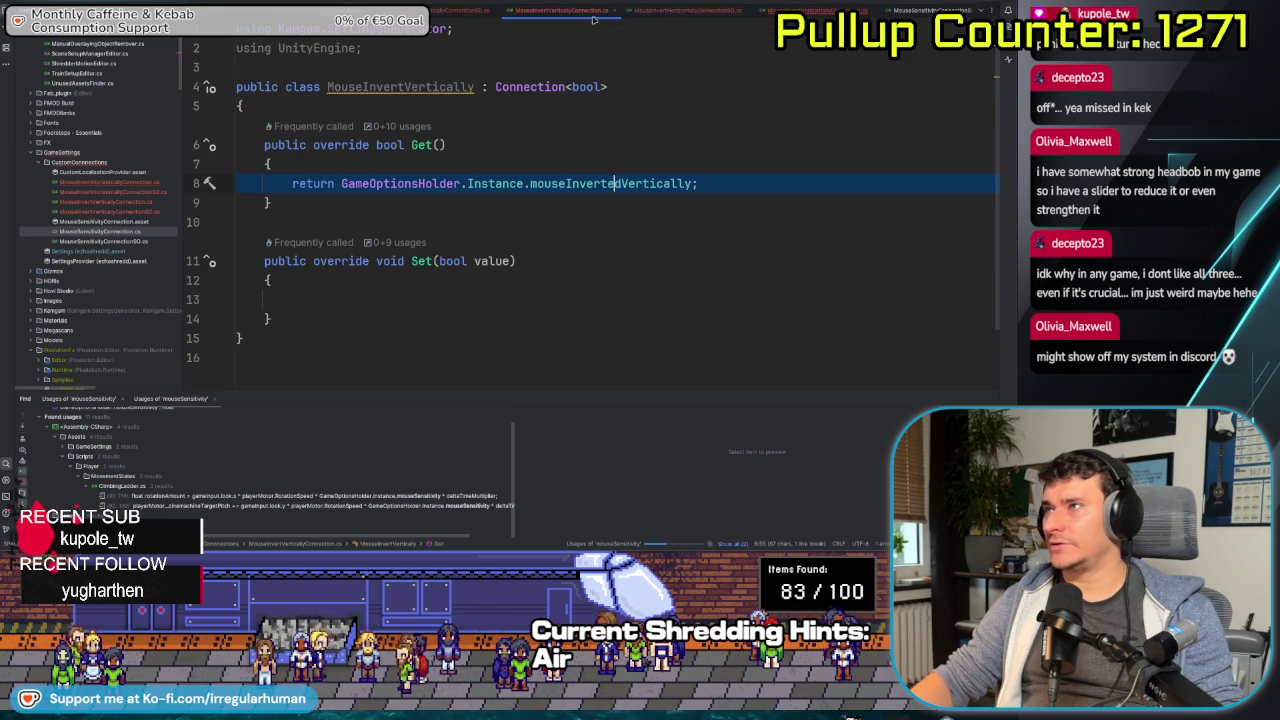
pyautogui.click(820, 10)
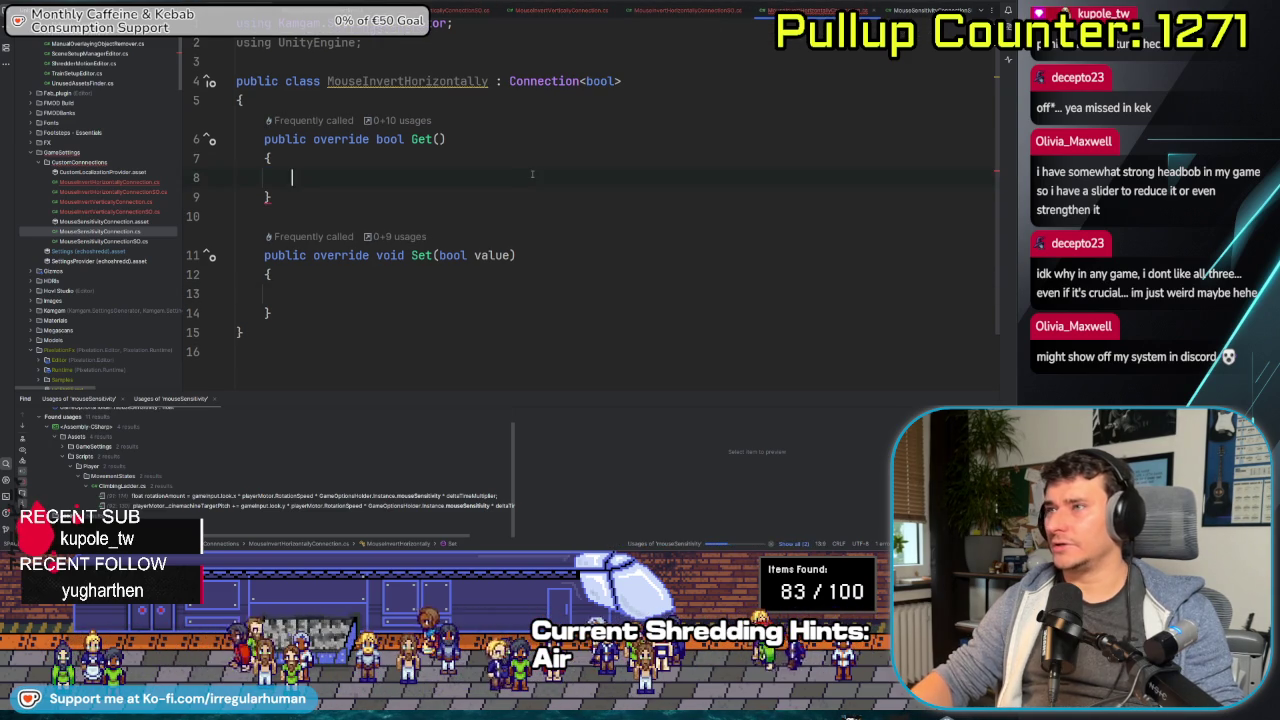
# - Make MouseInvertHorizontally's Get() return GameOptionsHolder.Instance.mouseInvertedHorizontally
pyautogui.write('return GameOptionsHolder.Instance.mouseInvertedVertically;')
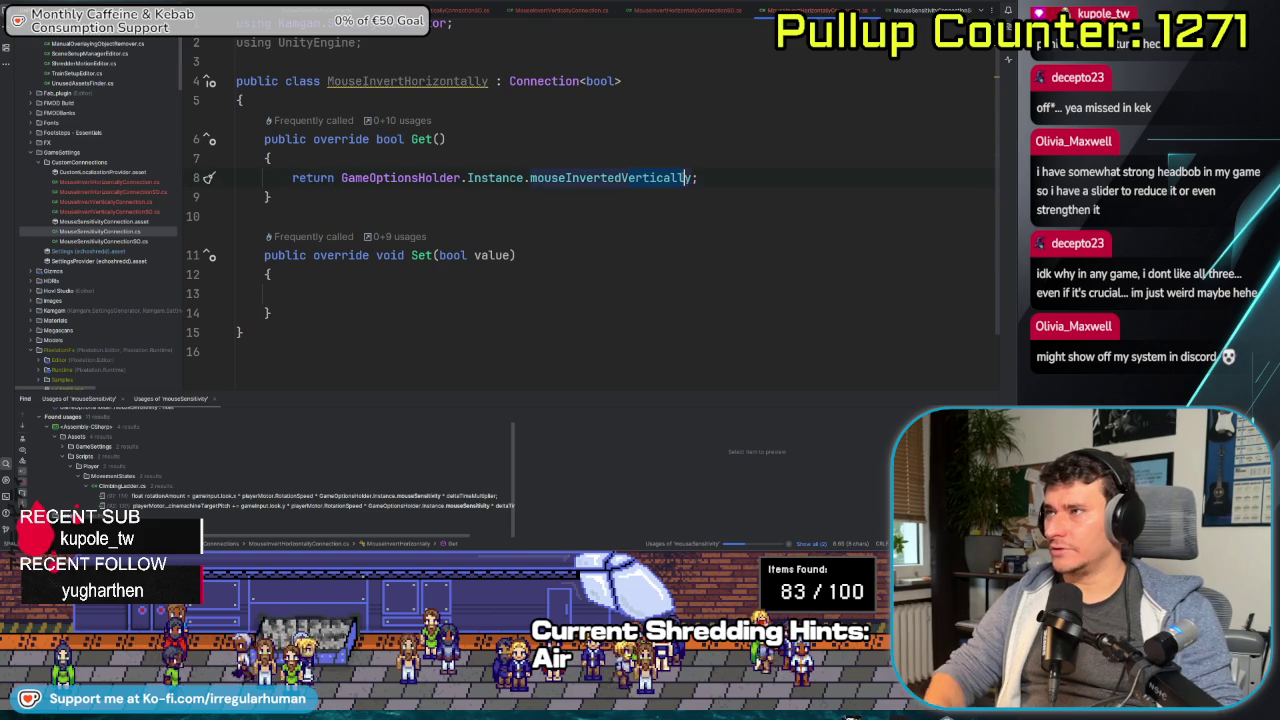
pyautogui.hotkey('ctrl', 'BackSpace')
pyautogui.write('Hor')
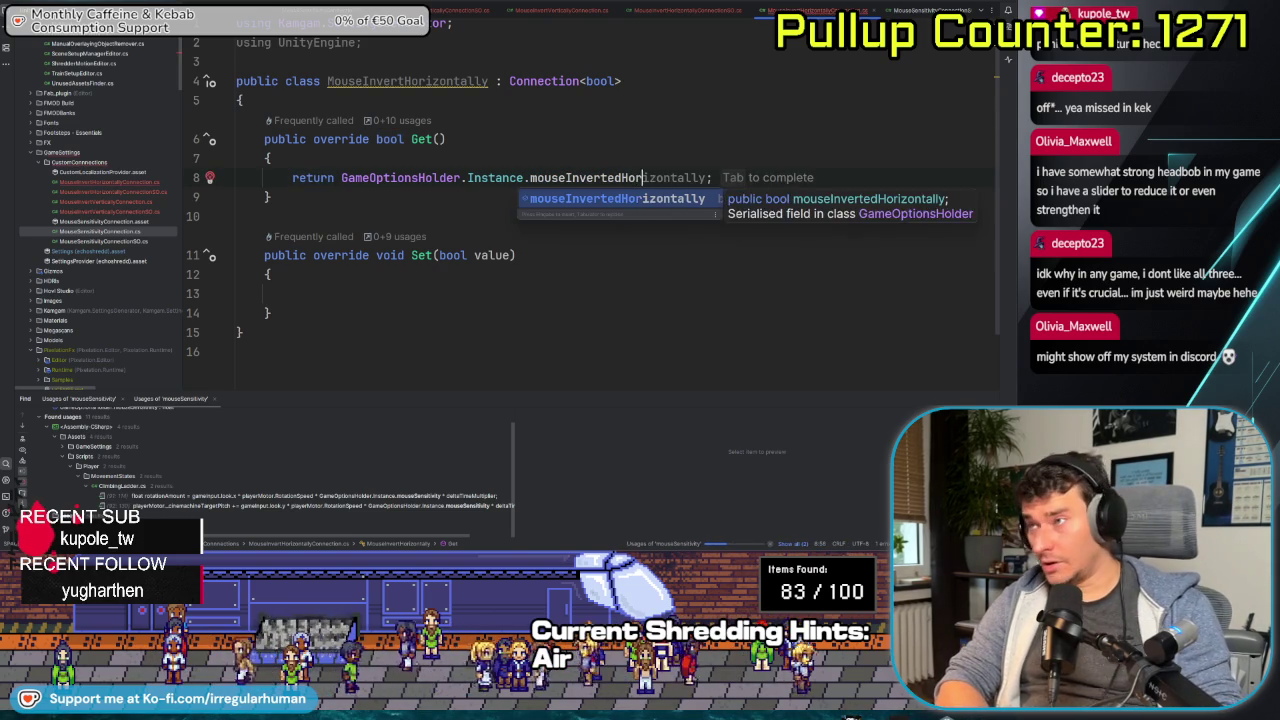
pyautogui.press('Tab')
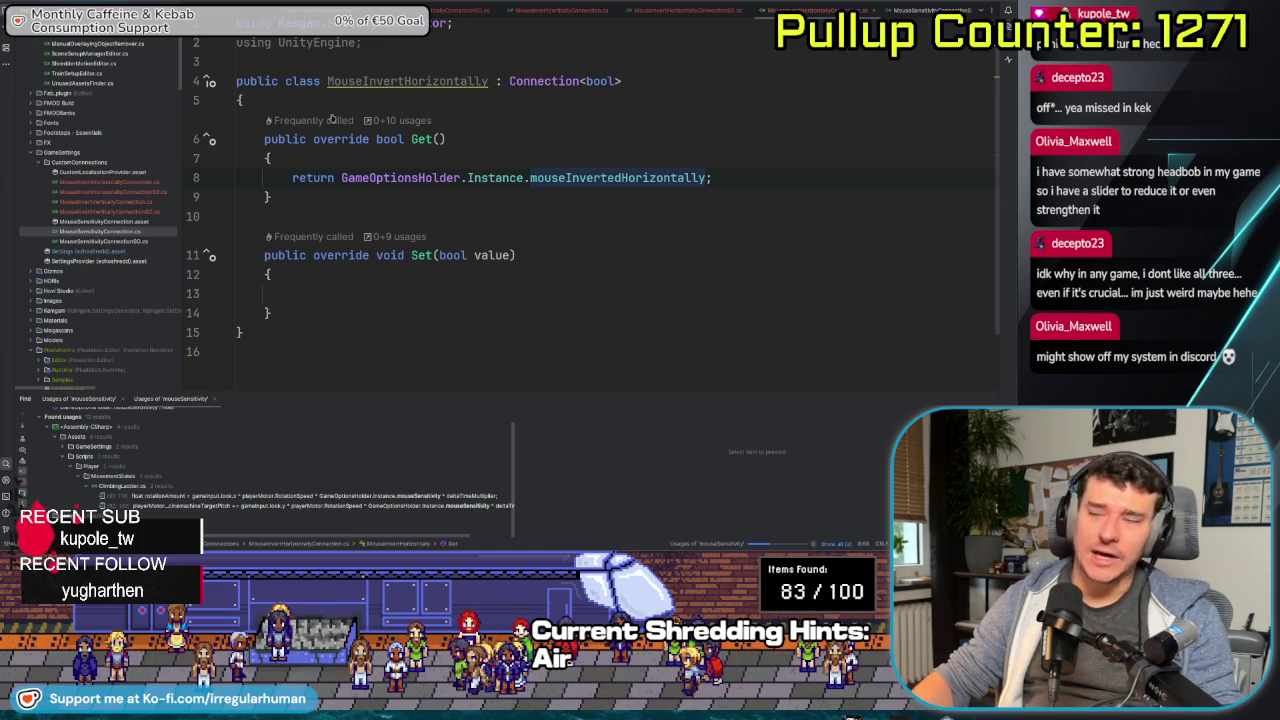
pyautogui.click(644, 215)
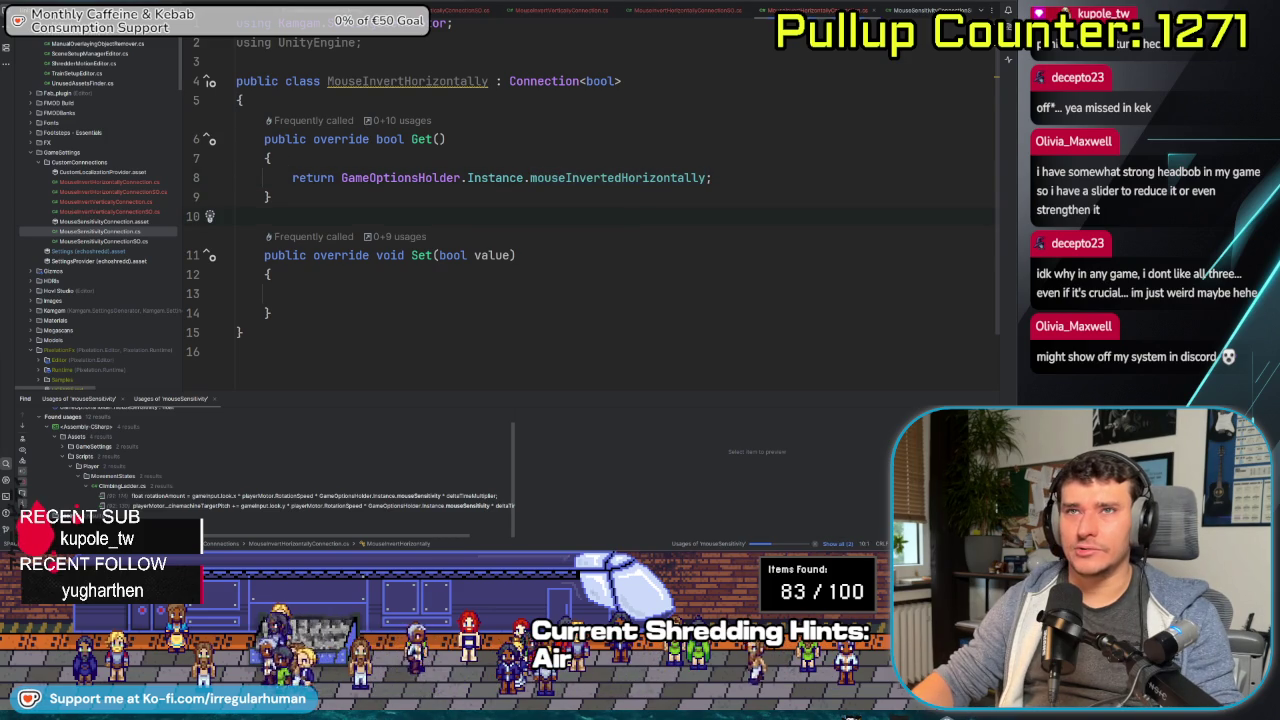
# - Assign value to GameOptionsHolder.Instance.mouseInvertedHorizontally in Set() and remove the unused using
pyautogui.click(565, 255)
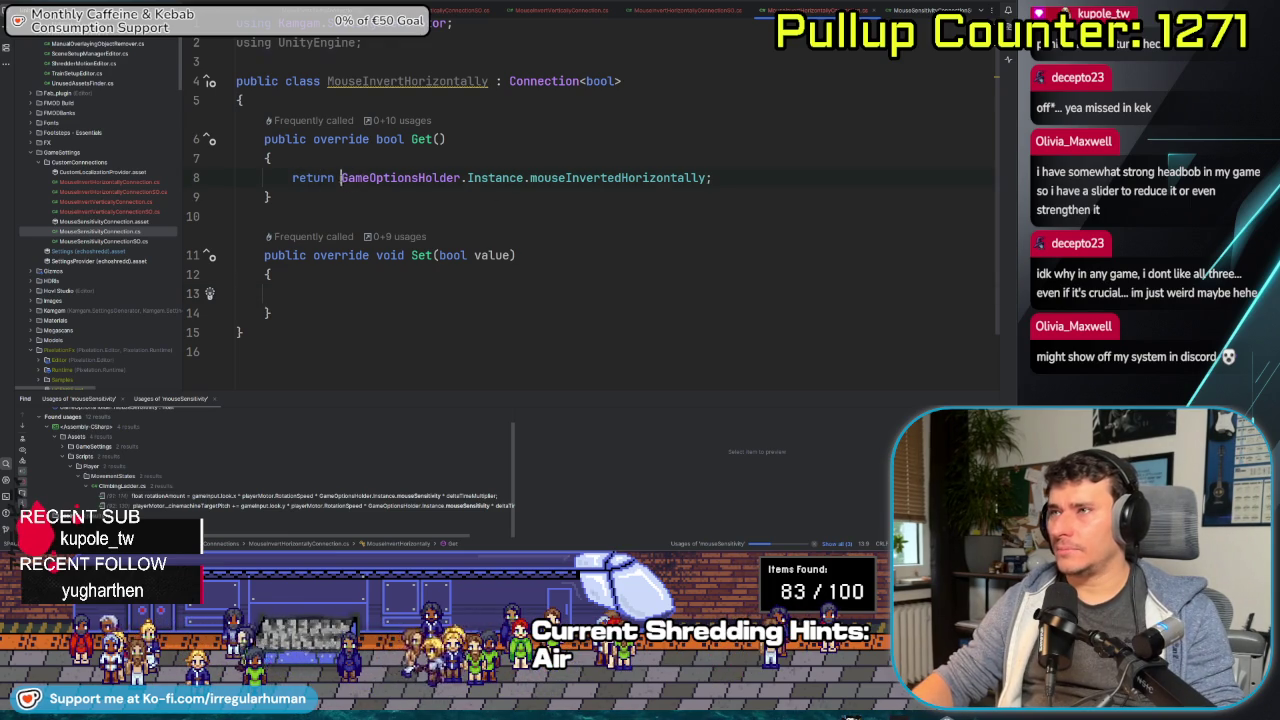
pyautogui.moveTo(341, 177); pyautogui.dragTo(711, 177)
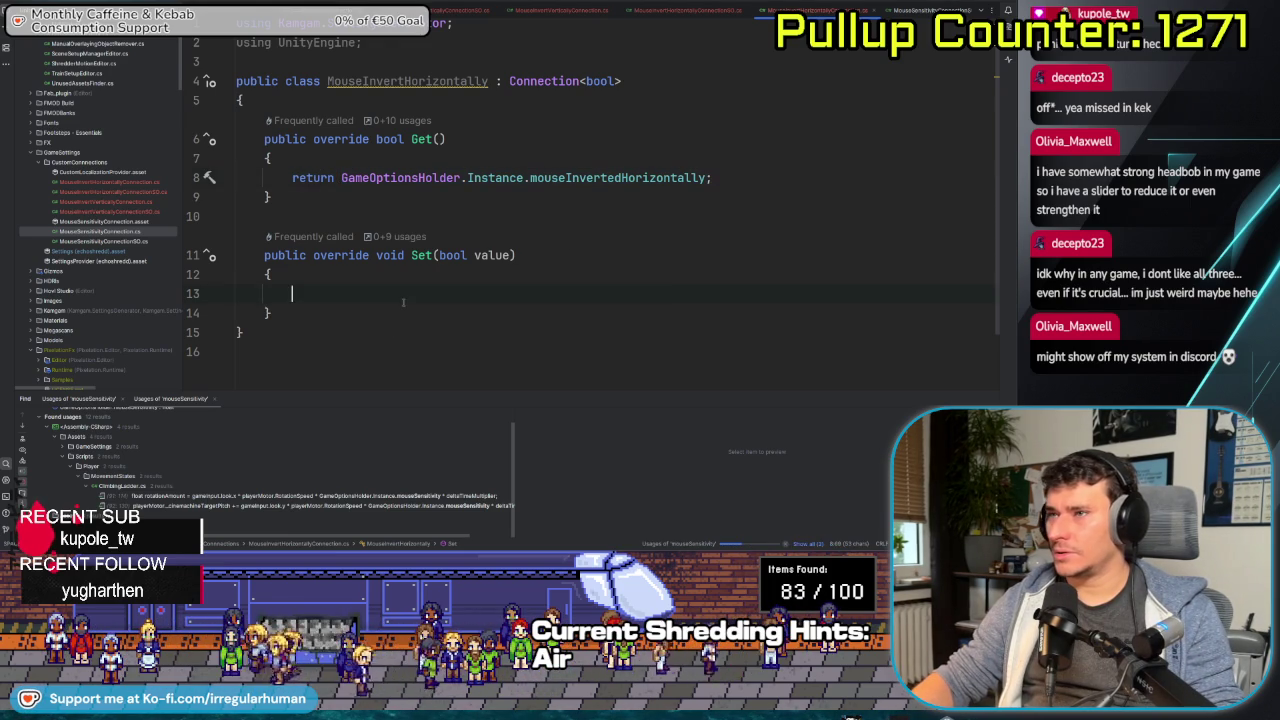
pyautogui.write('GameOptionsHolder.Instance.mouseInvertedHorizontally;')
pyautogui.press('BackSpace')
pyautogui.write('= va')
pyautogui.press('Return')
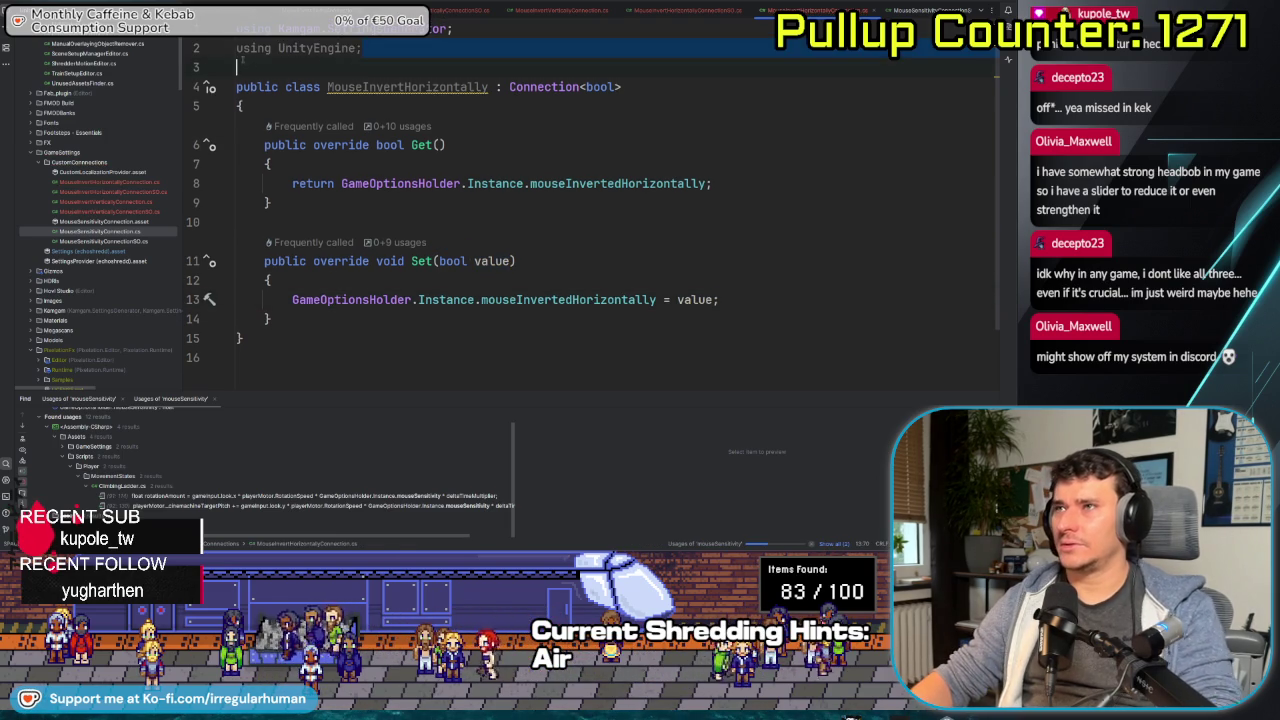
pyautogui.press('BackSpace')
pyautogui.click(664, 260)
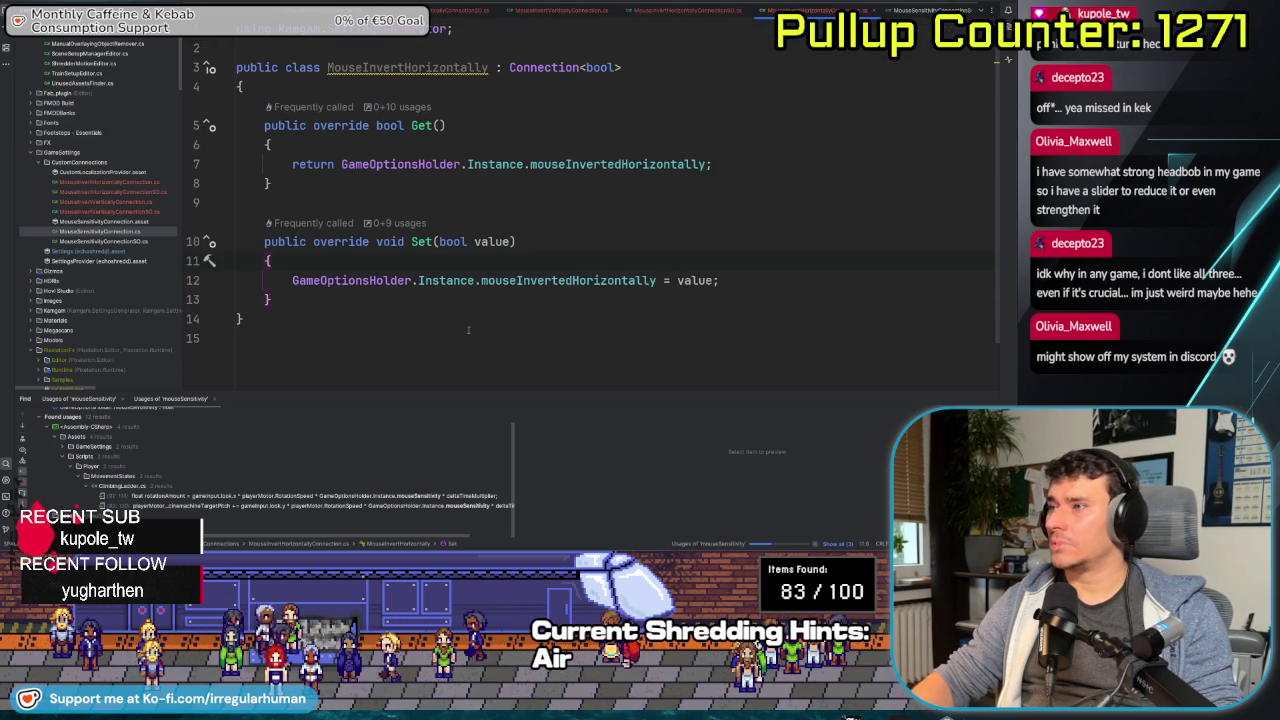
pyautogui.hotkey('ctrl', 'Tab')
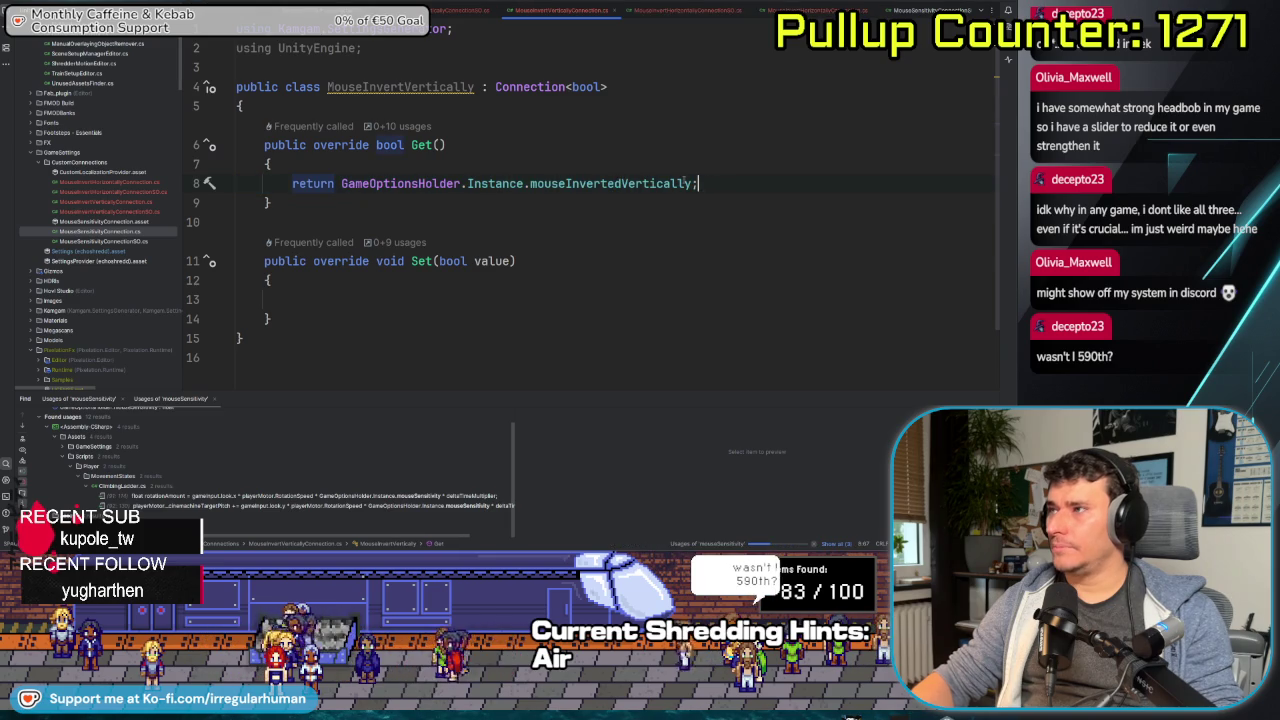
# - Write MouseInvertVertically's Set() as GameOptionsHolder.Instance.mouseInvertedVertically = value;
pyautogui.click(411, 183)
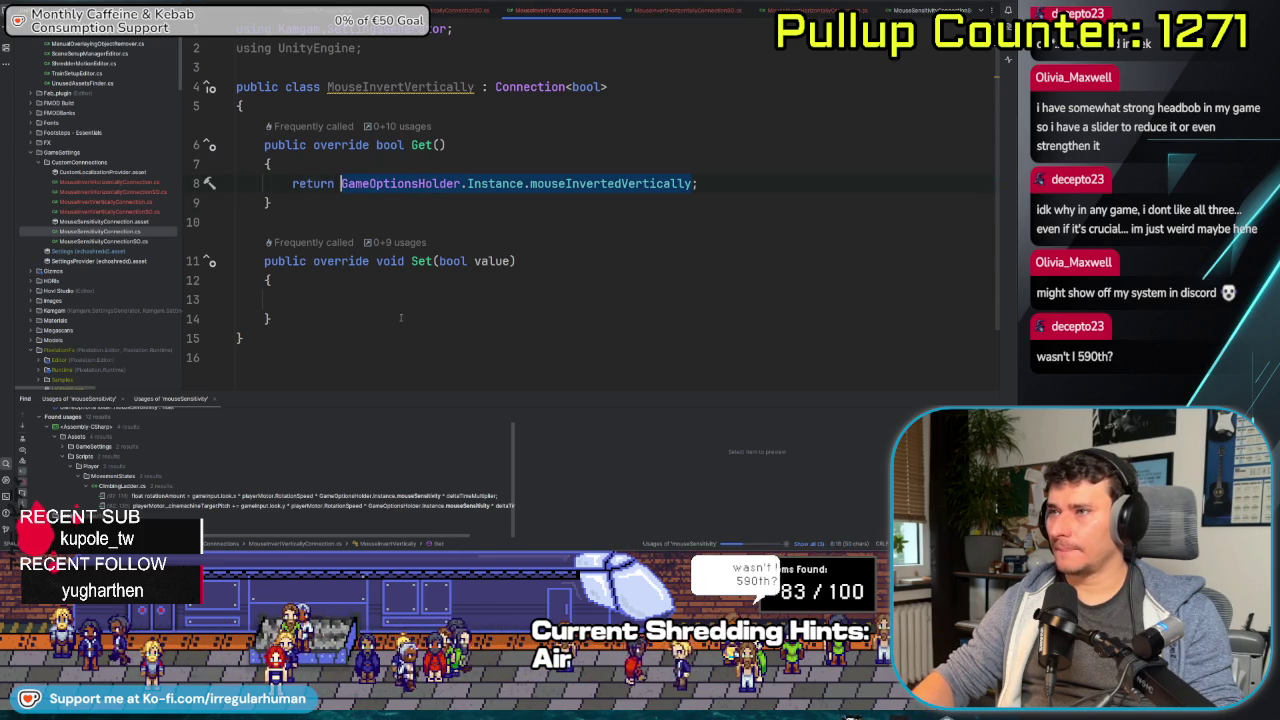
pyautogui.write('GameOptionsHolder.Instance.mouseInvertedVertically')
pyautogui.write('value;')
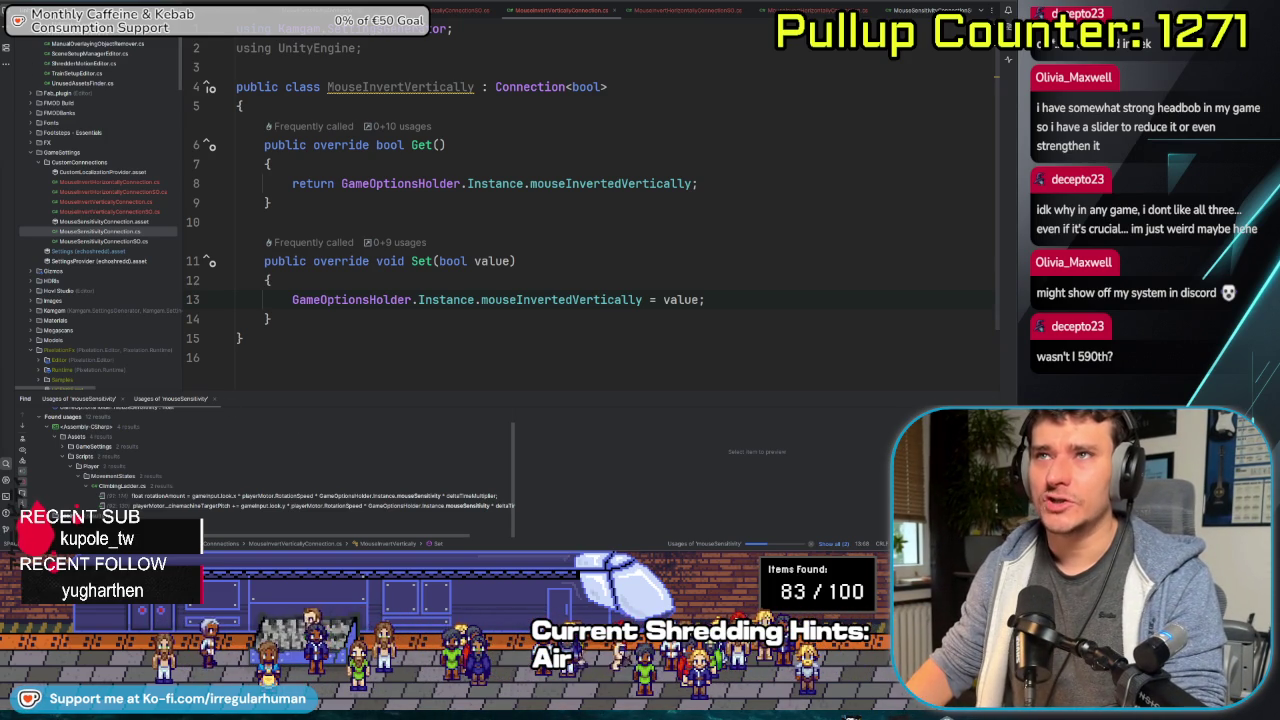
pyautogui.hotkey('alt', 'Tab')
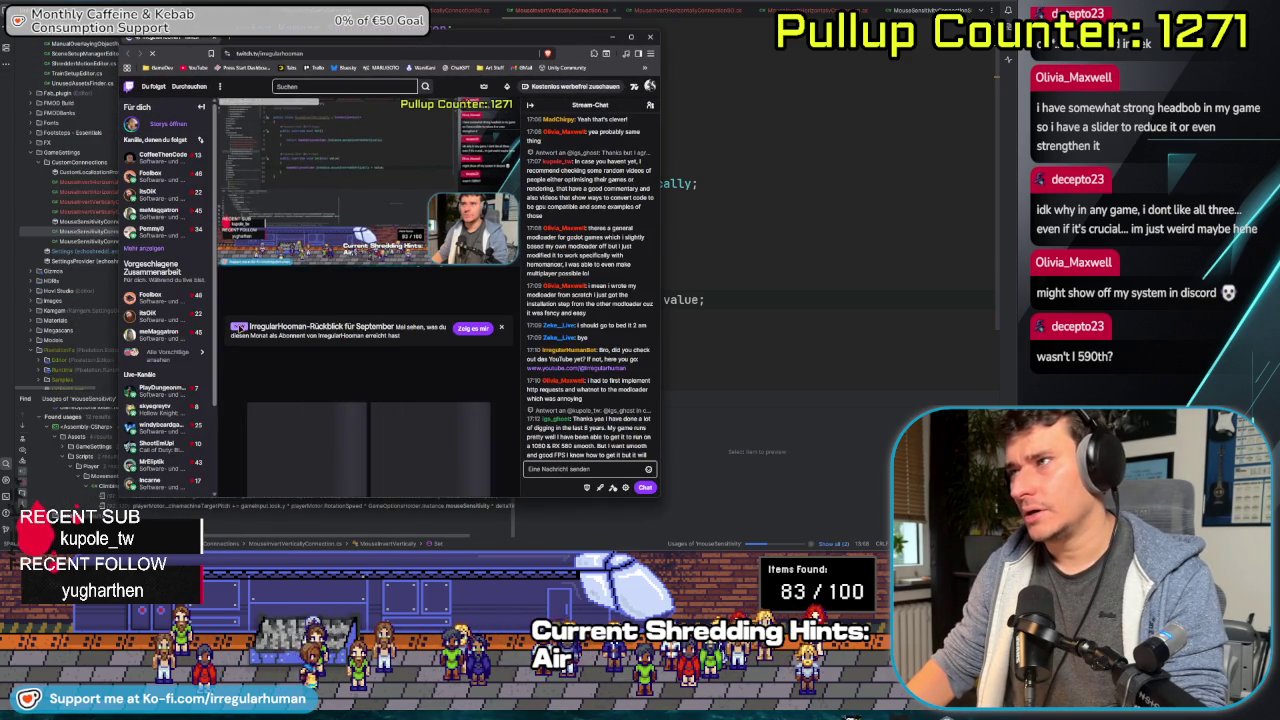
# - Scroll through the Twitch channel page, then close the browser window
pyautogui.scroll(-3, 271, 388)
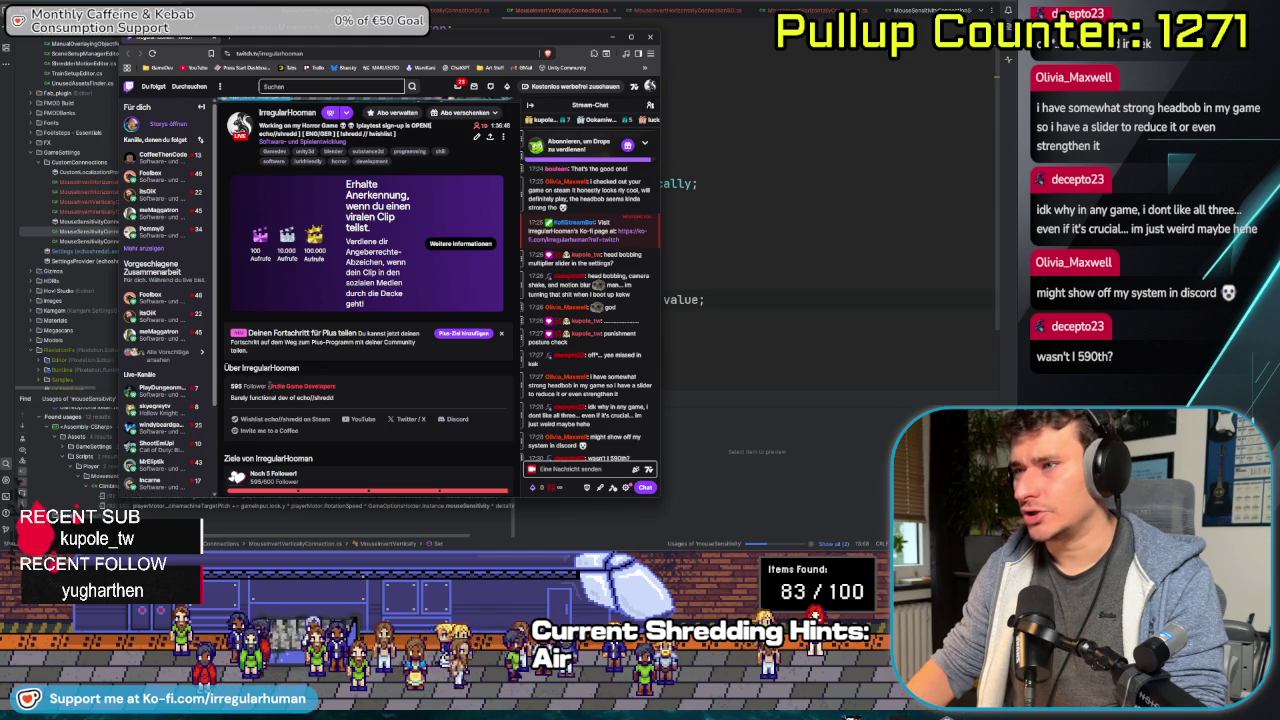
pyautogui.scroll(-3, 368, 383)
pyautogui.scroll(2, 300, 350)
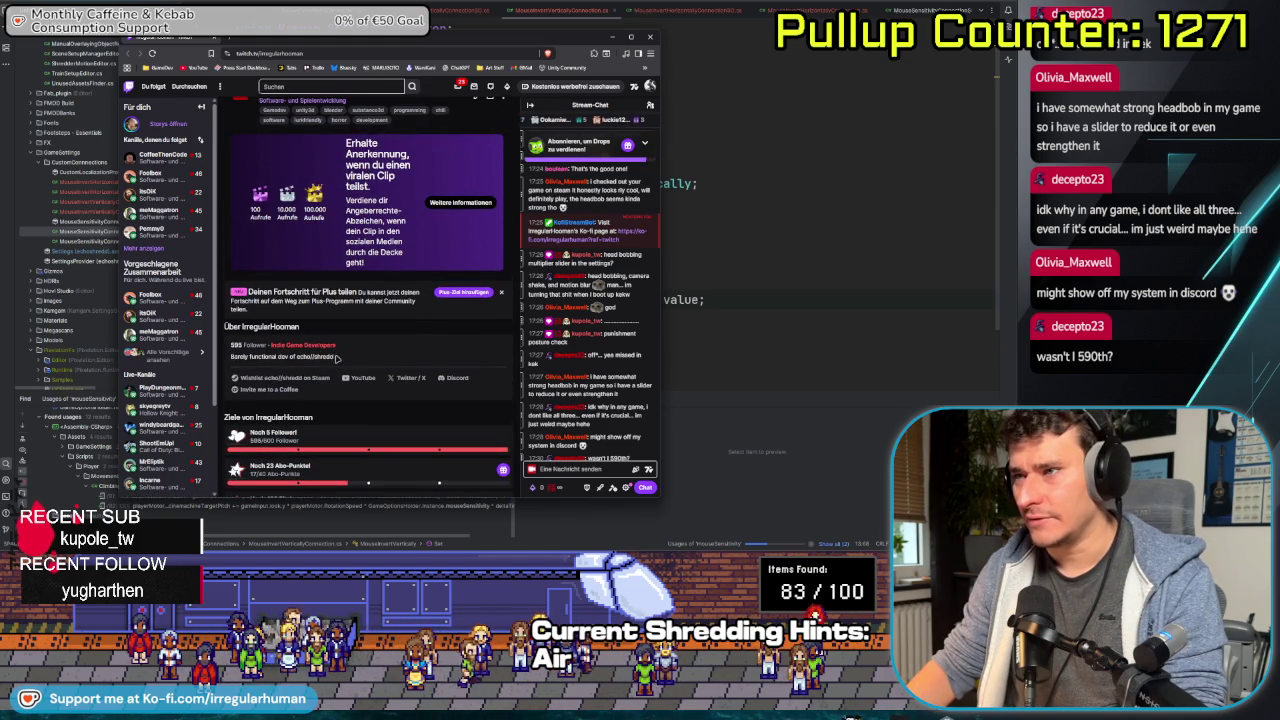
pyautogui.scroll(-2, 337, 357)
pyautogui.scroll(5, 354, 368)
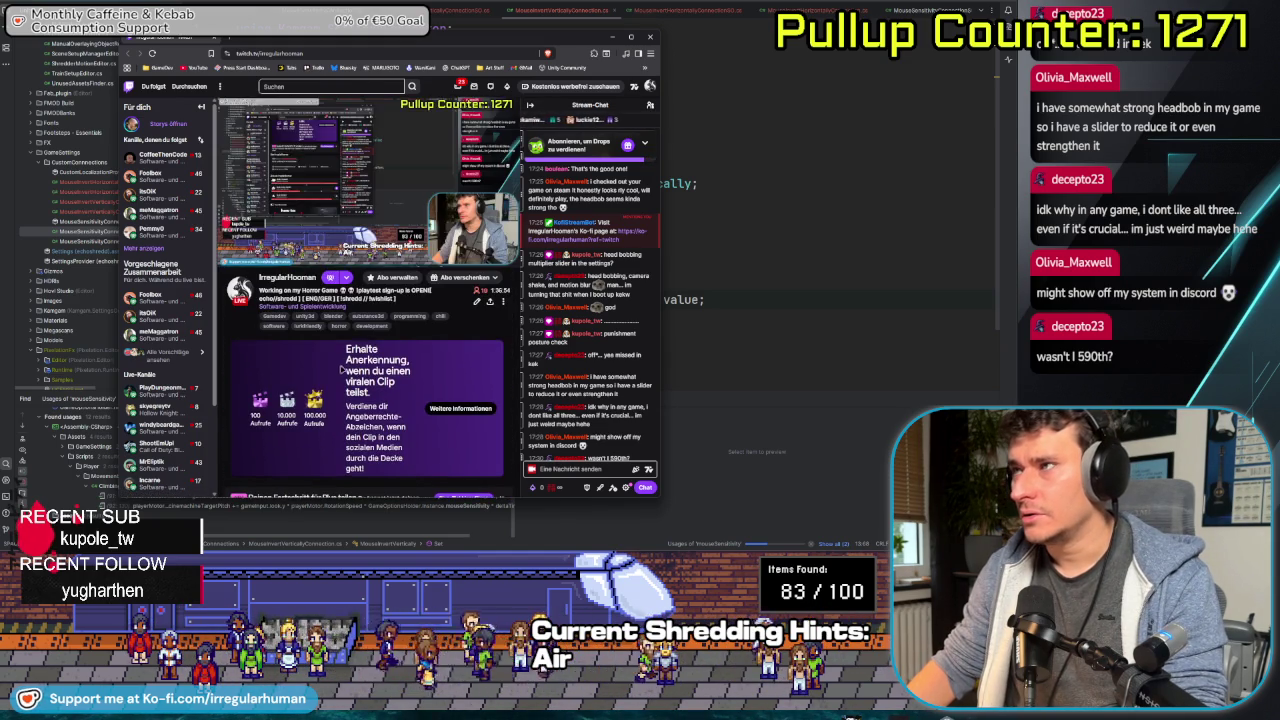
pyautogui.click(653, 36)
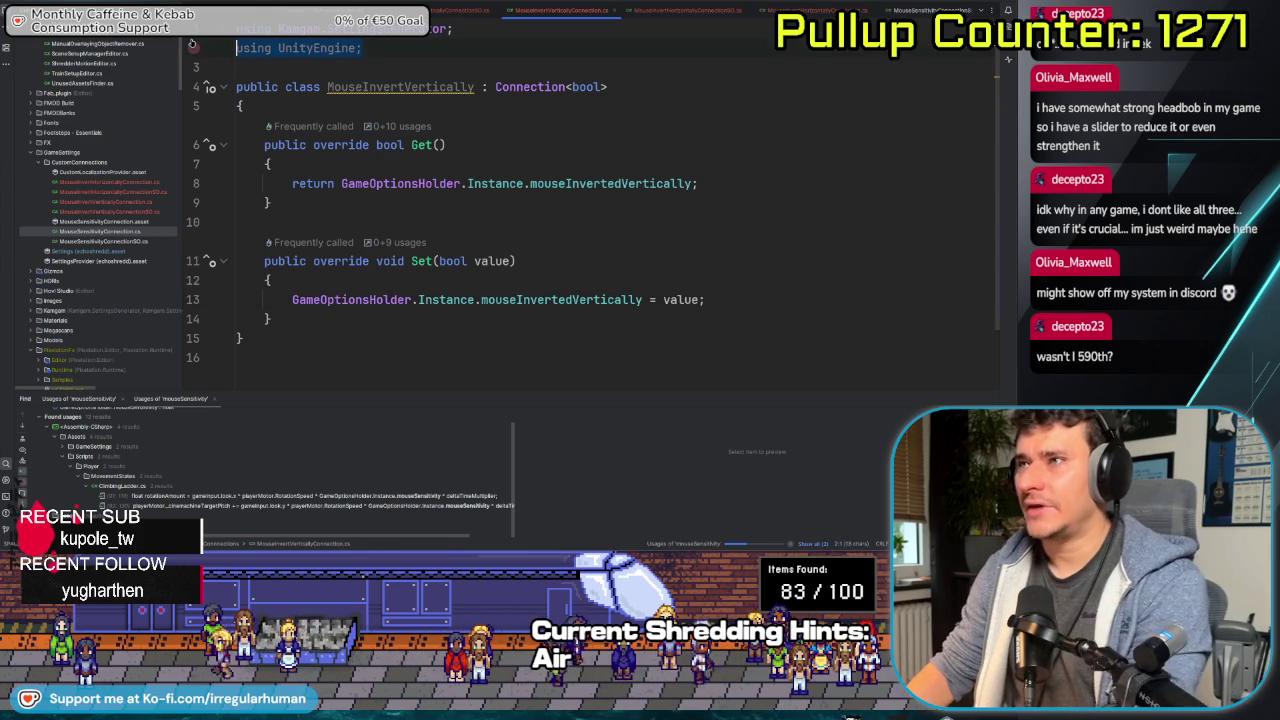
# - Delete the unused using UnityEngine line, review MouseSensitivityConnection's Vector2 InputRange, then return to Unity
pyautogui.press('BackSpace')
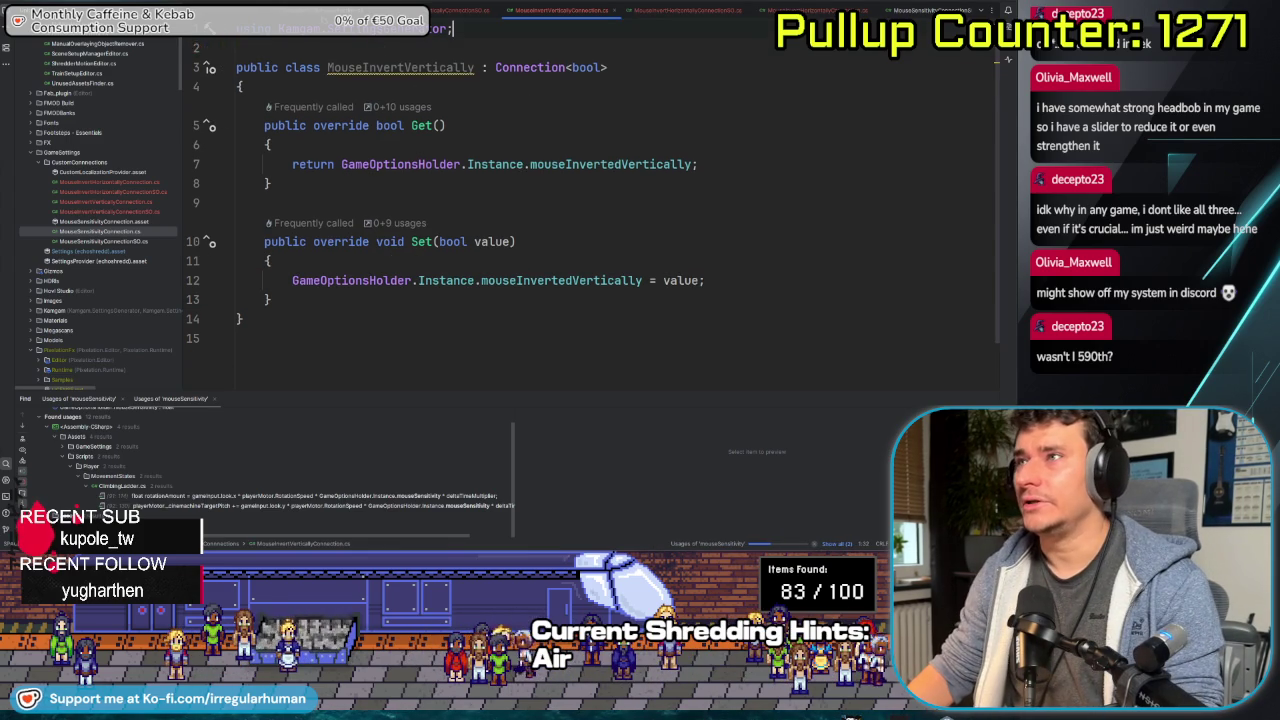
pyautogui.hotkey('ctrl', 'Tab')
pyautogui.scroll(2, 447, 133)
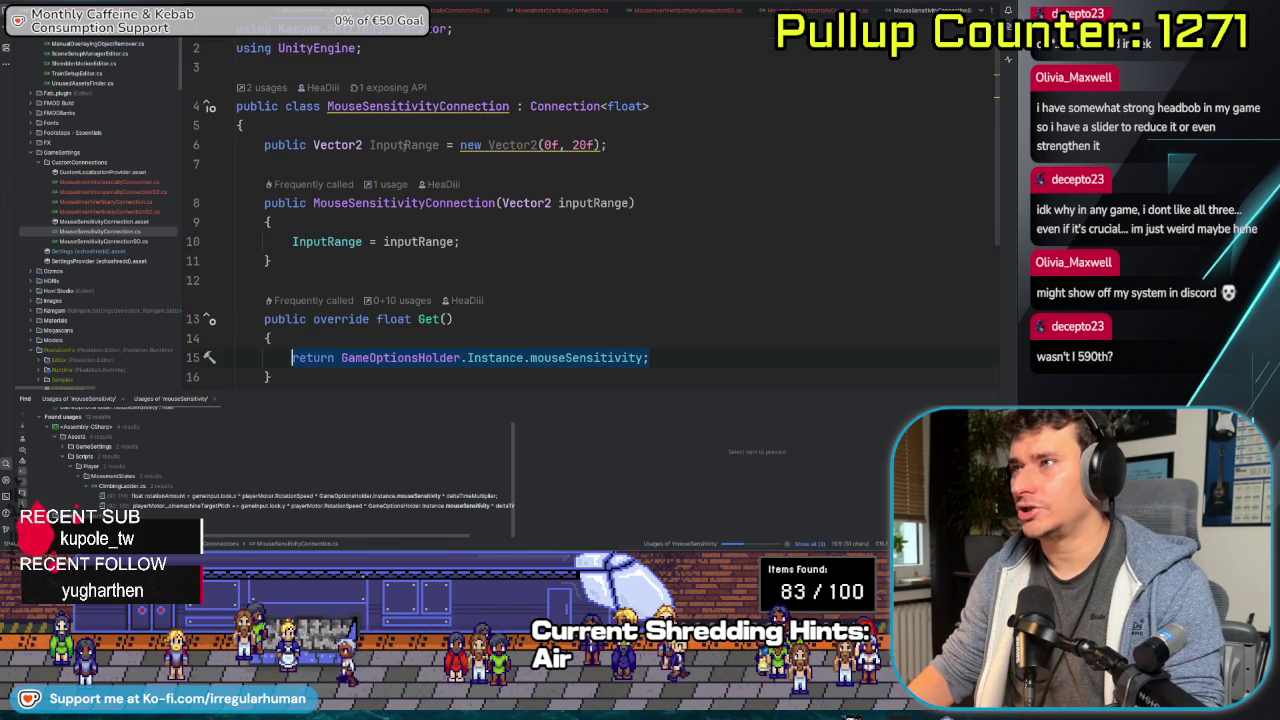
pyautogui.scroll(-4, 384, 156)
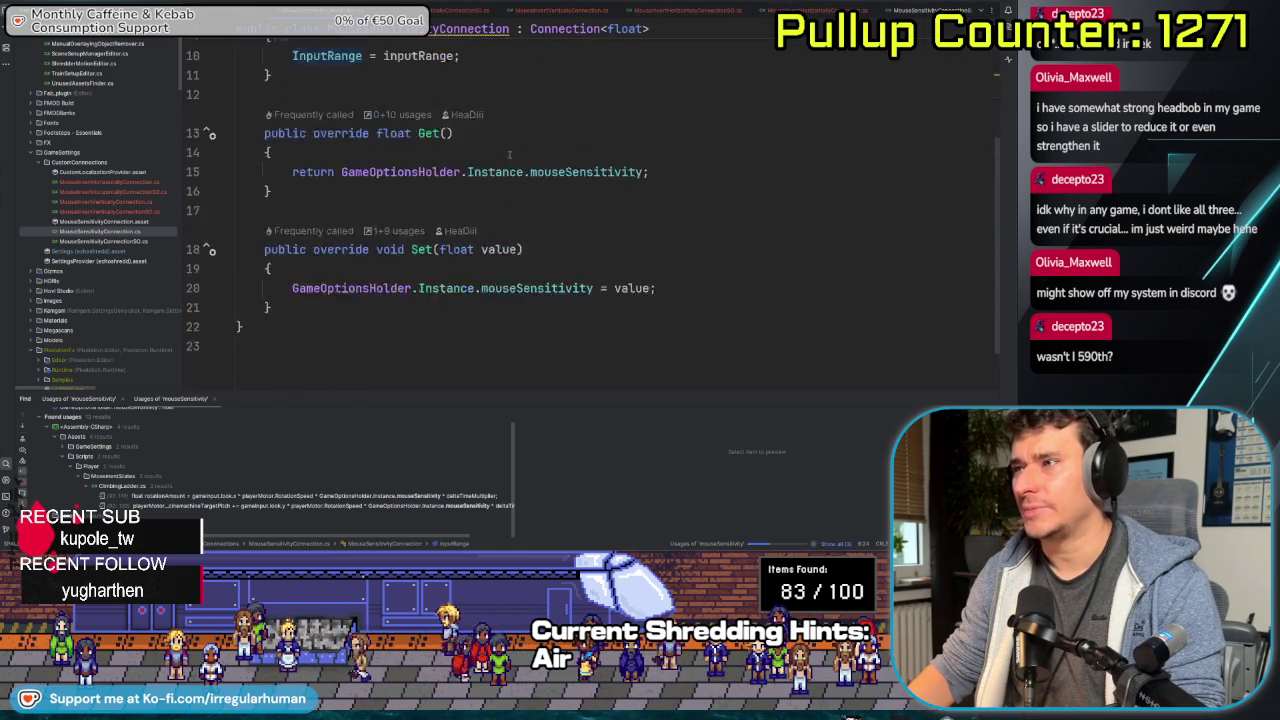
pyautogui.scroll(4, 384, 156)
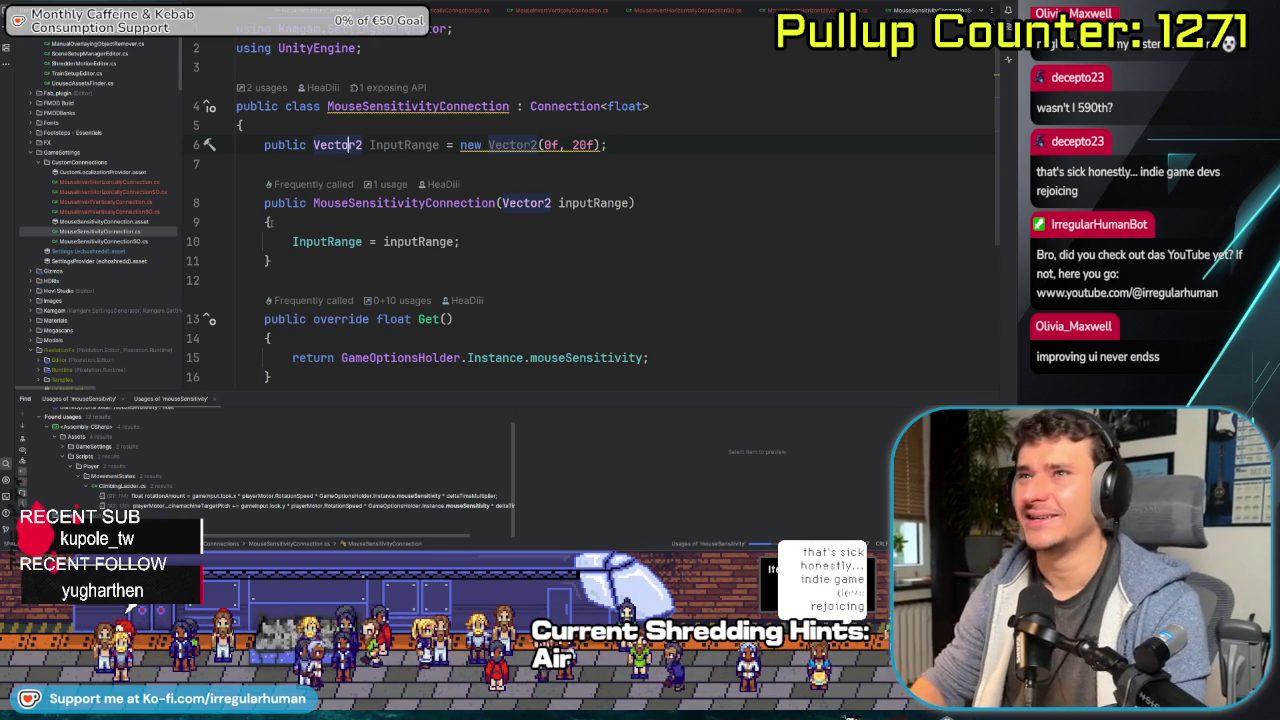
pyautogui.click(334, 145)
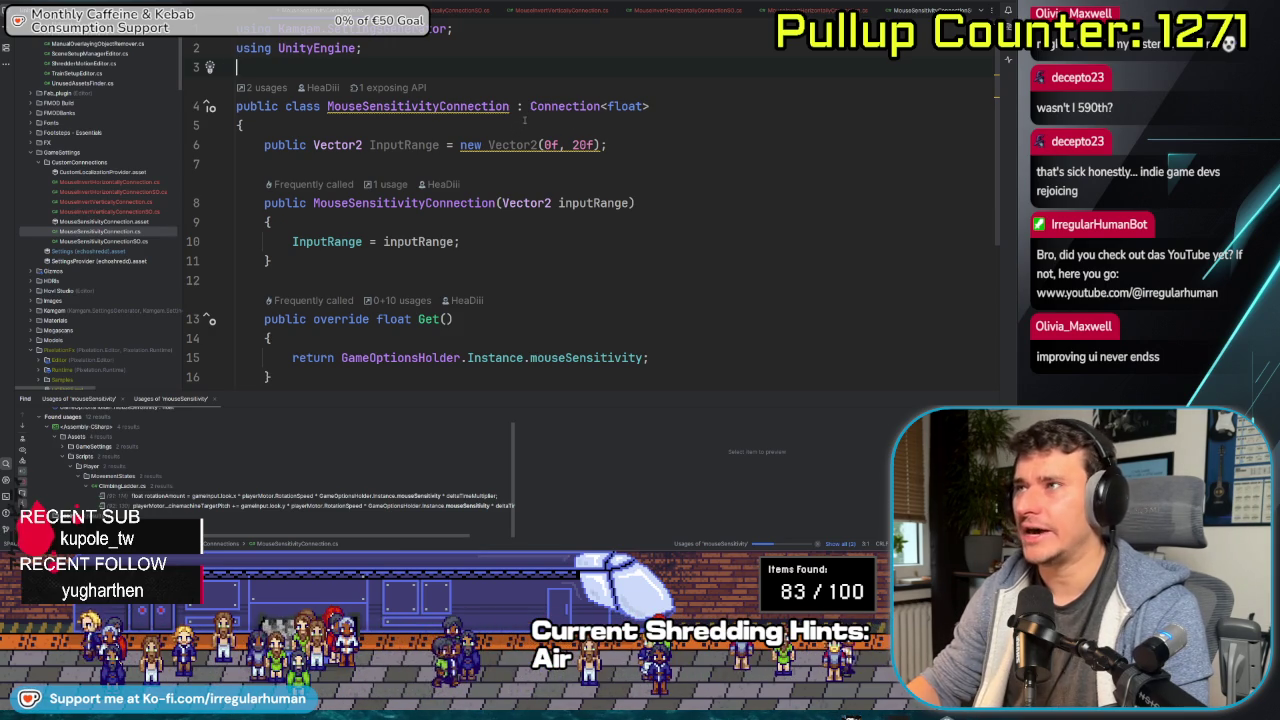
pyautogui.press('super+Tab')
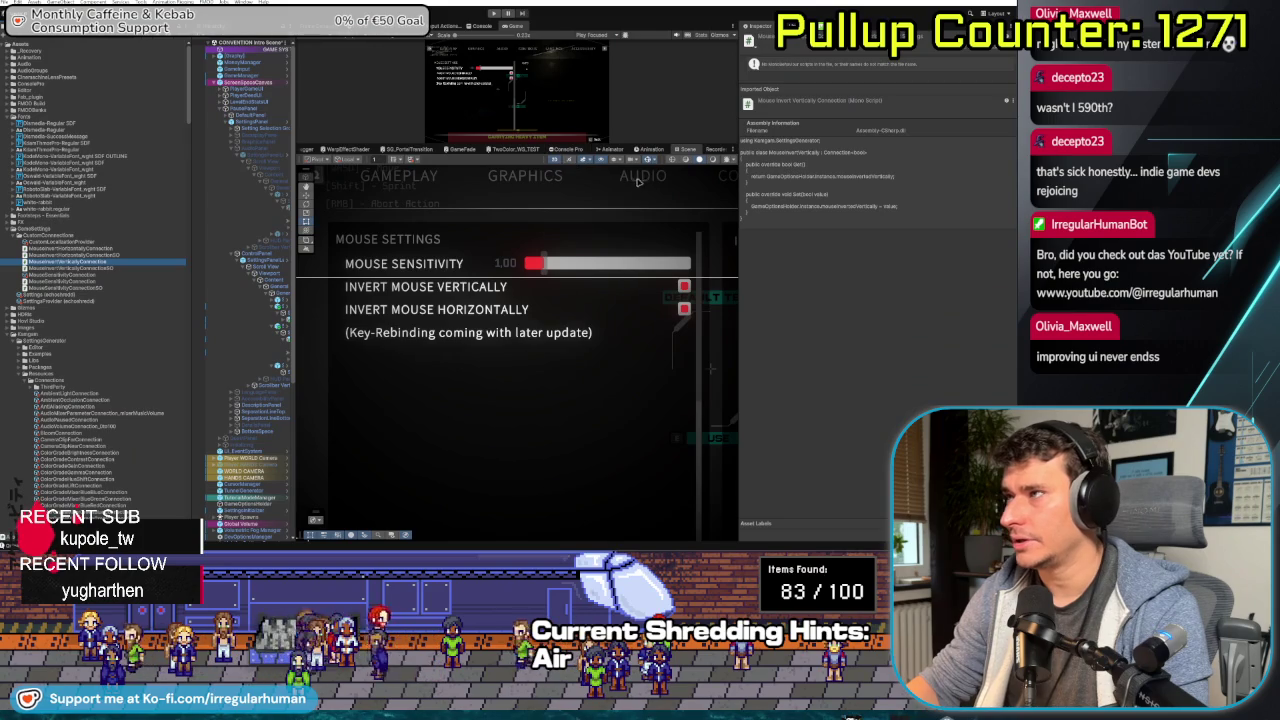
# - Turn off 2D in the Scene view, frame a Hierarchy object, and fly to the 'Press E to melt metal' panel
pyautogui.click(556, 160)
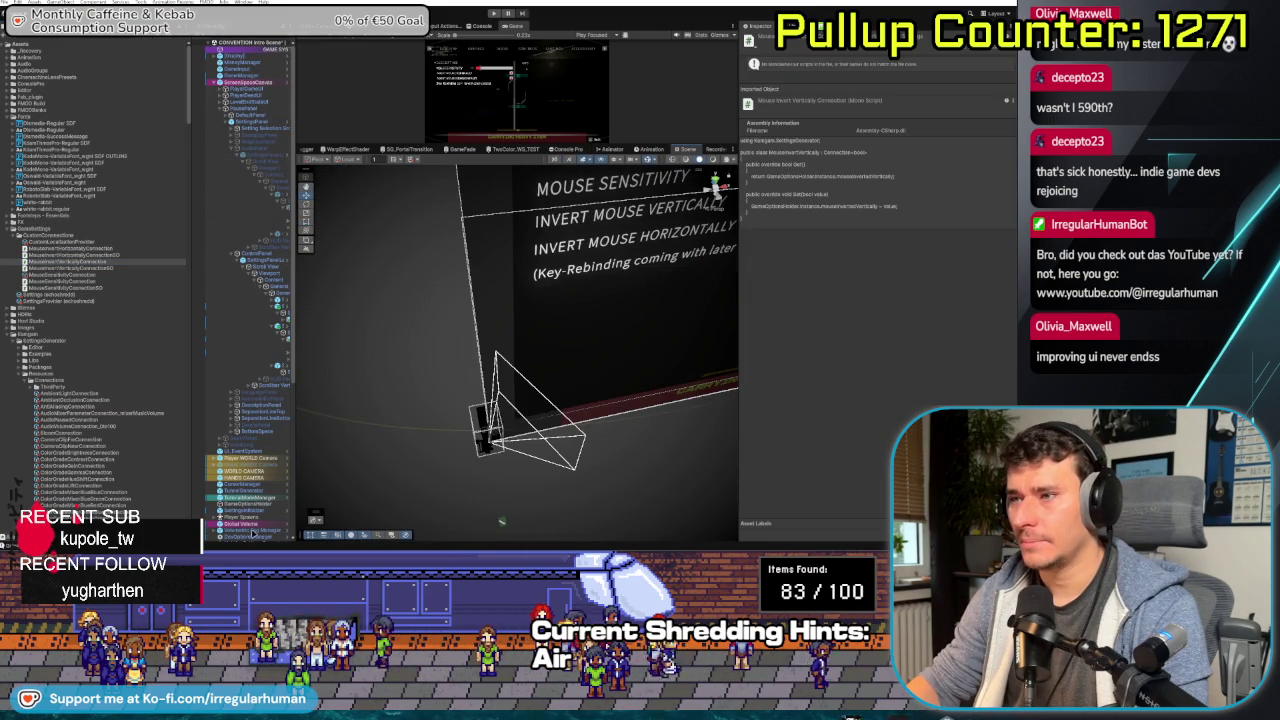
pyautogui.scroll(-5, 238, 516)
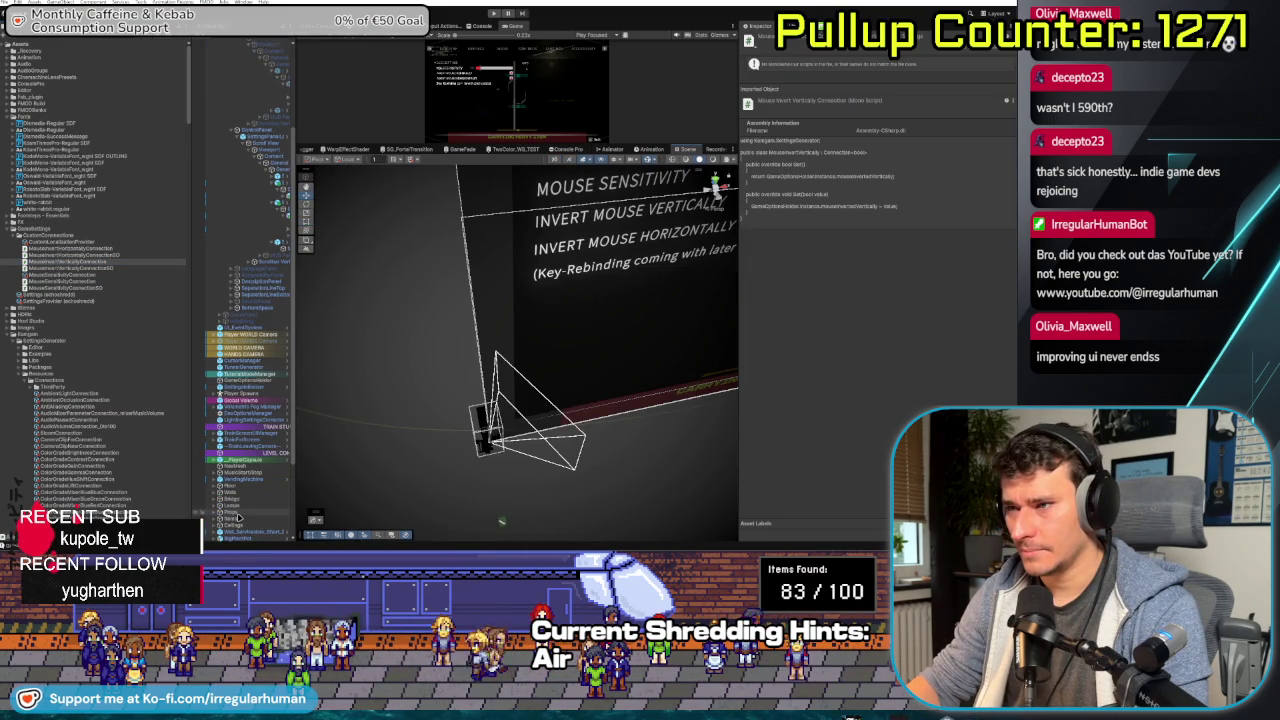
pyautogui.click(238, 516)
pyautogui.press('f')
pyautogui.moveTo(566, 467)
pyautogui.mouseDown()
pyautogui.moveTo(495, 487)
pyautogui.moveTo(455, 431)
pyautogui.moveTo(454, 338)
pyautogui.moveTo(410, 437)
pyautogui.moveTo(465, 207)
pyautogui.mouseUp()
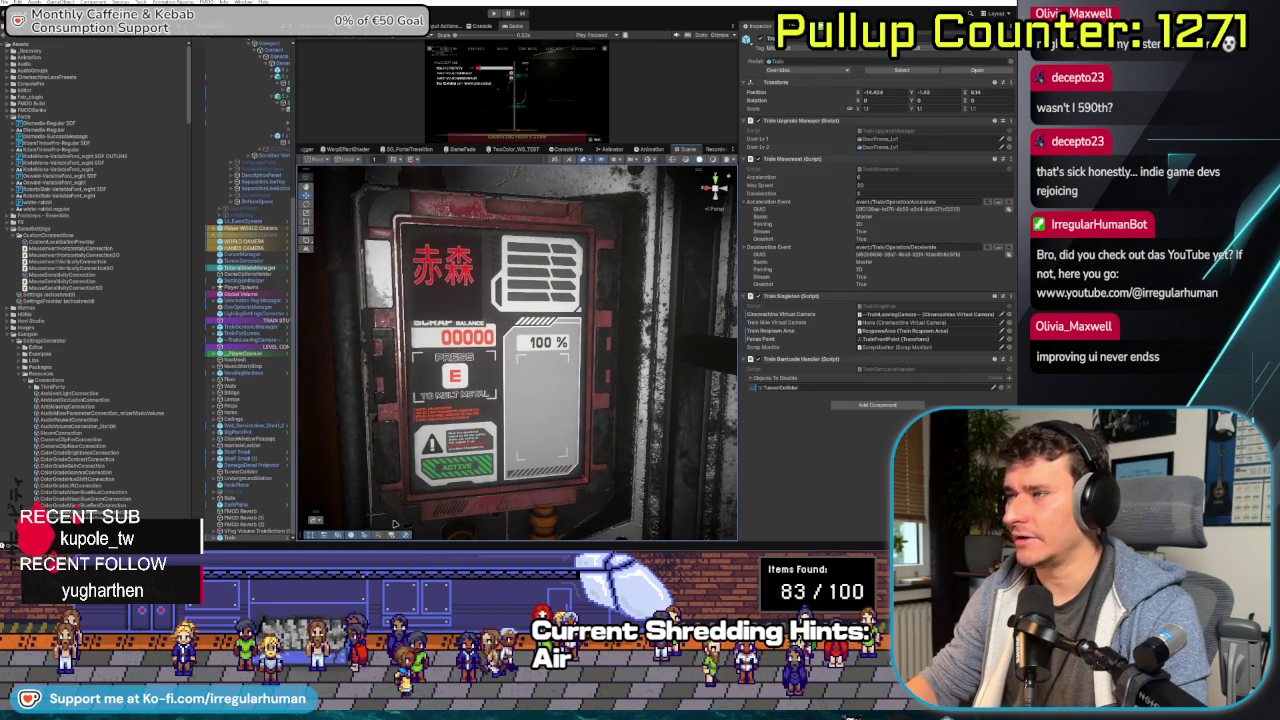
# - Set play mode to Play Maximized and start the game to test the mouse settings
pyautogui.moveTo(494, 338); pyautogui.dragTo(530, 250)
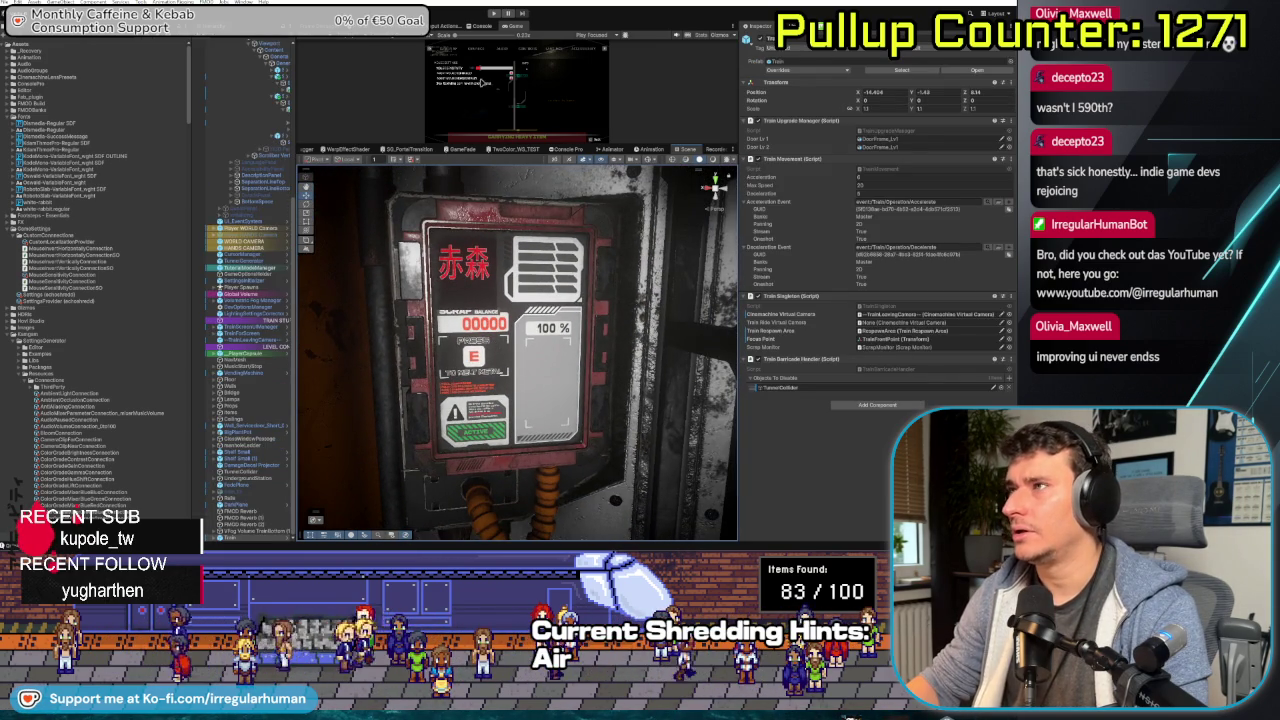
pyautogui.click(493, 13)
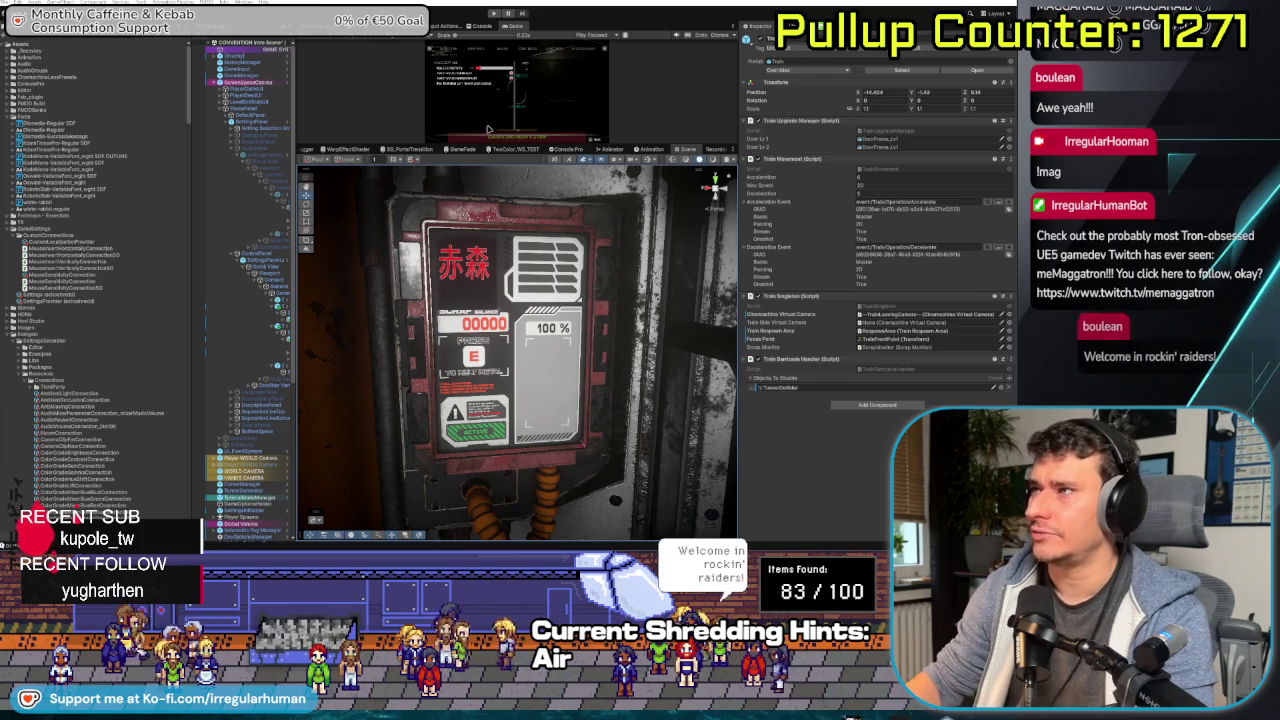
pyautogui.click(590, 35)
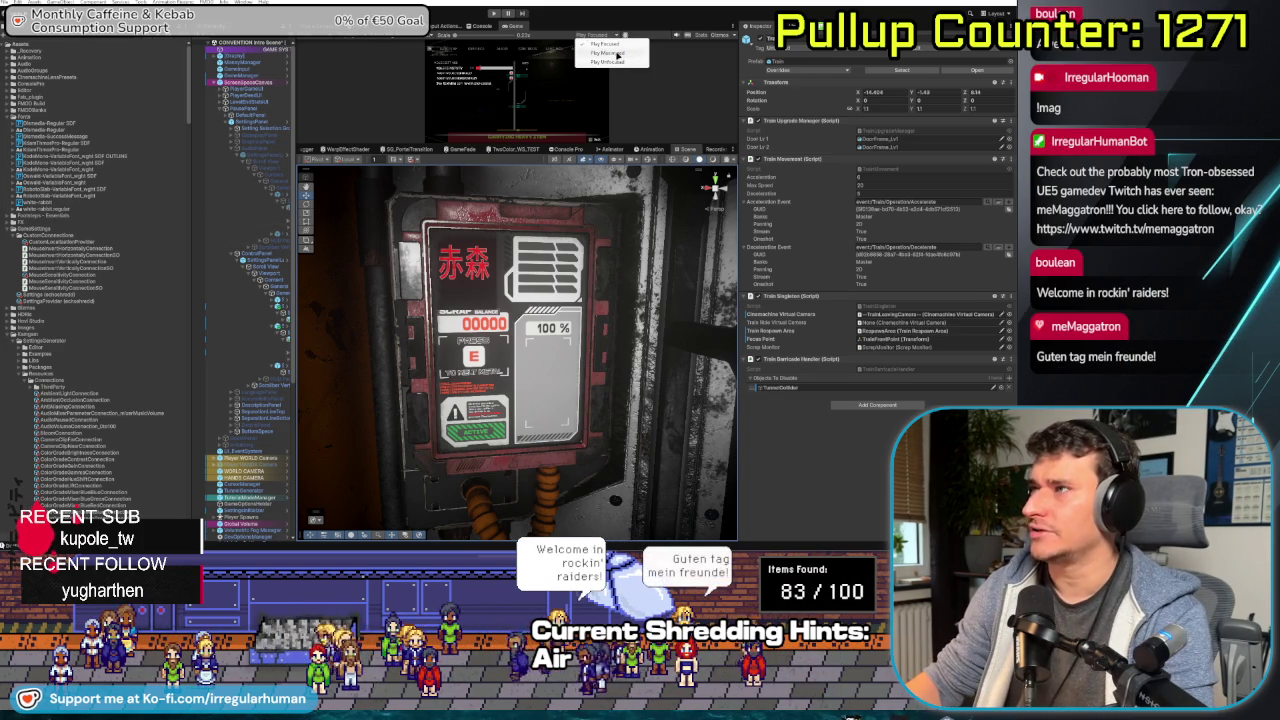
pyautogui.click(495, 14)
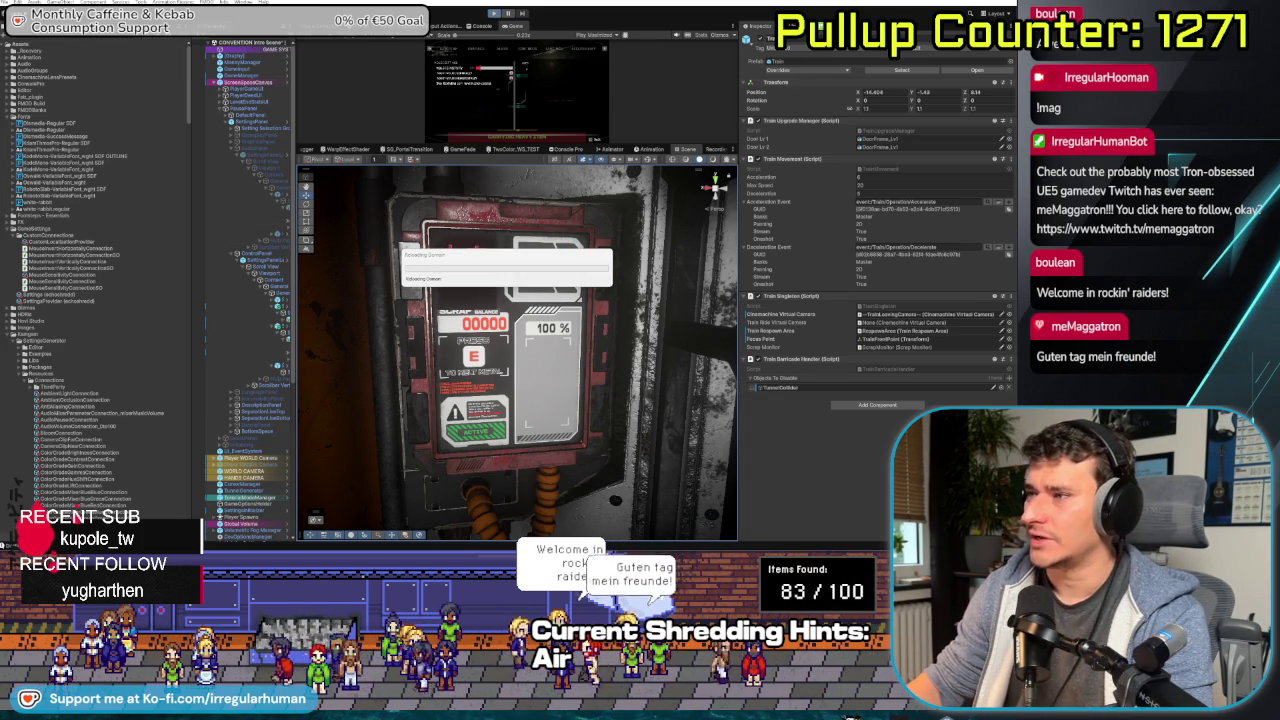
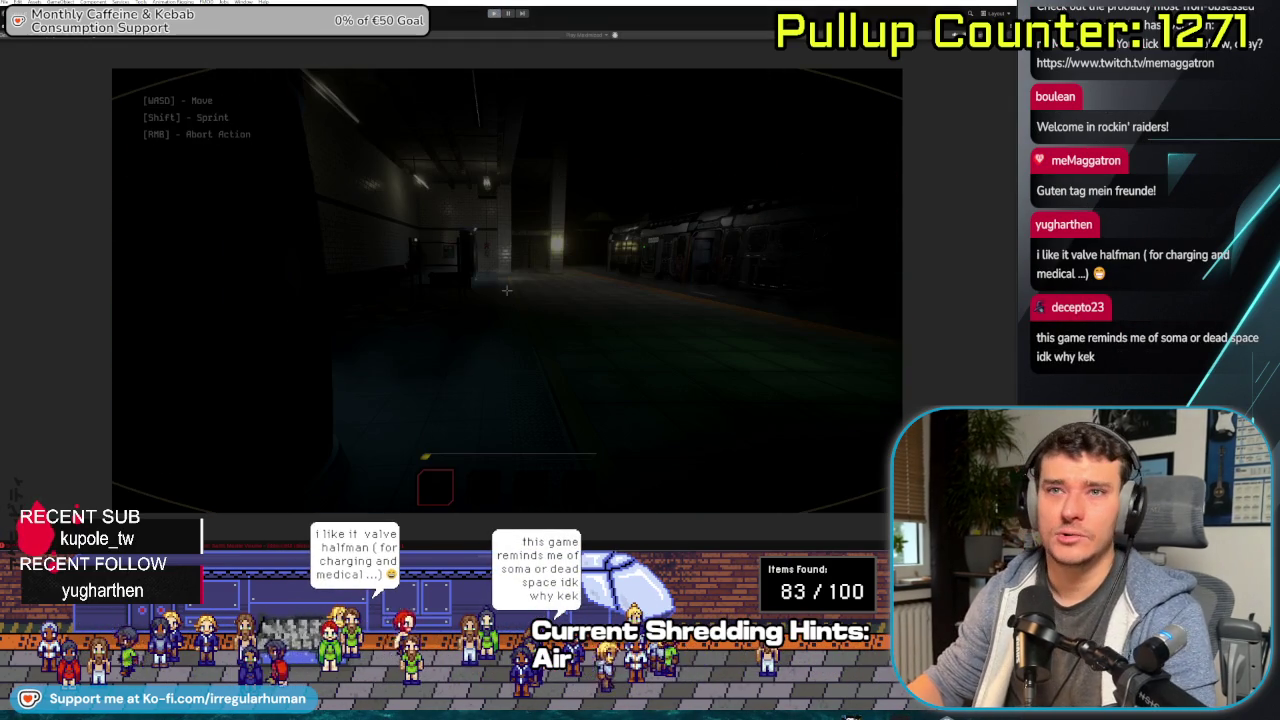
# - Stop the subway playtest to return to editing mode
pyautogui.click(494, 13)
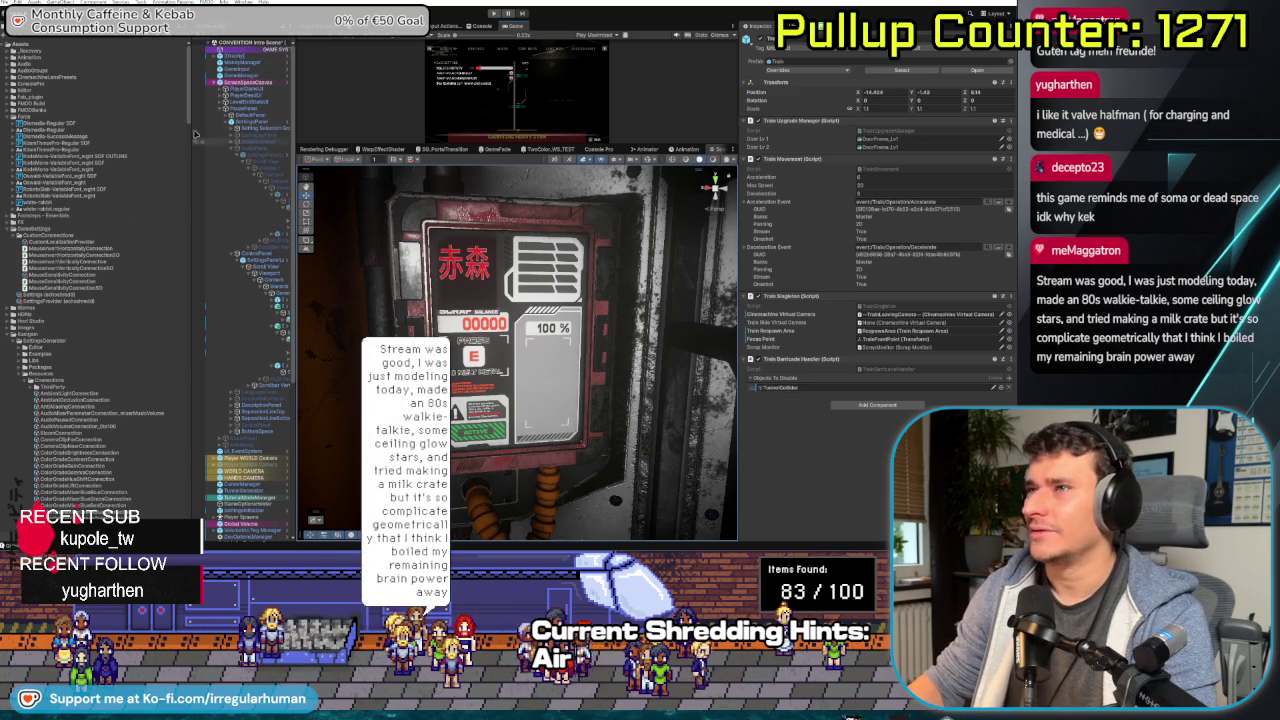
# - Widen the Hierarchy, inspect GameOptionsHolder and DevOptionsManager, then restart the playtest
pyautogui.moveTo(190, 238); pyautogui.dragTo(158, 238)
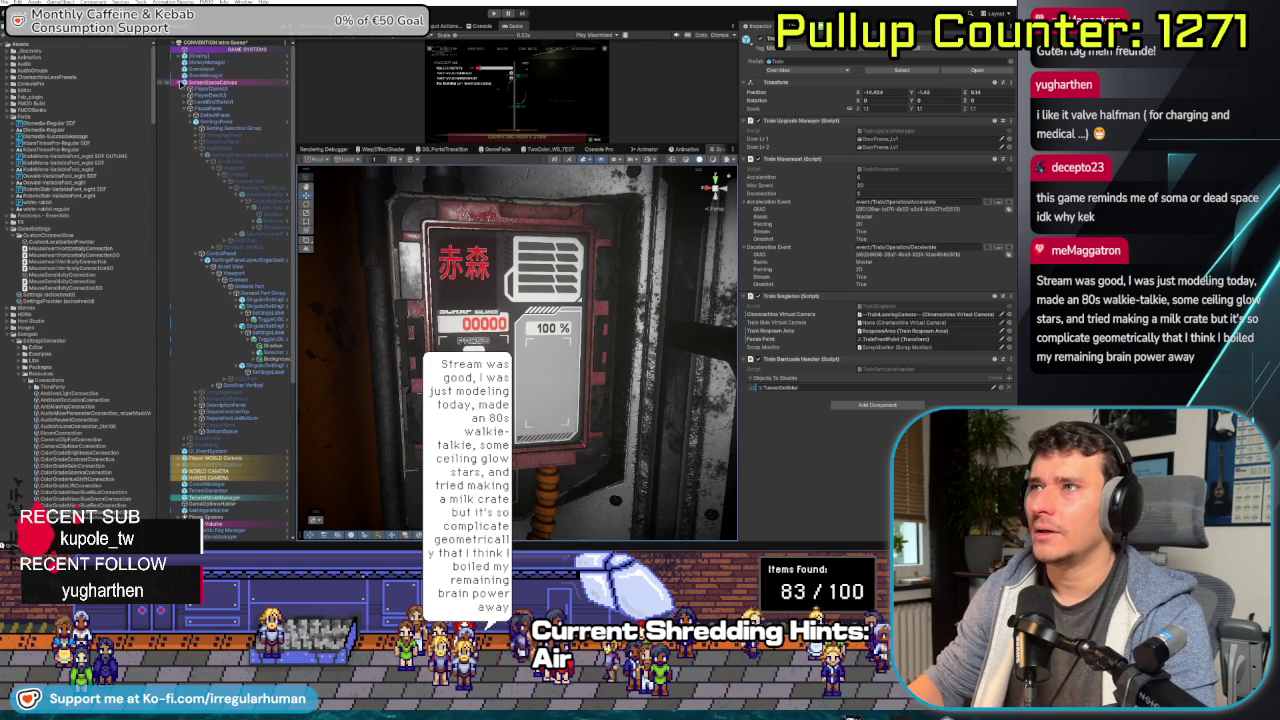
pyautogui.click(181, 83)
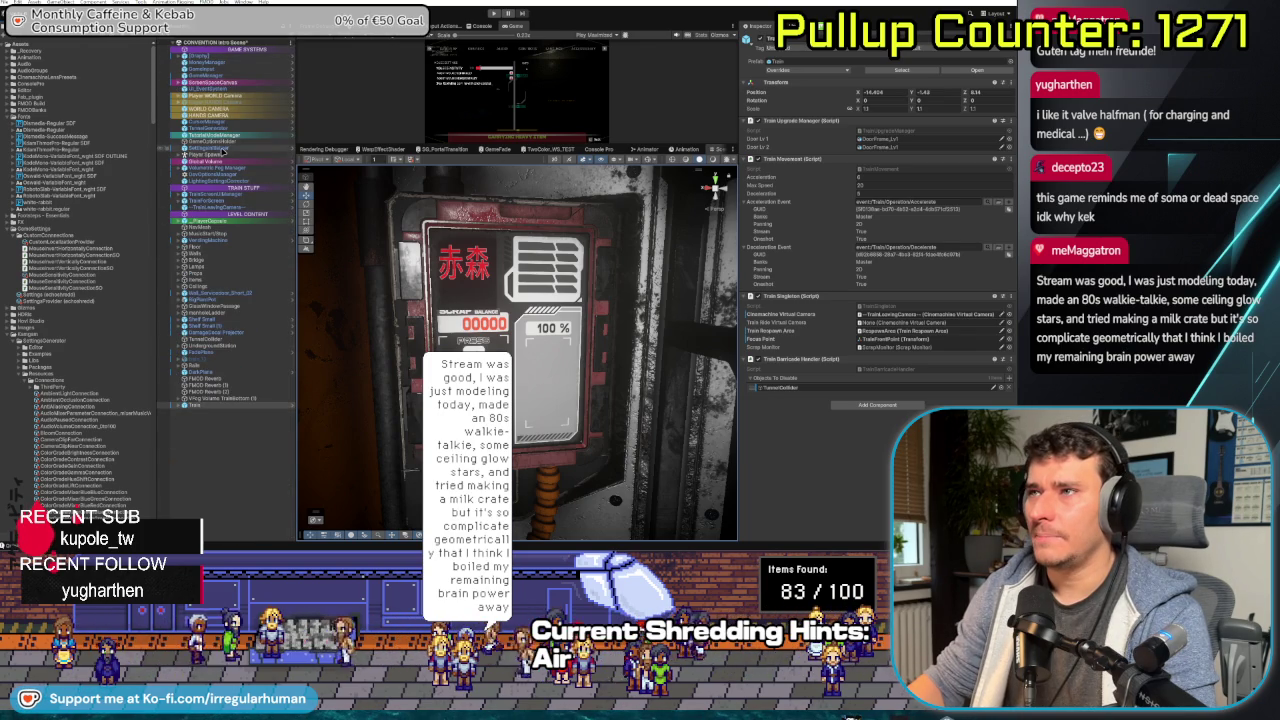
pyautogui.click(221, 142)
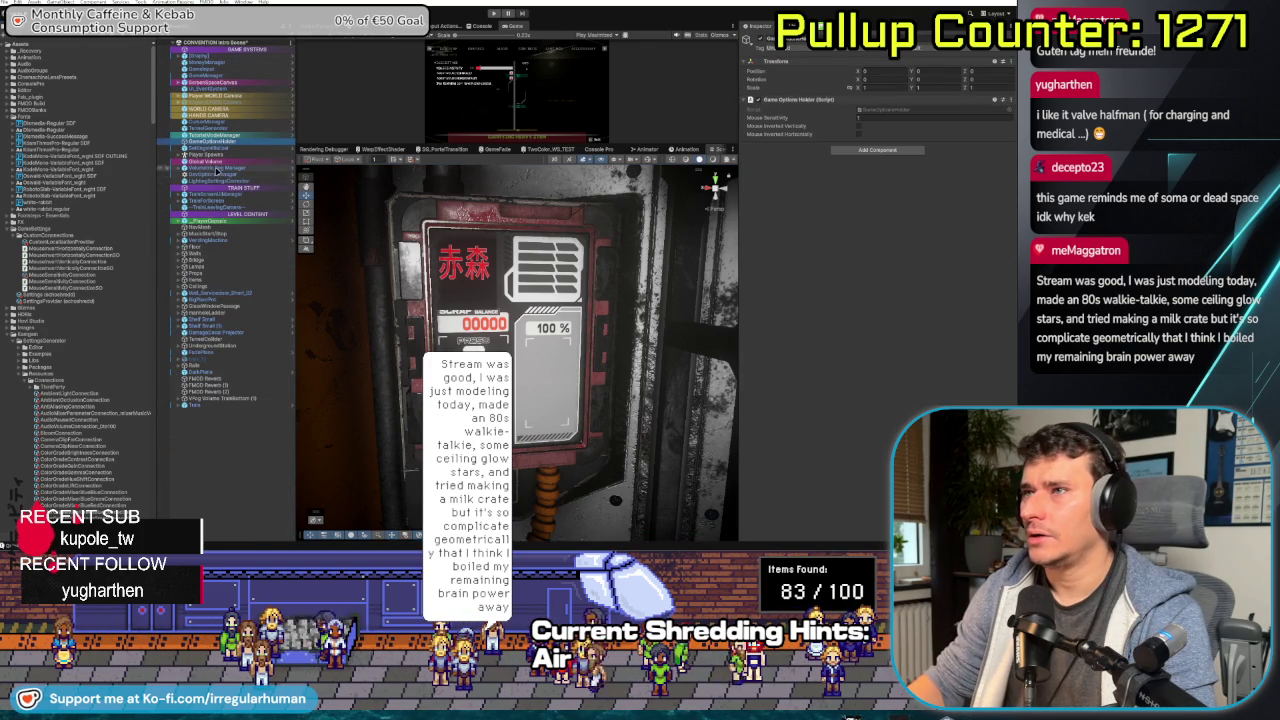
pyautogui.click(219, 173)
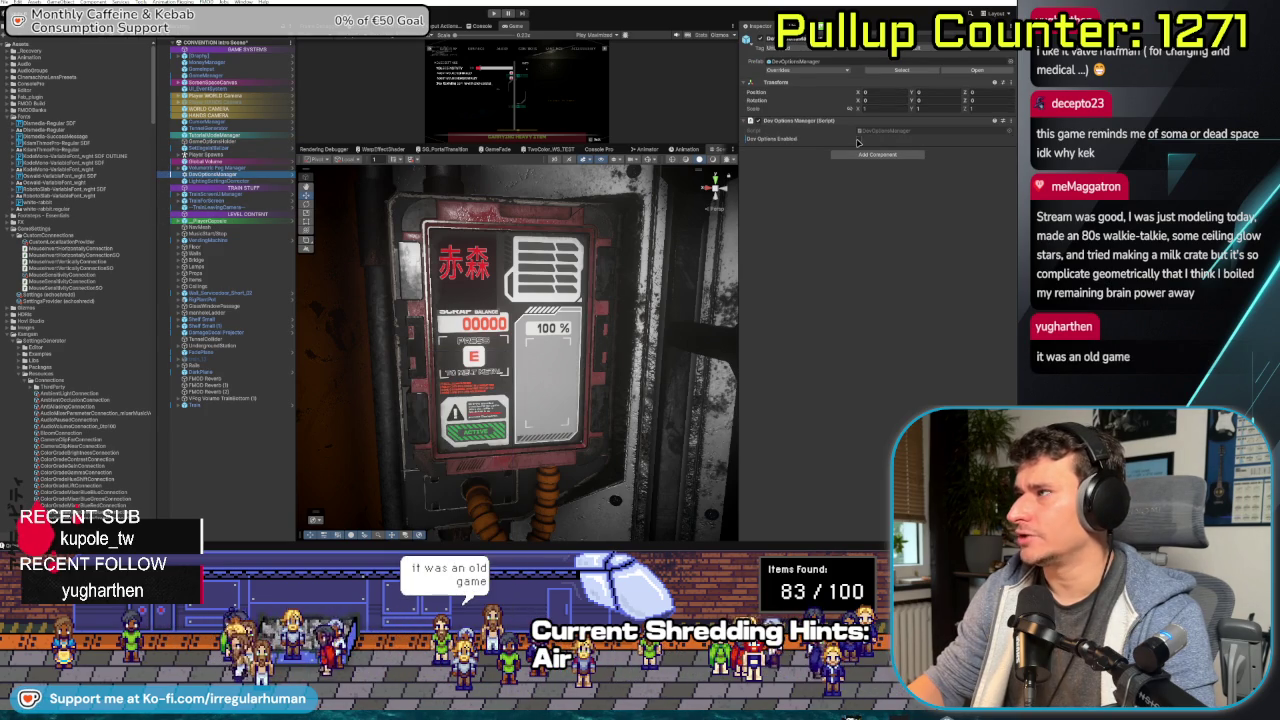
pyautogui.click(494, 13)
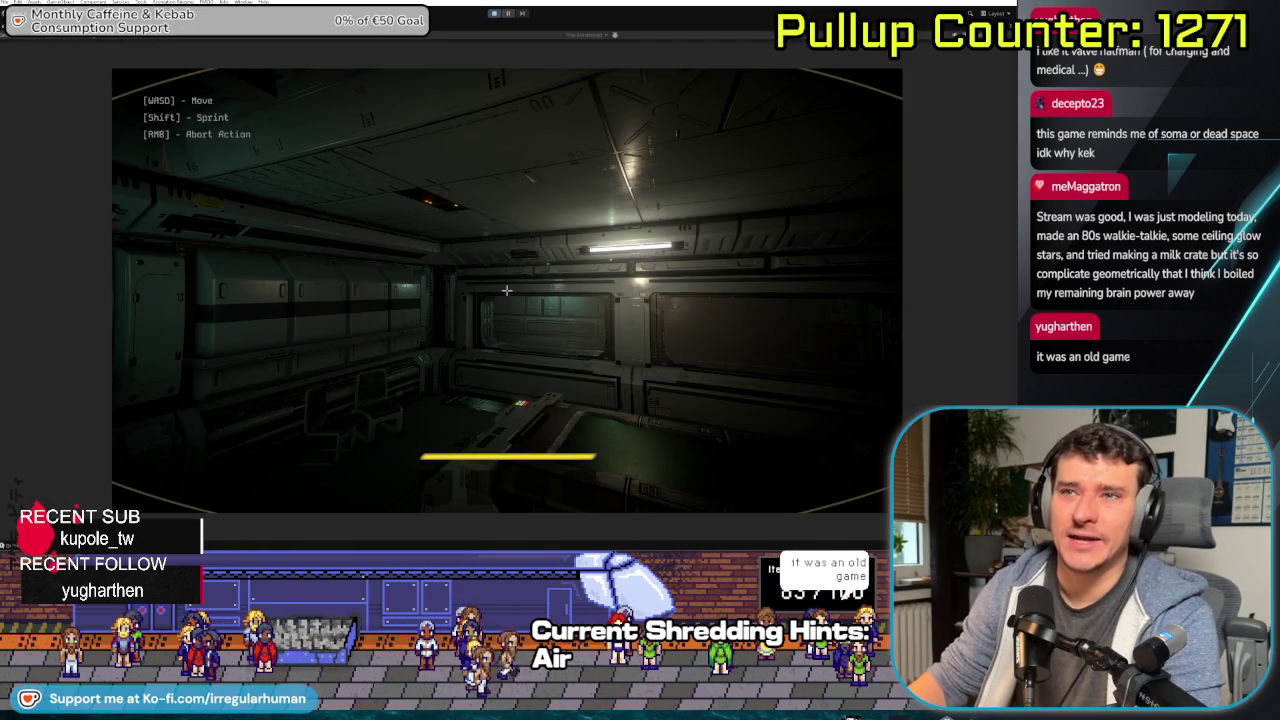
# - Walk forward through the subway level, then exit Play mode with Ctrl+P
pyautogui.press('w')
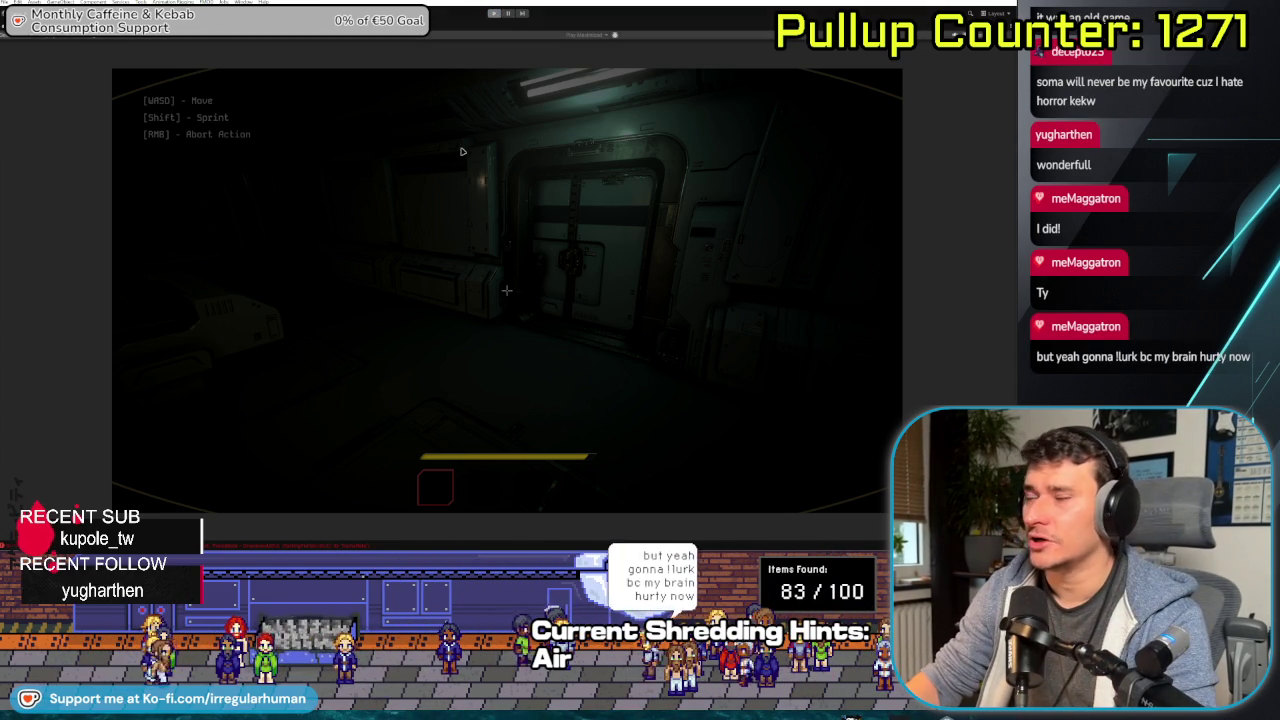
pyautogui.hotkey('ctrl', 'p')
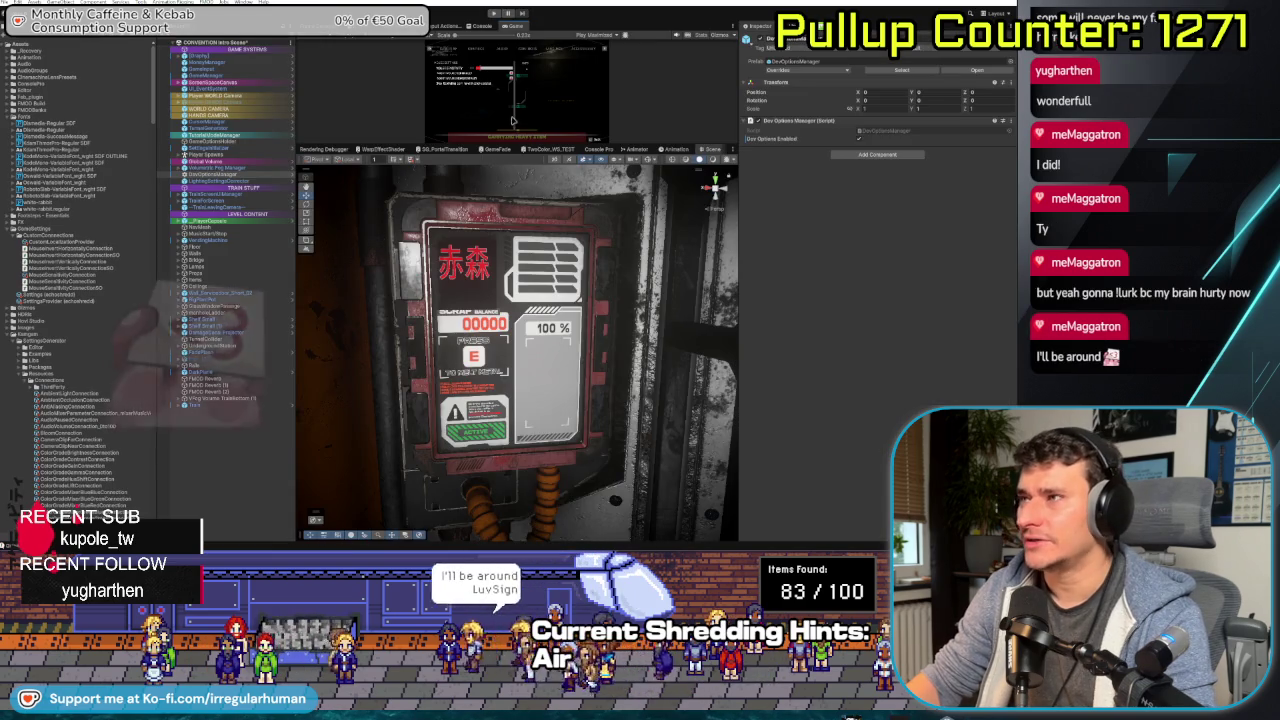
# - Enlarge the Game view to show the mouse settings and inspect a GameSettings asset
pyautogui.moveTo(530, 146)
pyautogui.mouseDown()
pyautogui.moveTo(595, 265)
pyautogui.moveTo(600, 324)
pyautogui.mouseUp()
pyautogui.moveTo(744, 238); pyautogui.dragTo(817, 238)
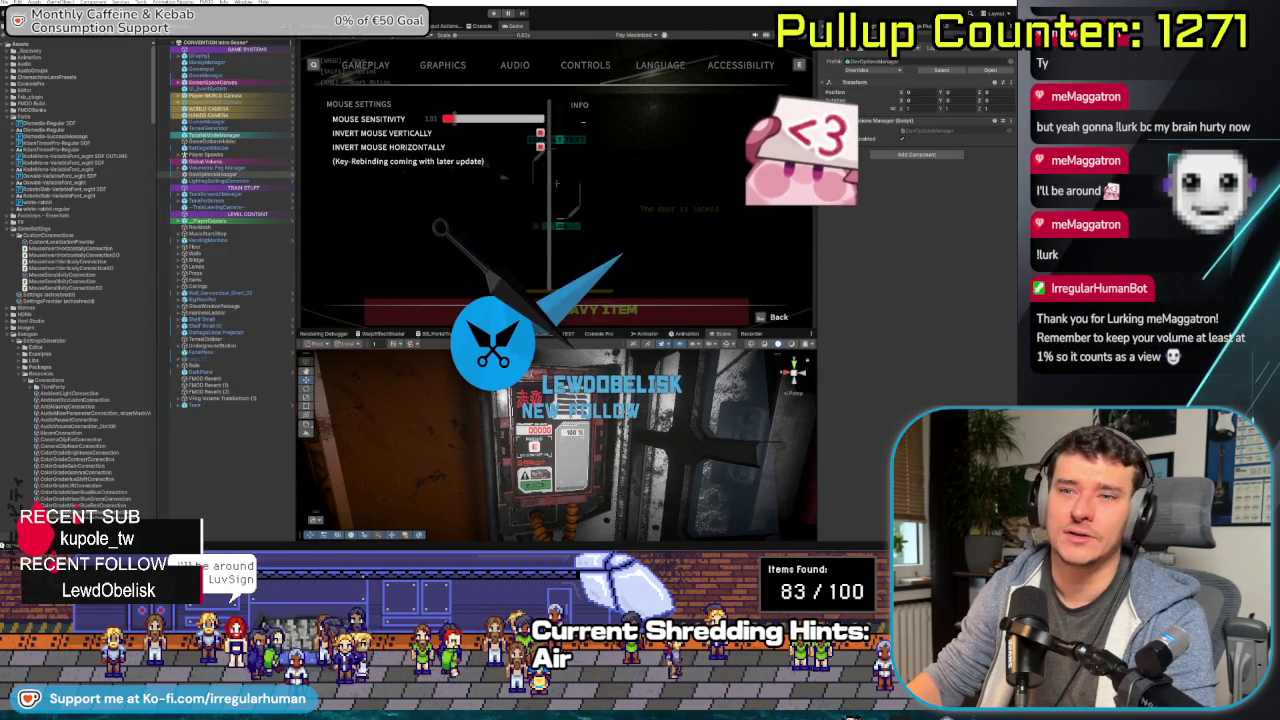
pyautogui.click(67, 229)
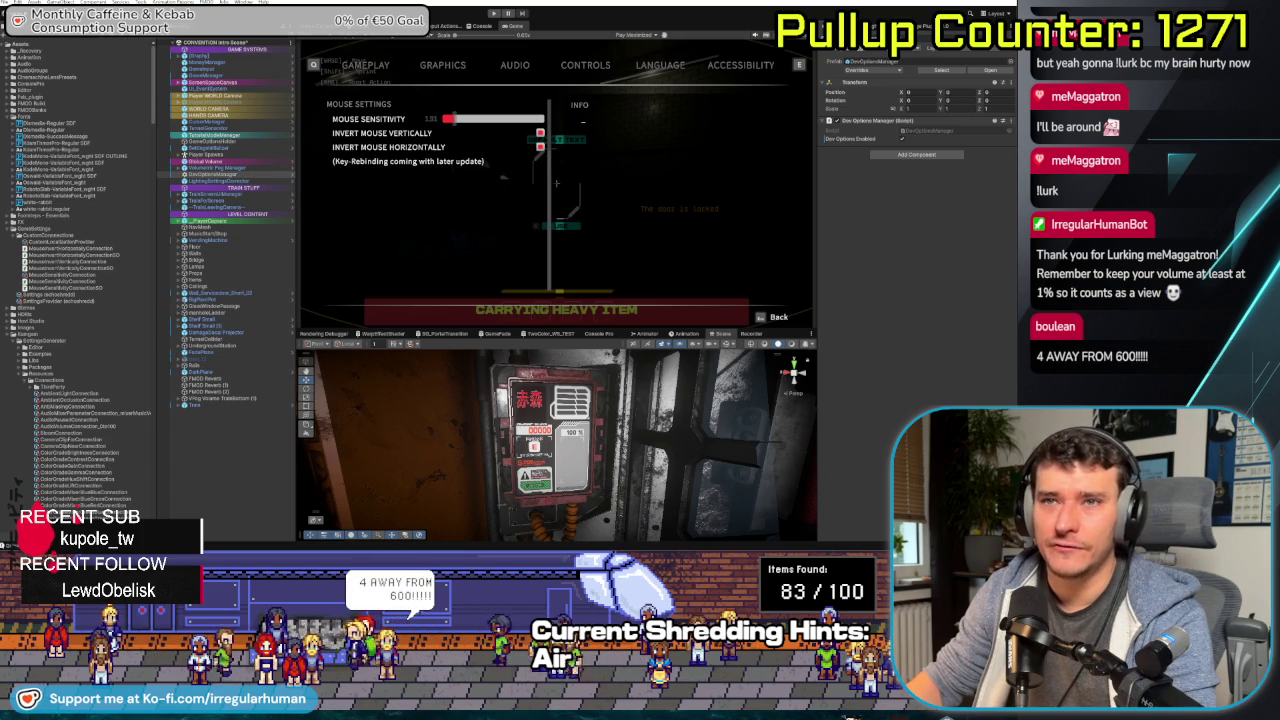
# - Collapse the GameSettings and Models folders and expand Prefabs in the Project tree
pyautogui.click(8, 339)
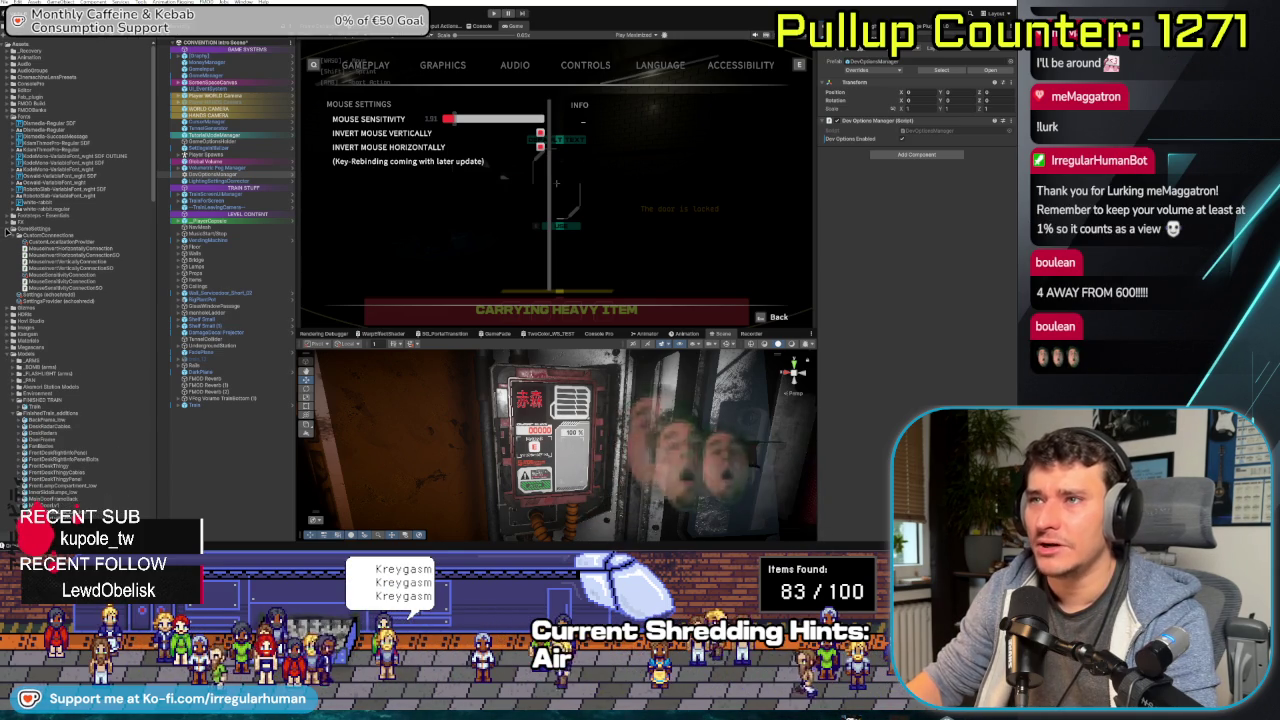
pyautogui.click(8, 229)
pyautogui.click(8, 281)
pyautogui.click(8, 301)
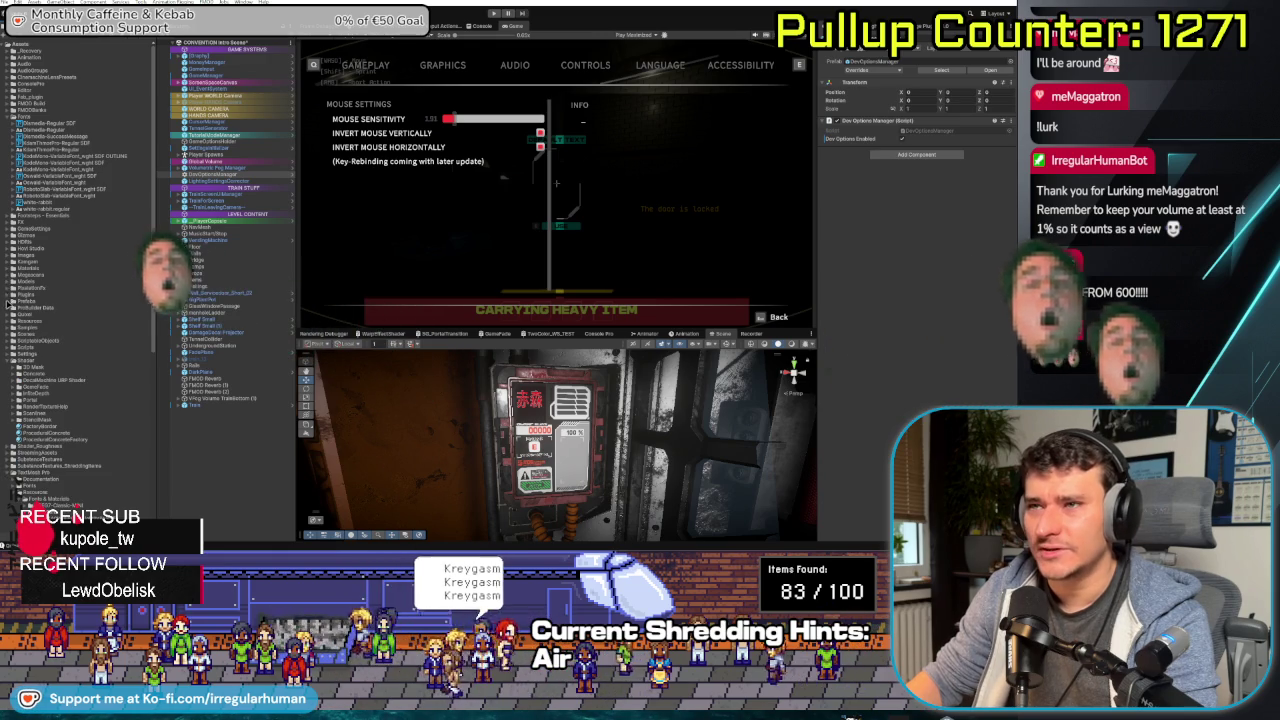
# - Expand Prefabs > Items and inspect the Cassette and Debug_Metaballs prefabs
pyautogui.click(12, 341)
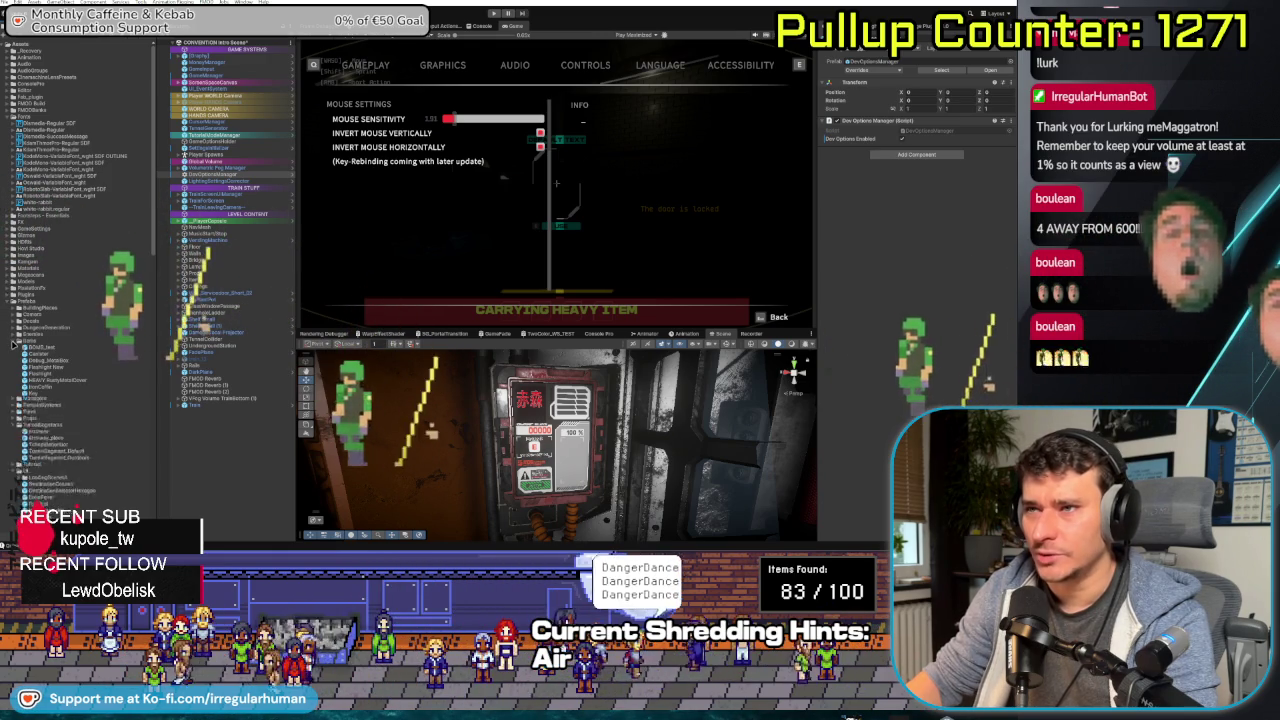
pyautogui.click(40, 354)
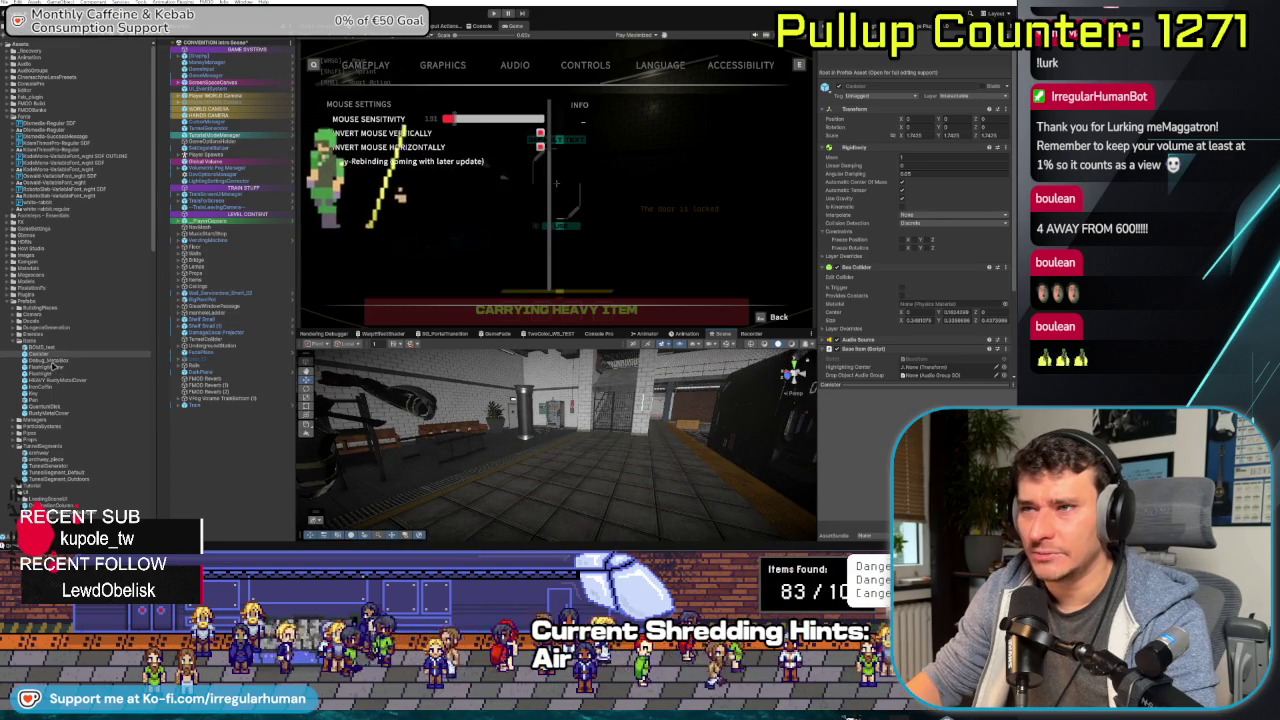
pyautogui.press('Down')
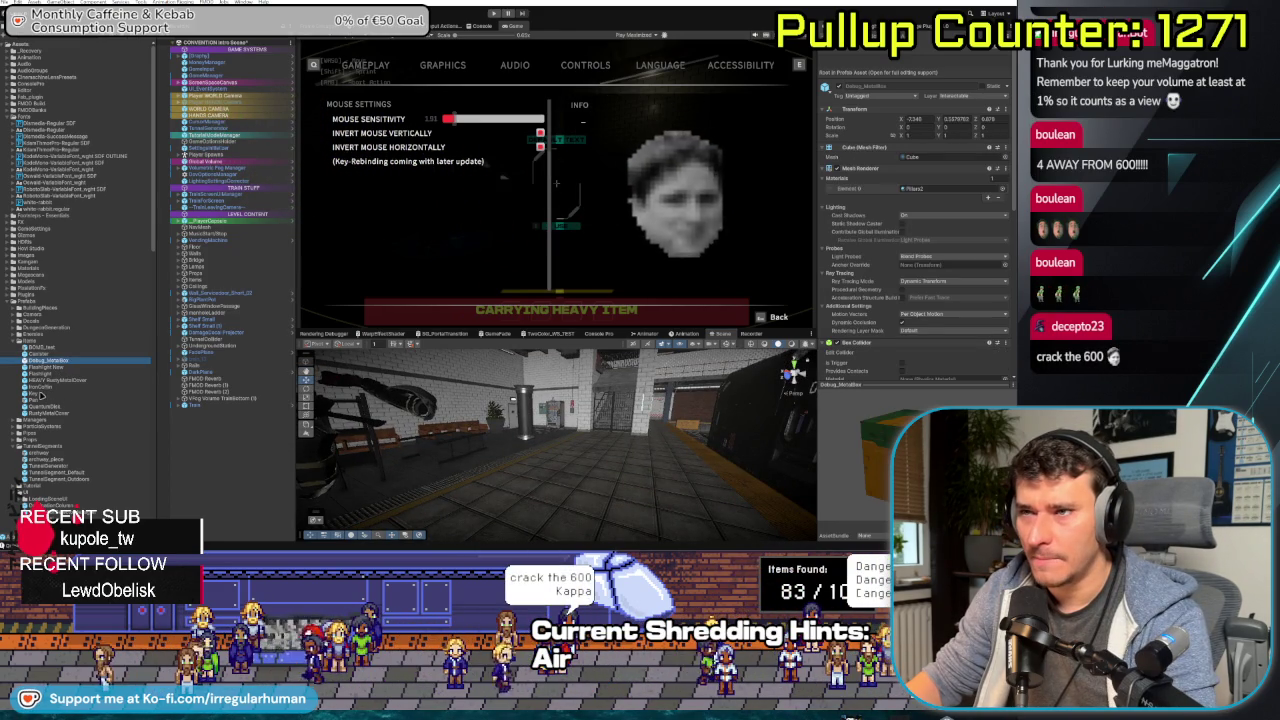
# - Select the RustyMetalCover prefab and scroll its Inspector to the Base Item component
pyautogui.click(50, 413)
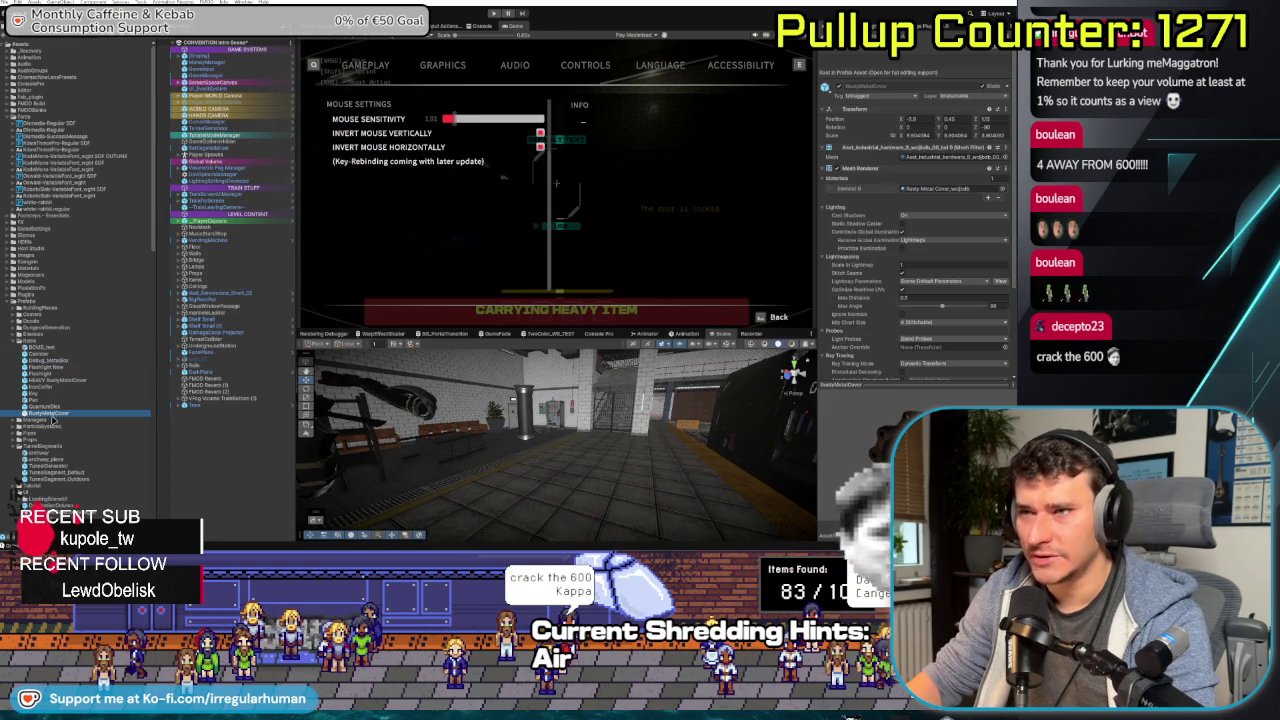
pyautogui.scroll(-5, 906, 329)
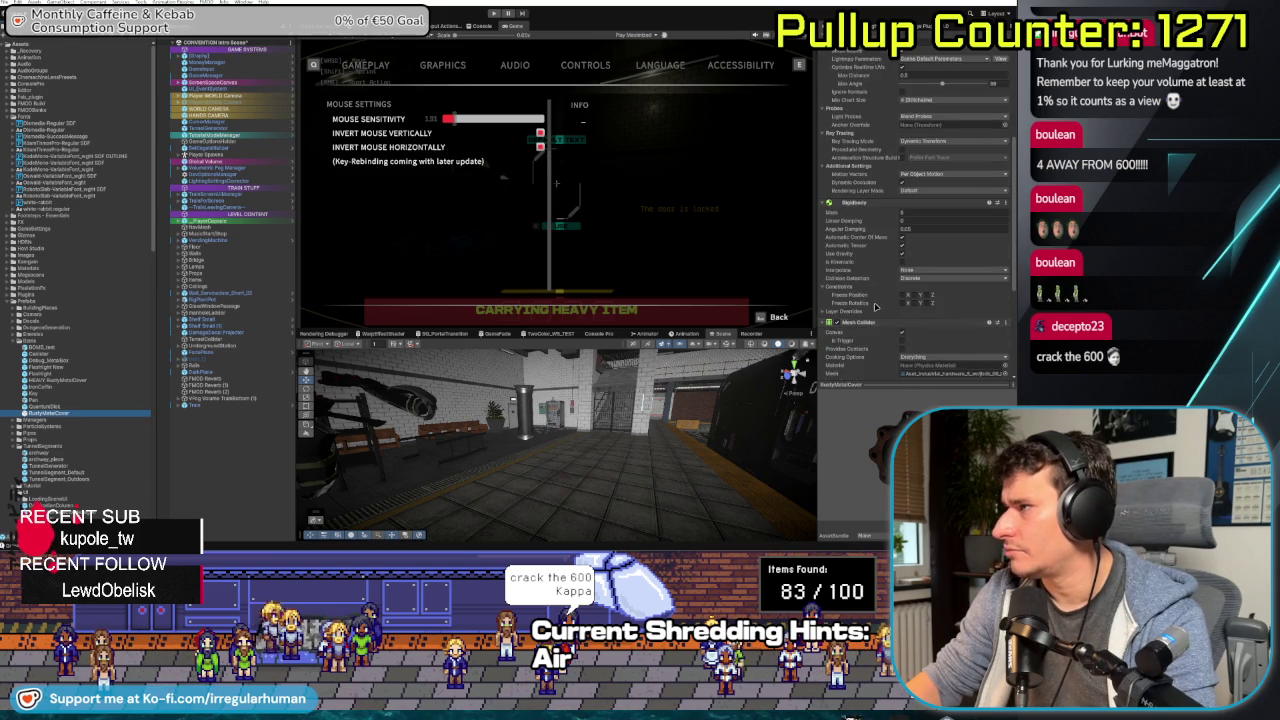
pyautogui.scroll(-5, 875, 307)
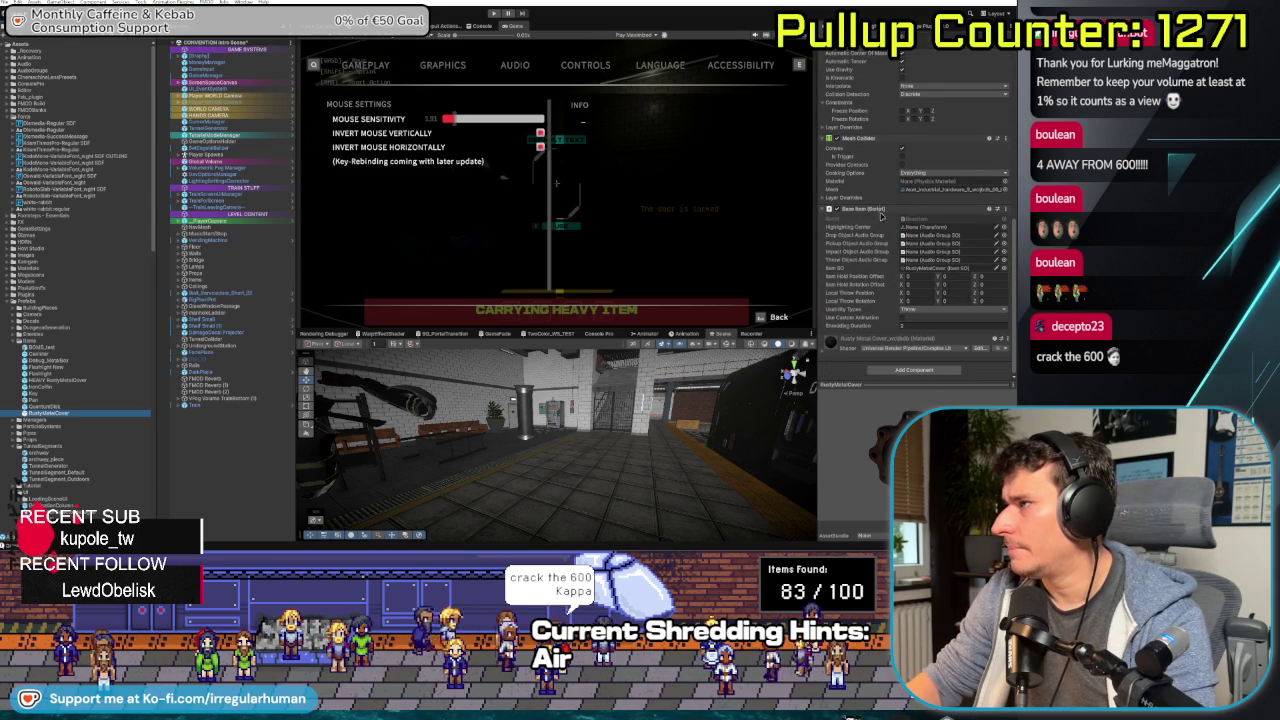
pyautogui.scroll(5, 880, 292)
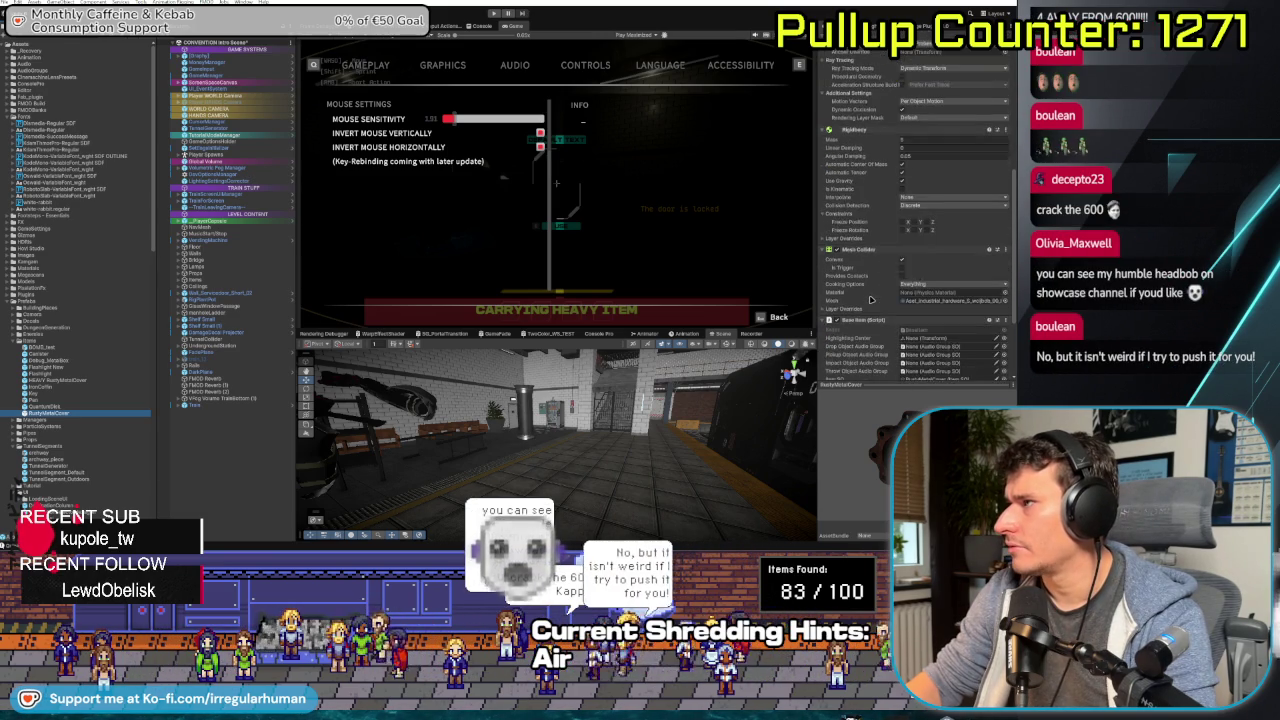
pyautogui.scroll(-5, 870, 300)
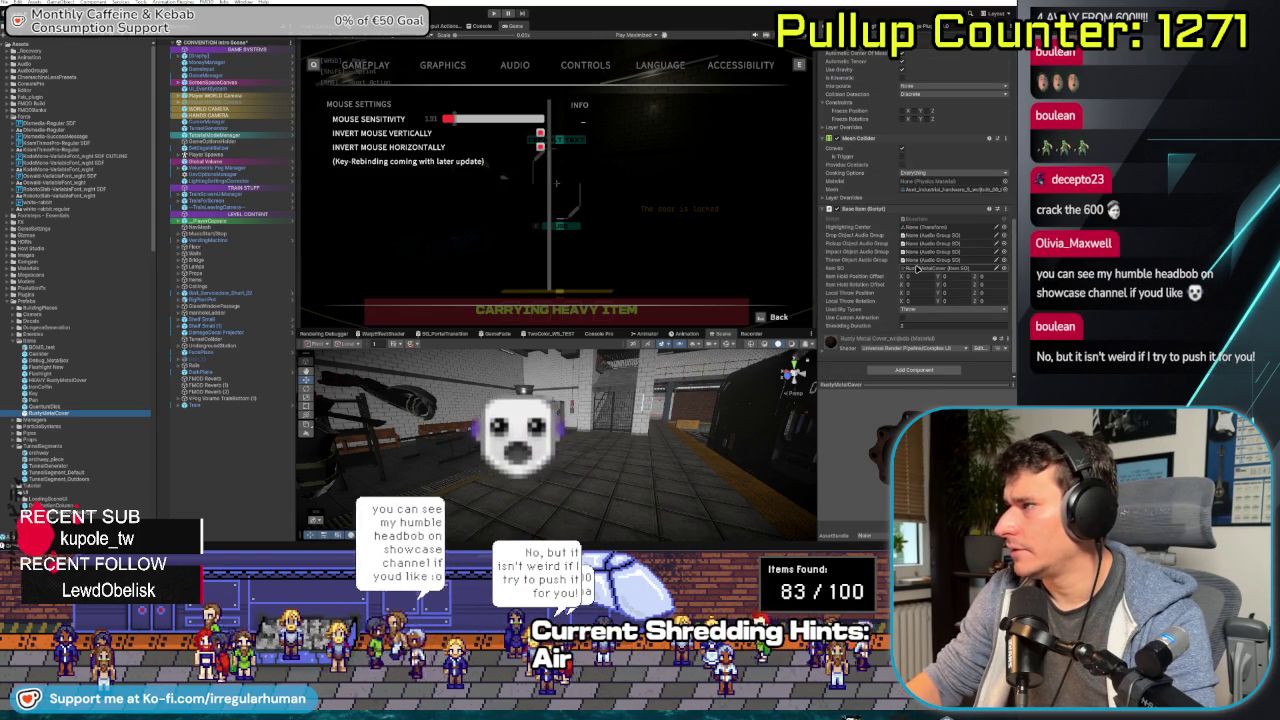
pyautogui.scroll(-10, 68, 130)
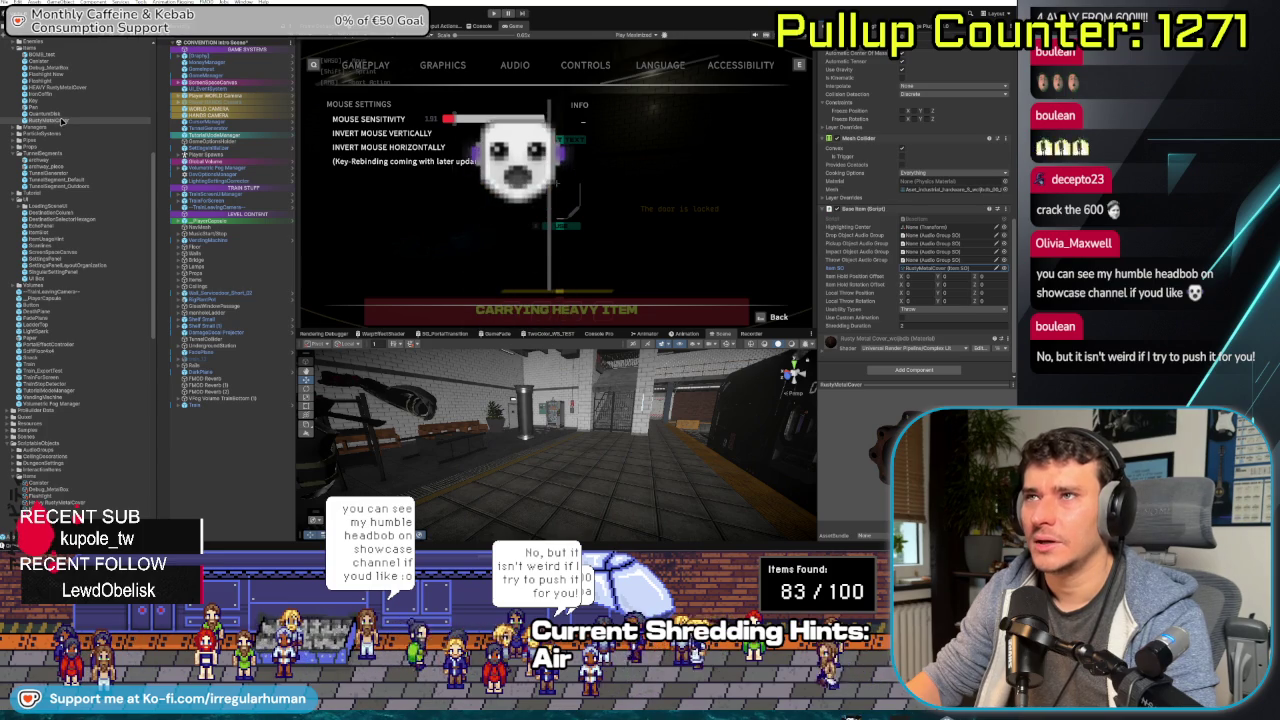
# - Drop a RustyMetalCover into the scene, then walk down the dark corridor to the shredder
pyautogui.click(50, 340)
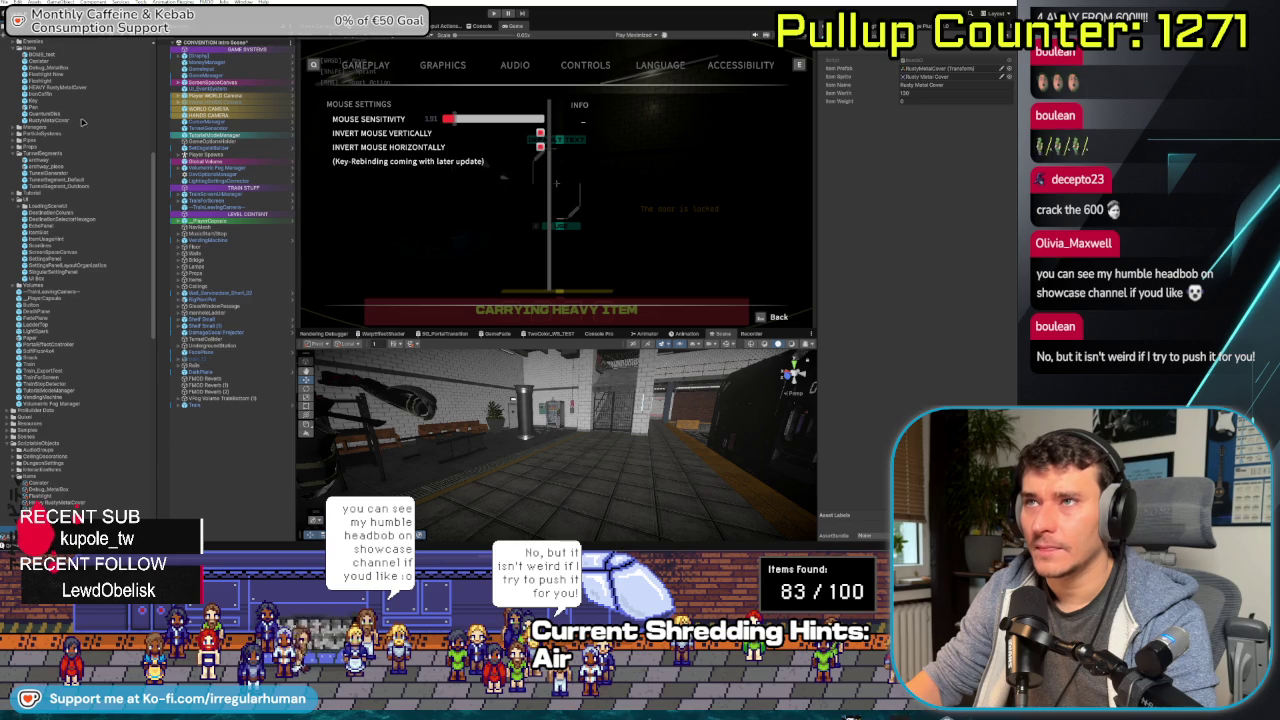
pyautogui.moveTo(57, 120); pyautogui.dragTo(591, 475)
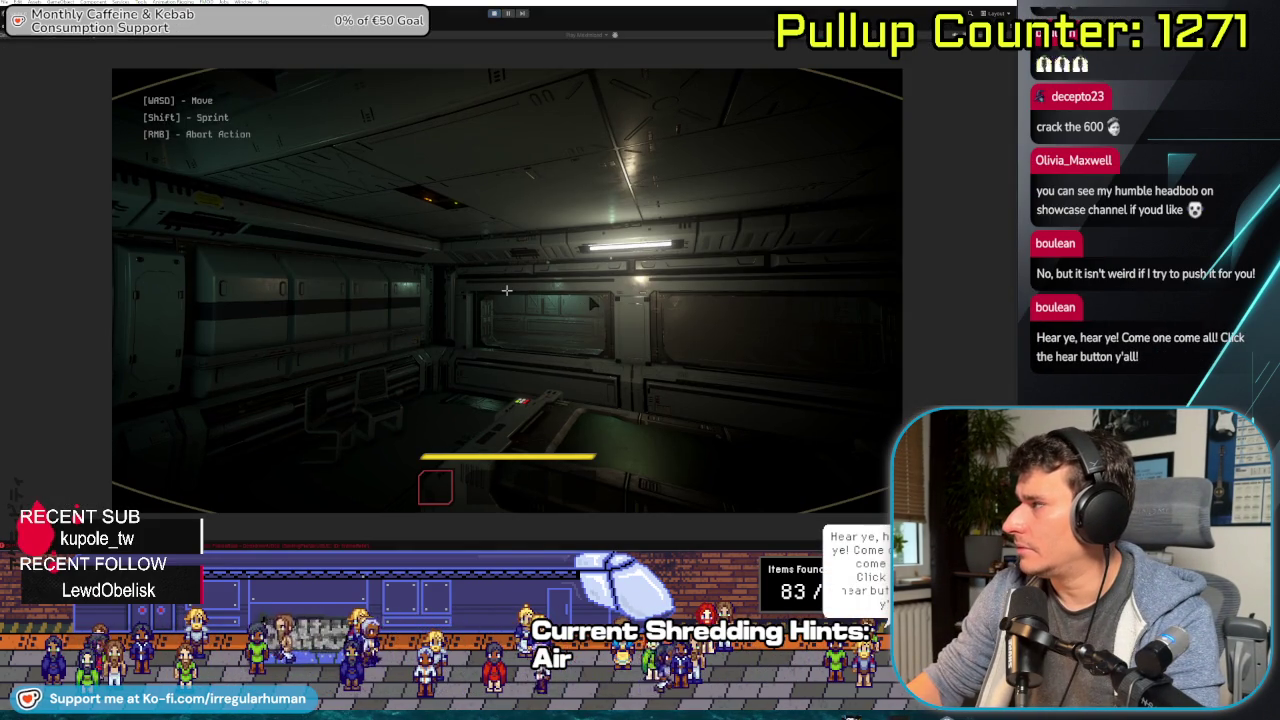
pyautogui.press('w')
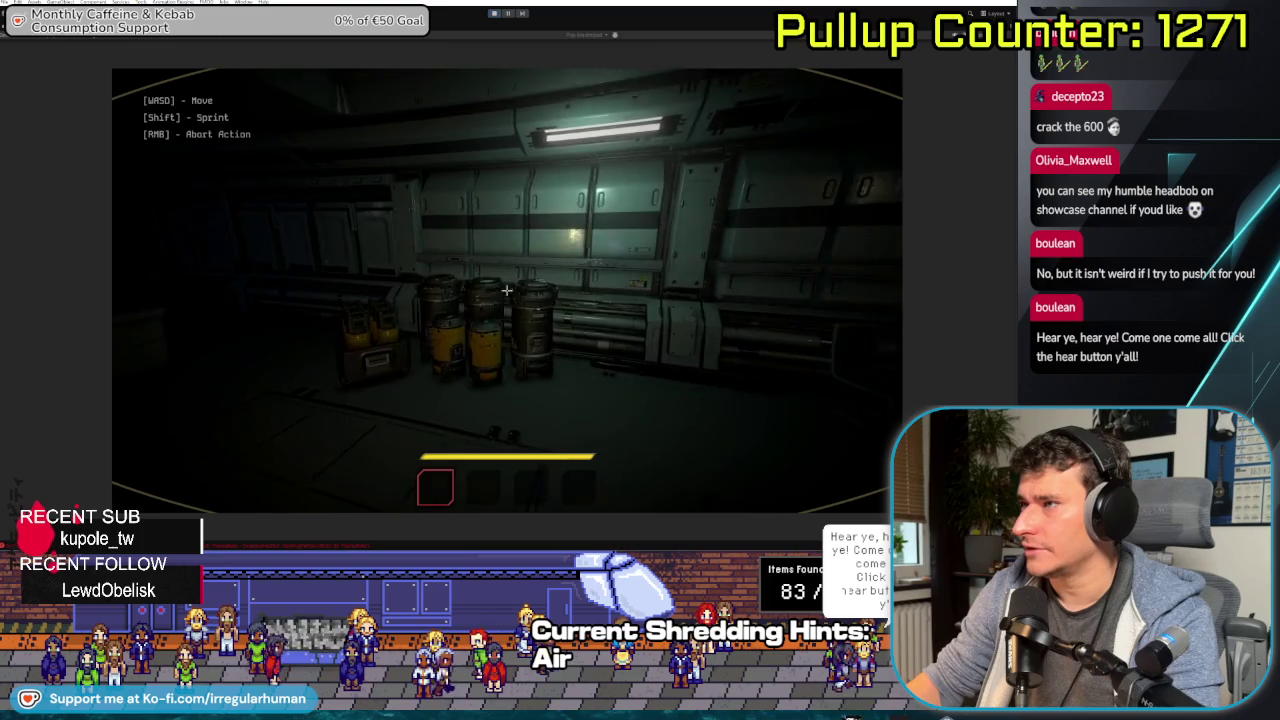
pyautogui.press('w')
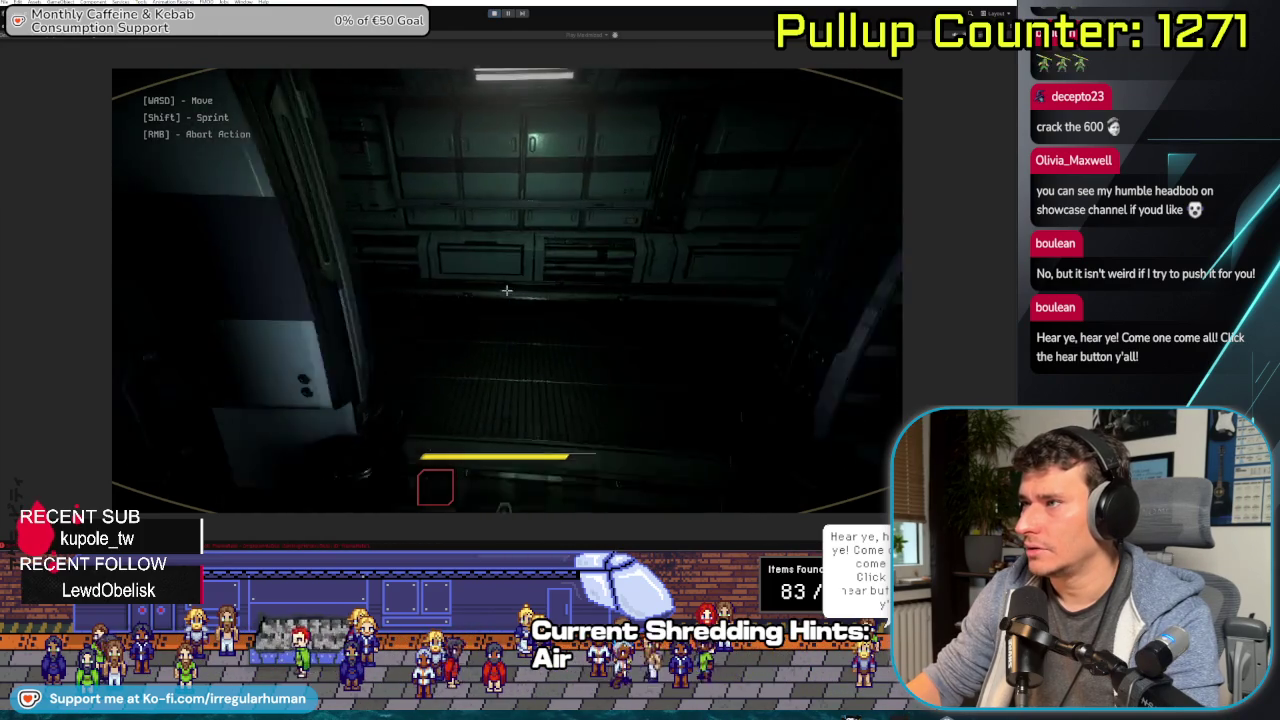
pyautogui.press('w')
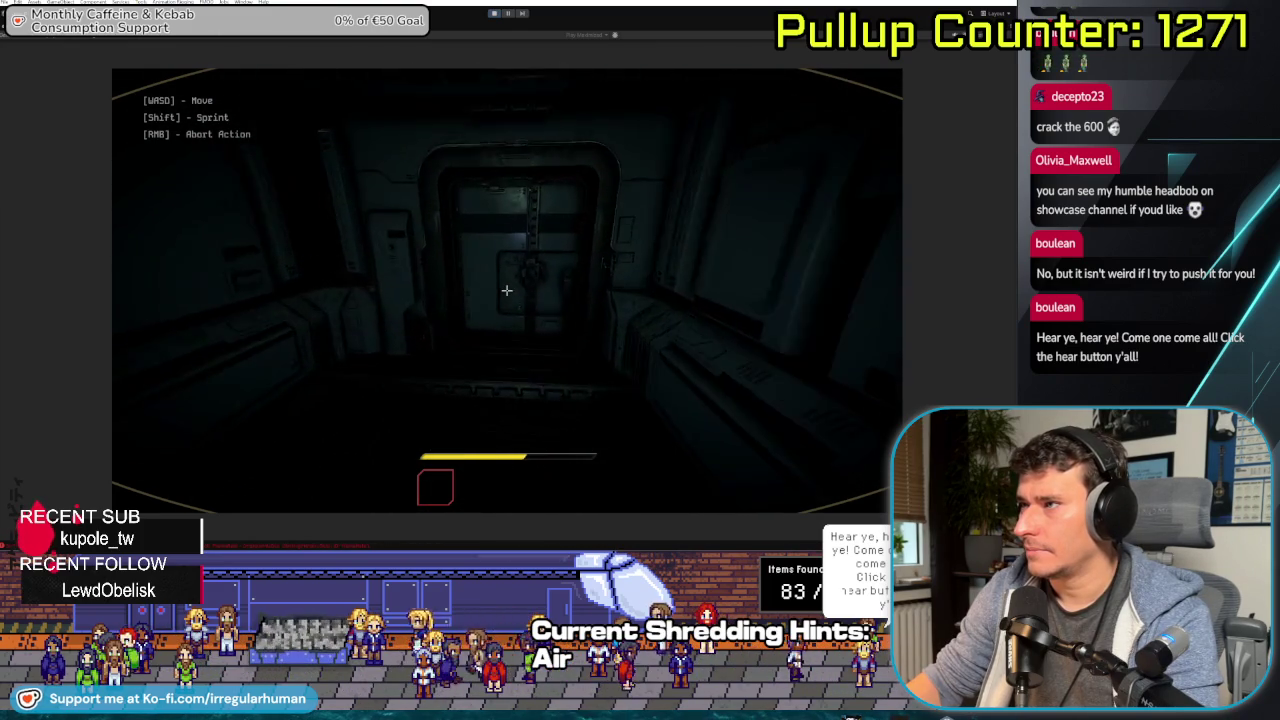
pyautogui.press('w')
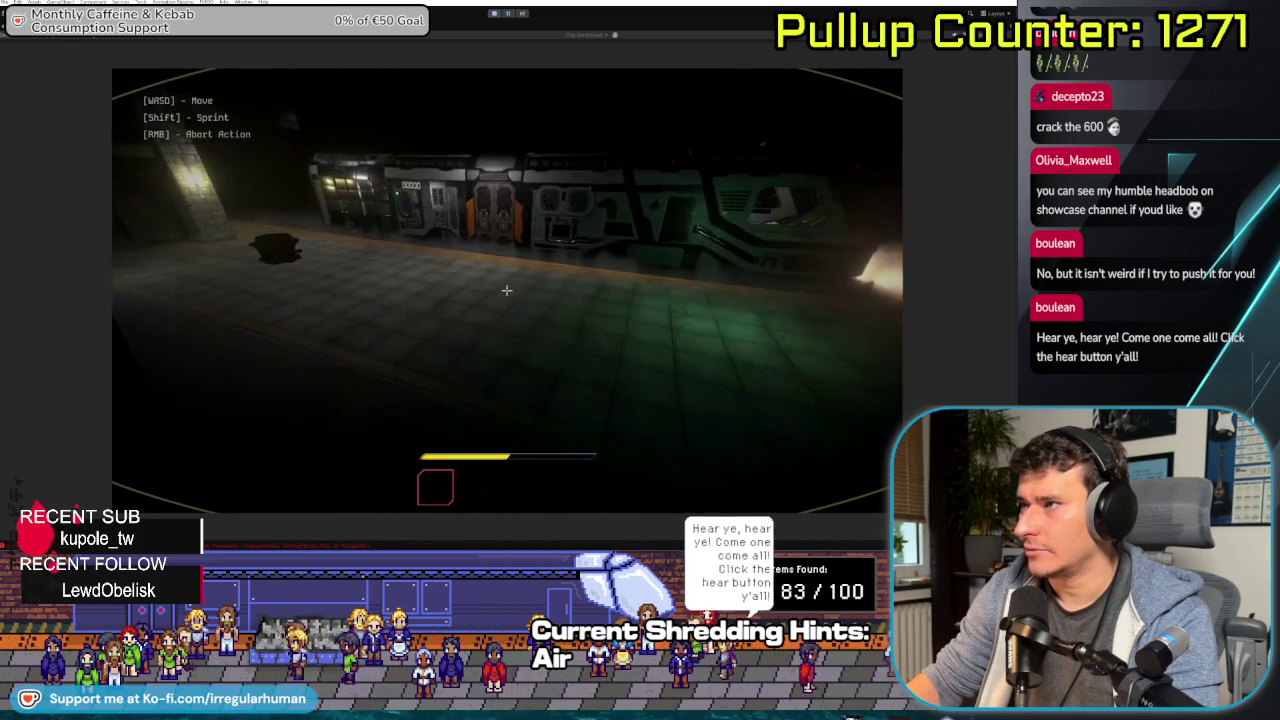
pyautogui.press('w')
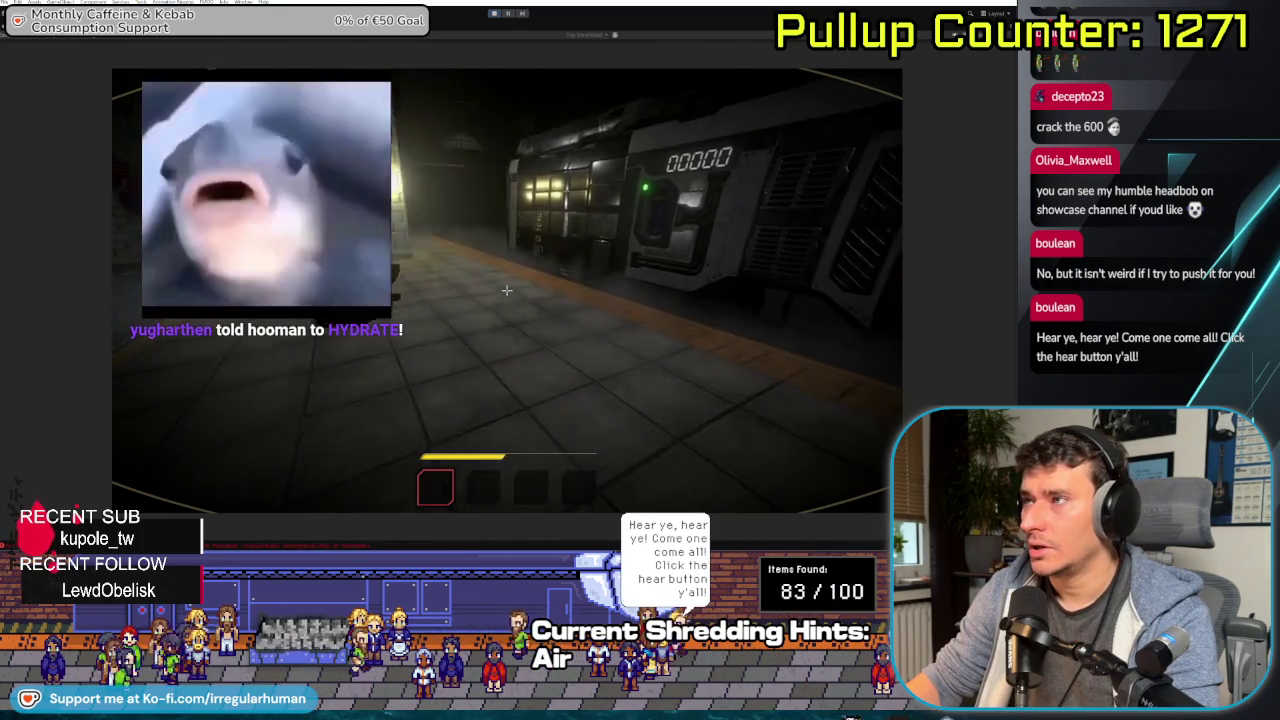
pyautogui.press('w')
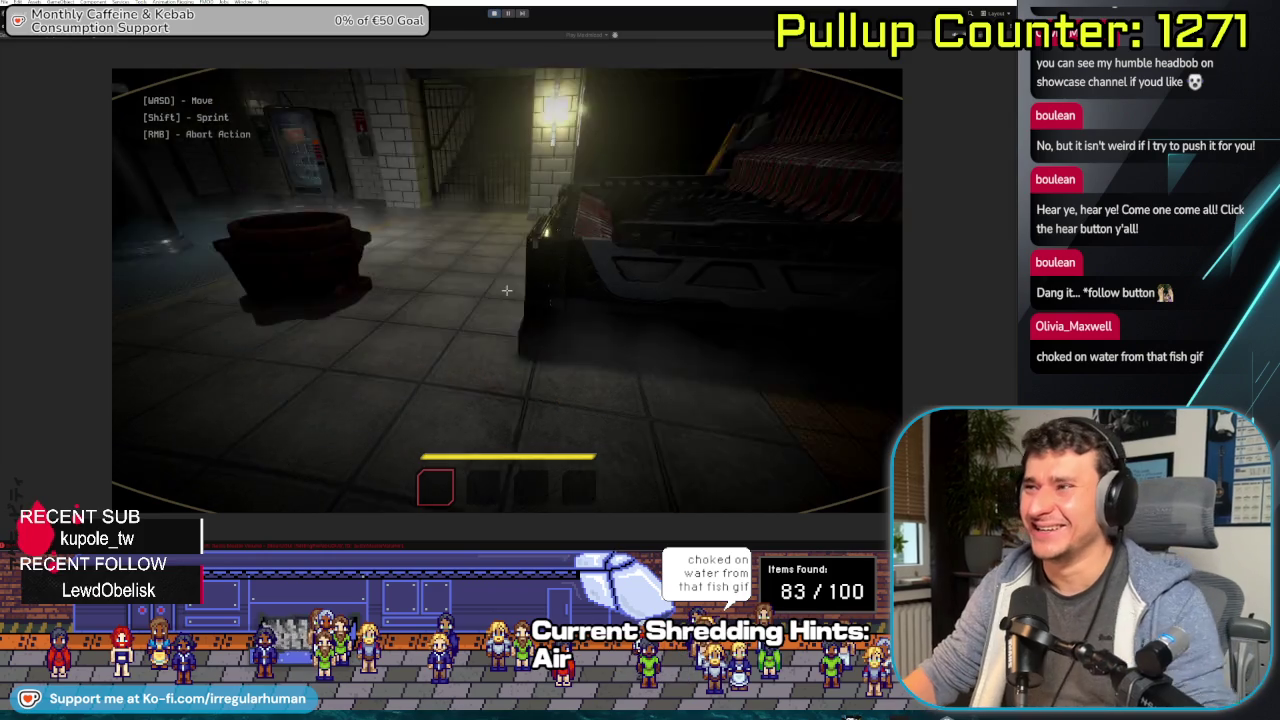
# - Pick up the rusty metal cover and throw it into the shredder, raising scrap to 00130
pyautogui.press('w')
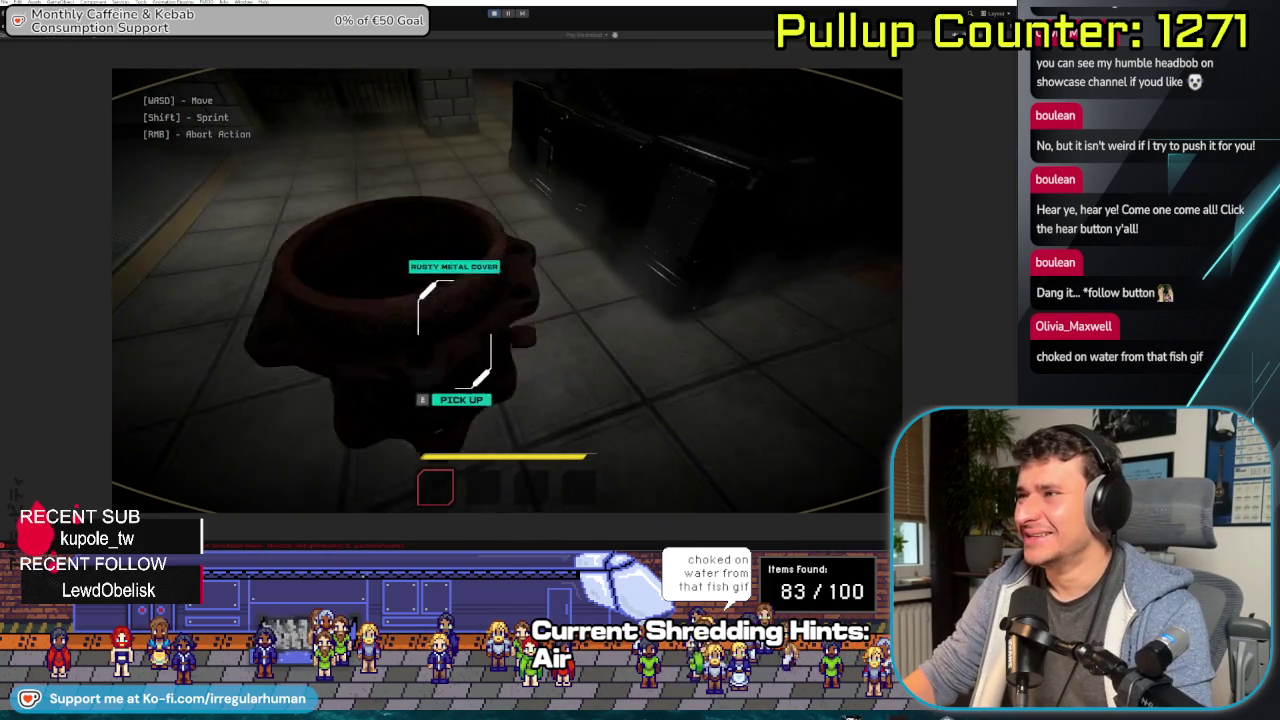
pyautogui.press('e')
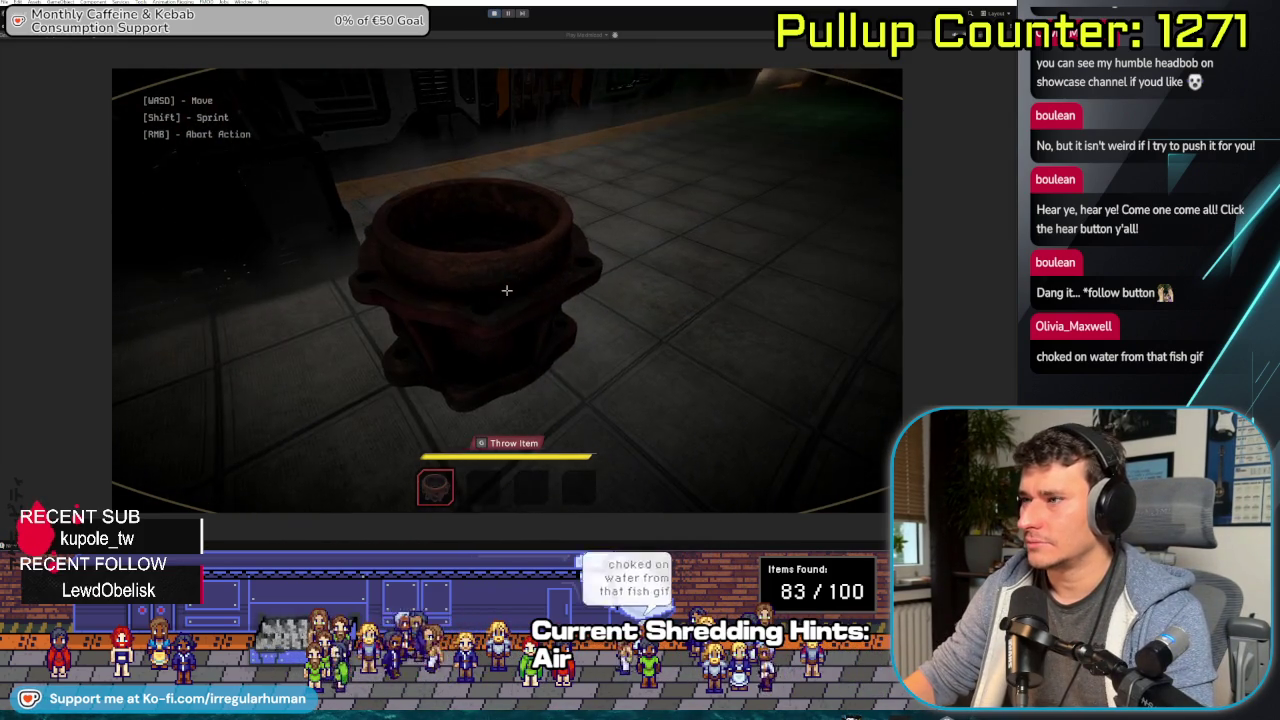
pyautogui.click(506, 290)
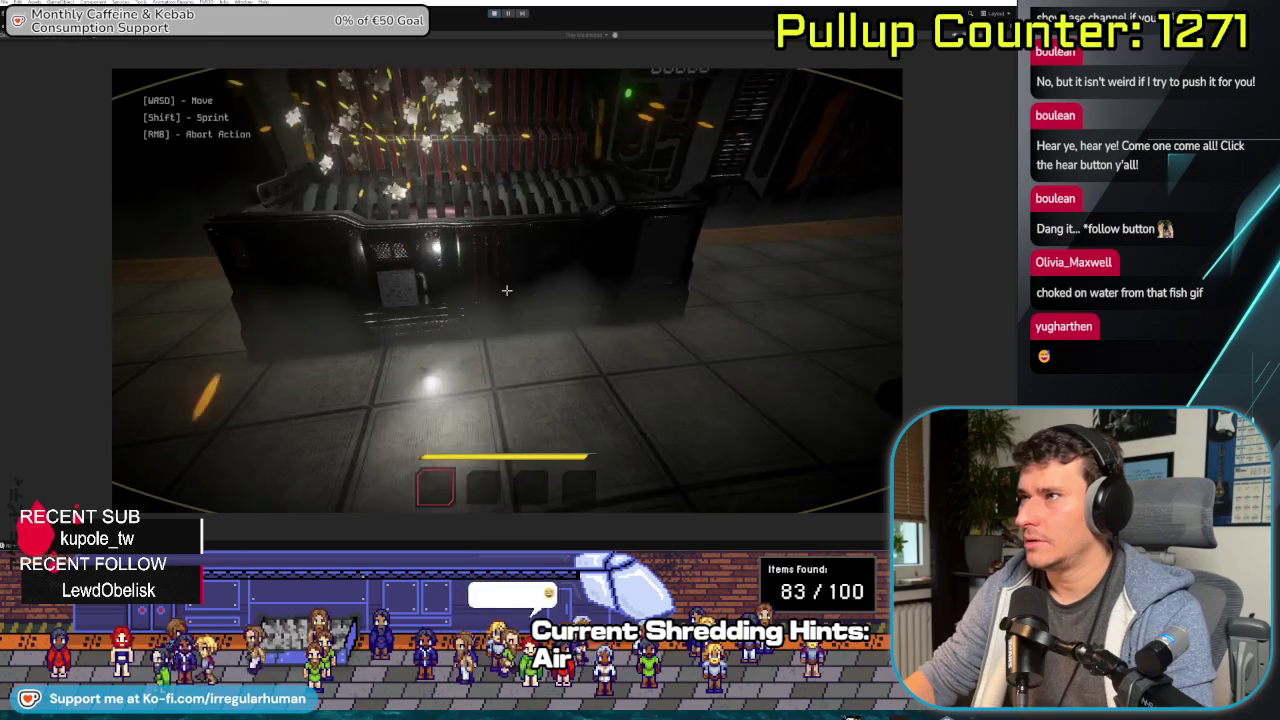
pyautogui.press('s')
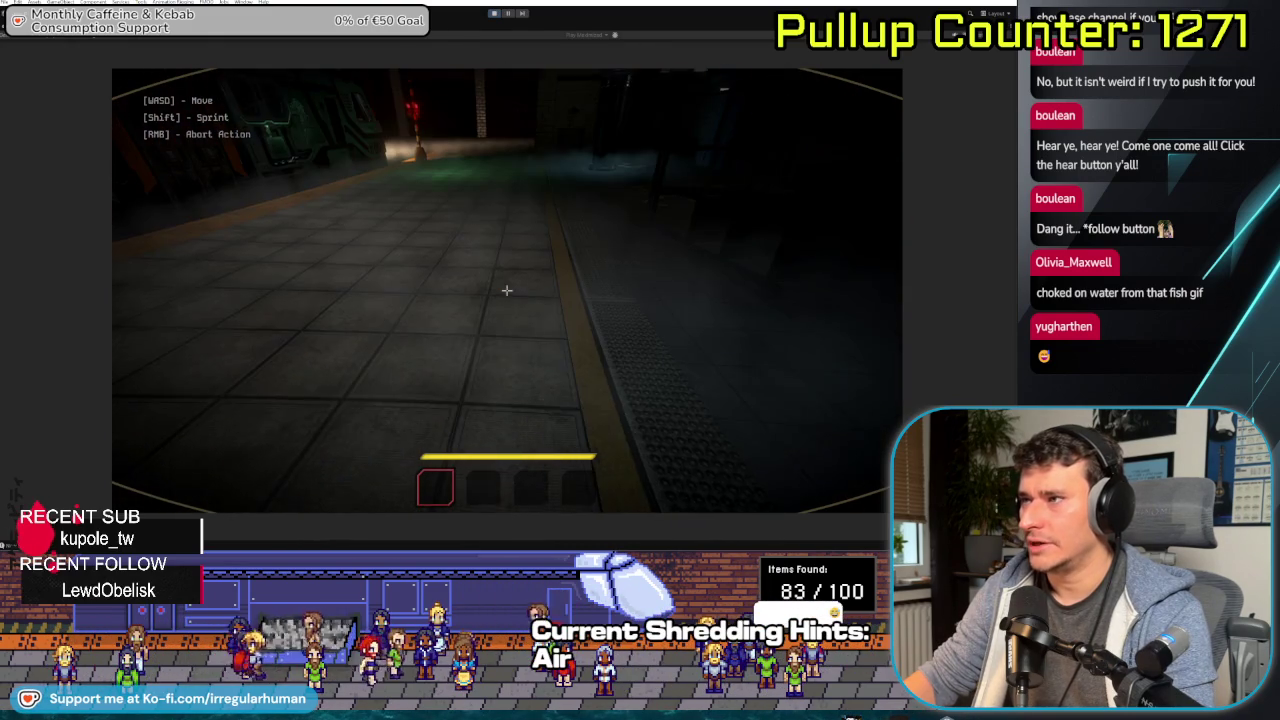
pyautogui.press('2')
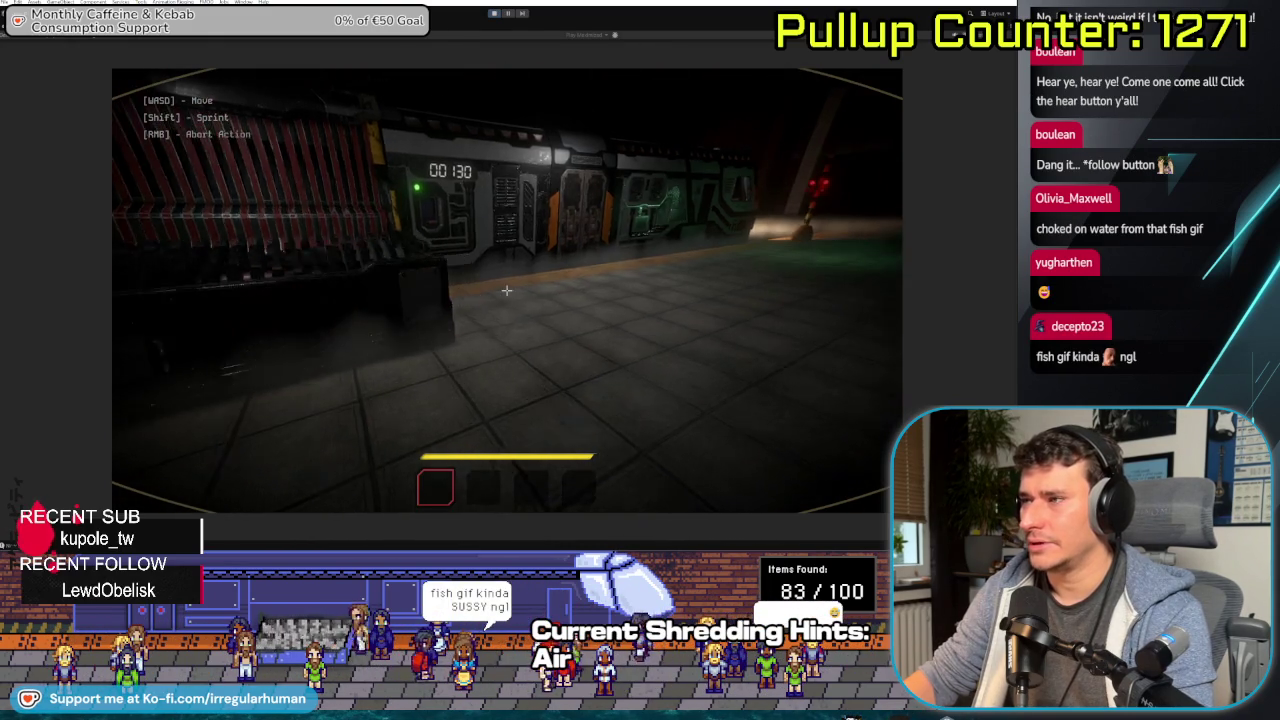
# - Walk past the train doors to the Scrap Monitor panel and use it
pyautogui.press('w')
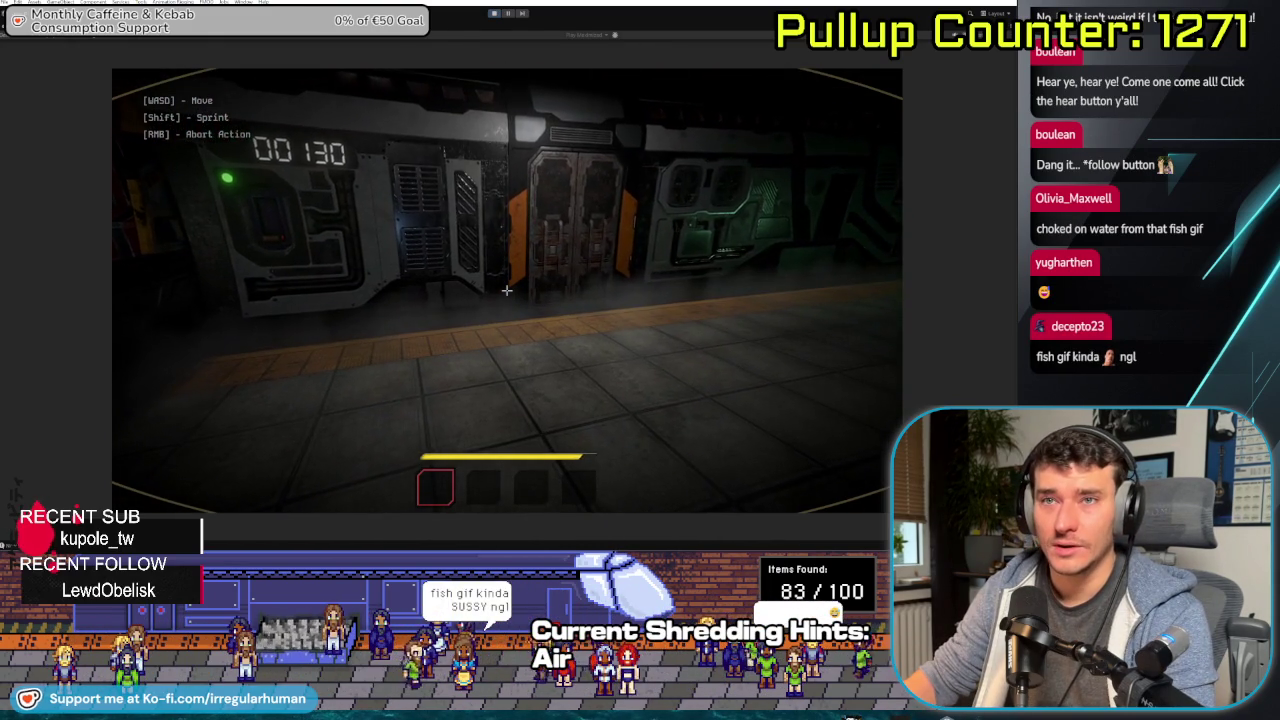
pyautogui.press('w')
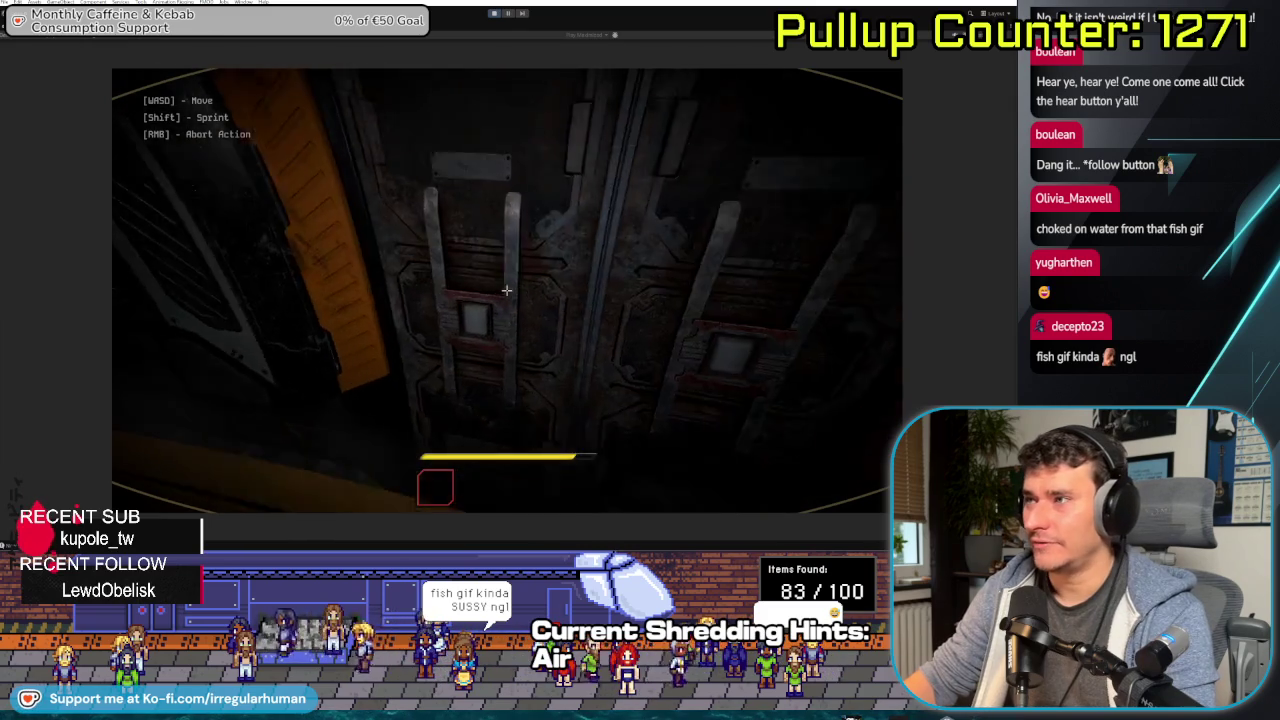
pyautogui.press('w')
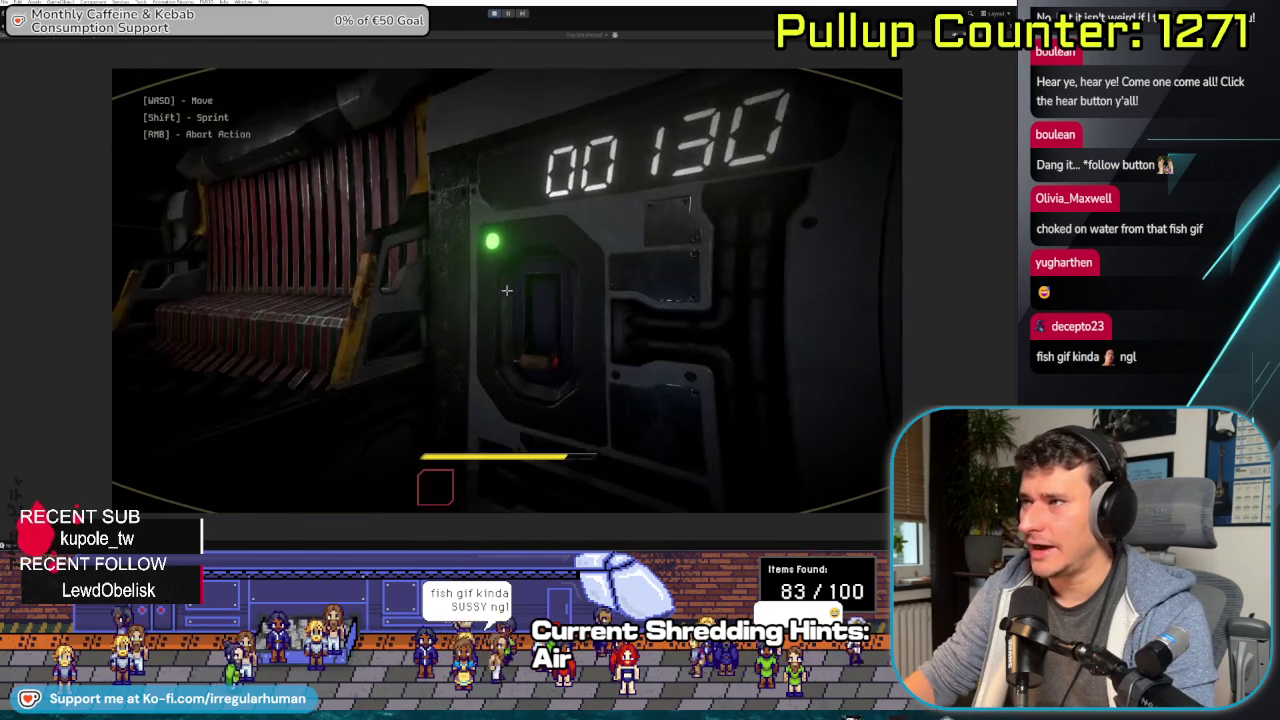
pyautogui.press('w')
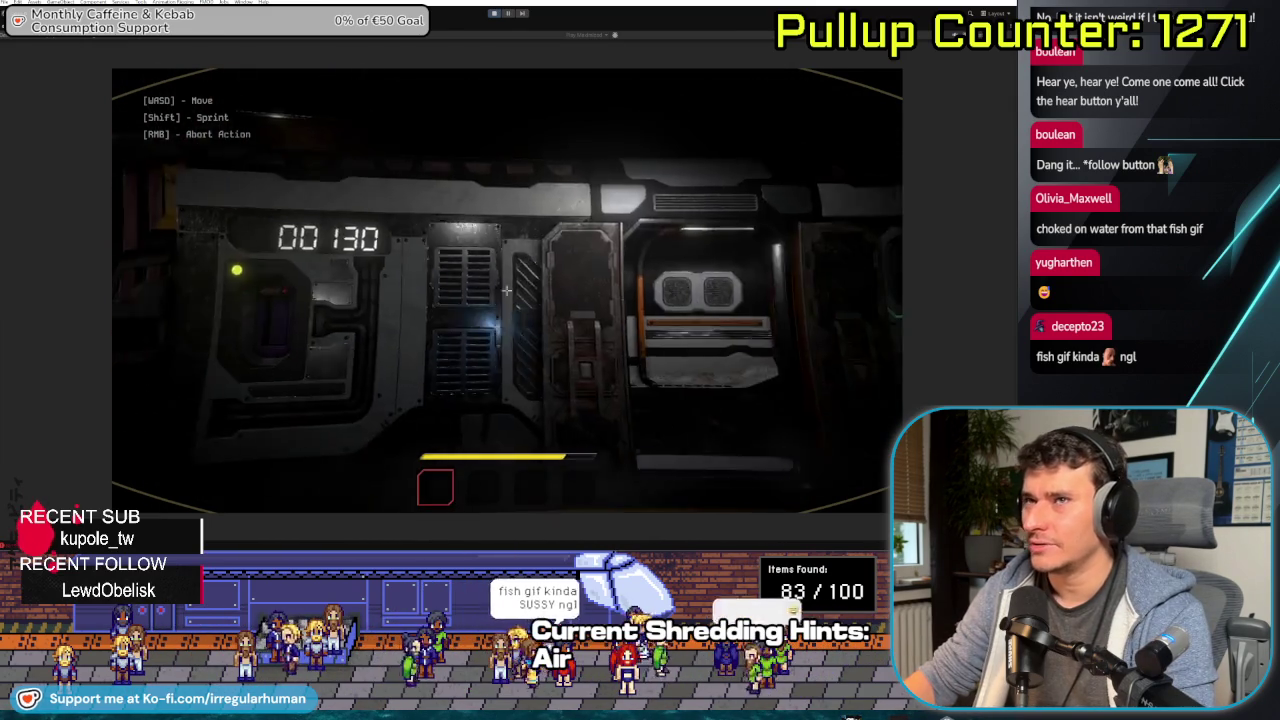
pyautogui.press('w')
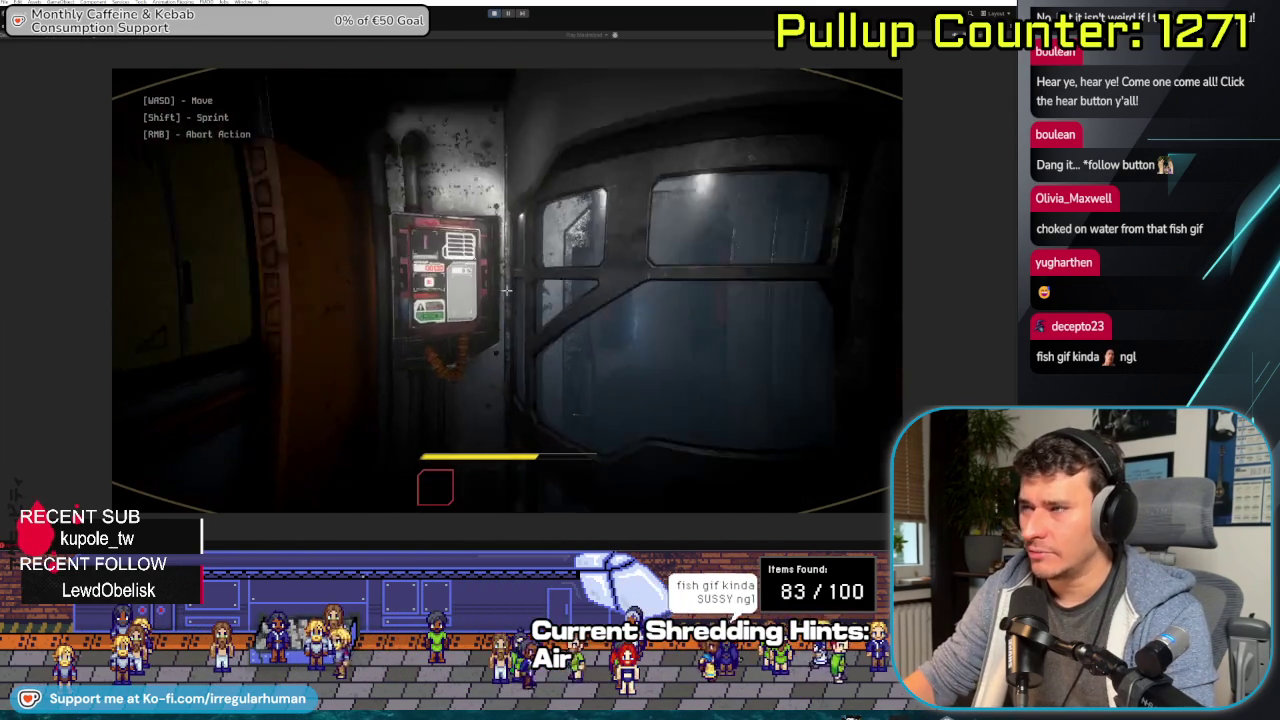
pyautogui.press('e')
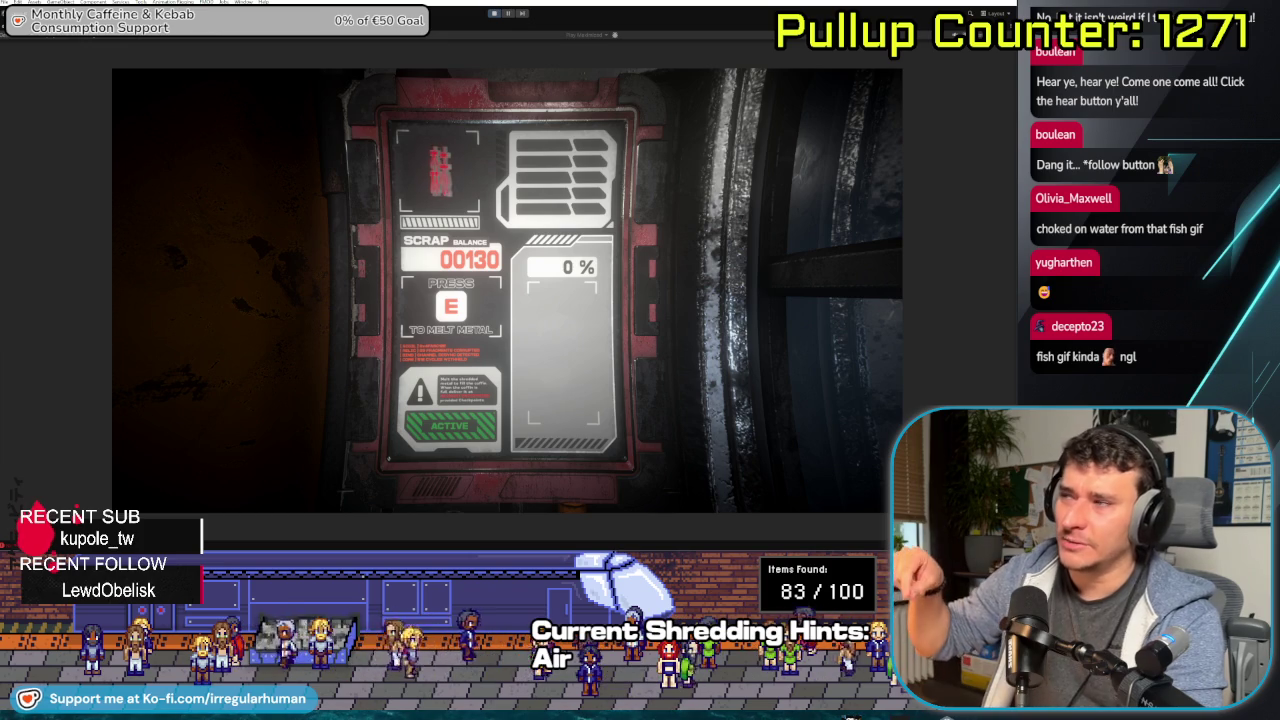
# - Start melting scrap at the terminal, pick up the heavy item, and open settings with Escape
pyautogui.press('e')
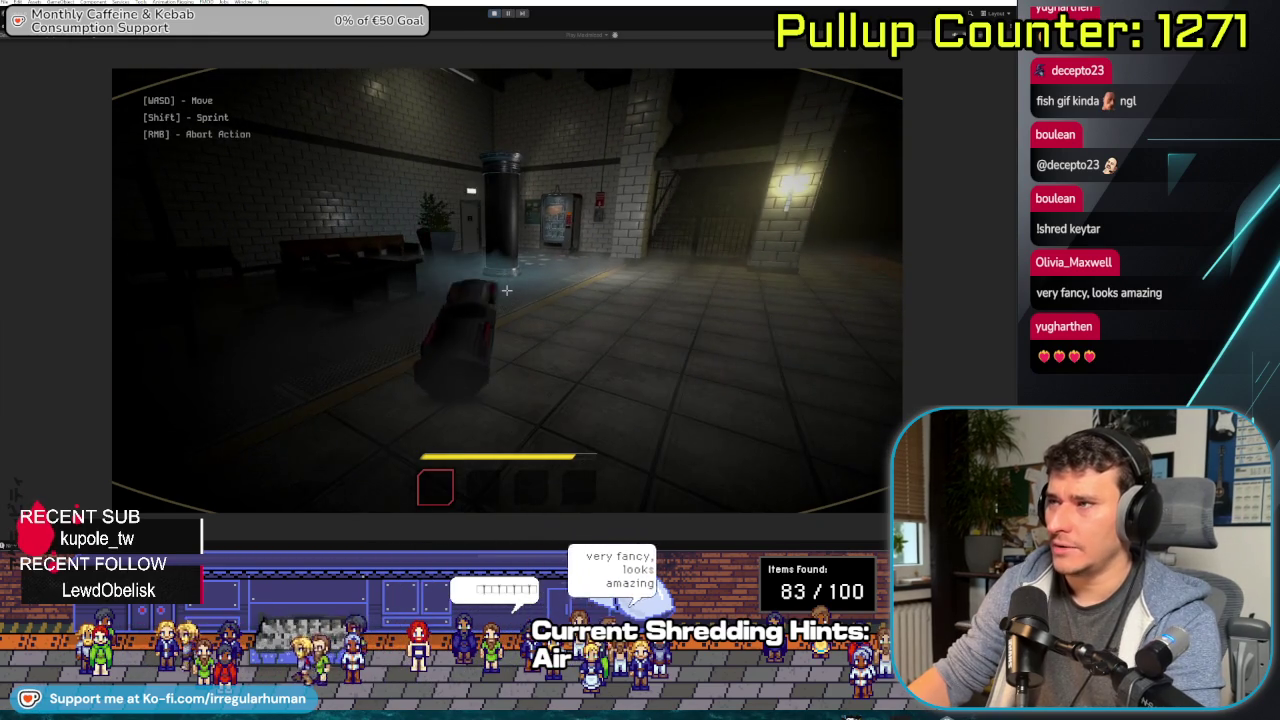
pyautogui.click(506, 290)
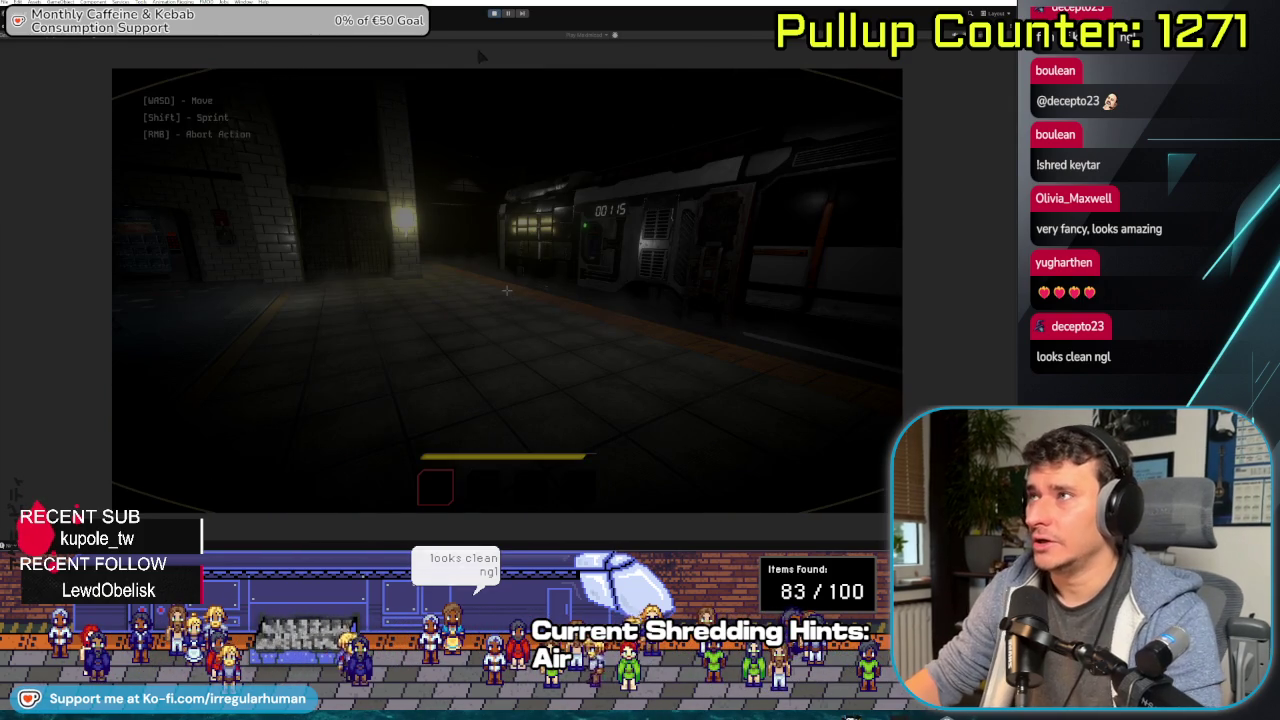
pyautogui.press('Escape')
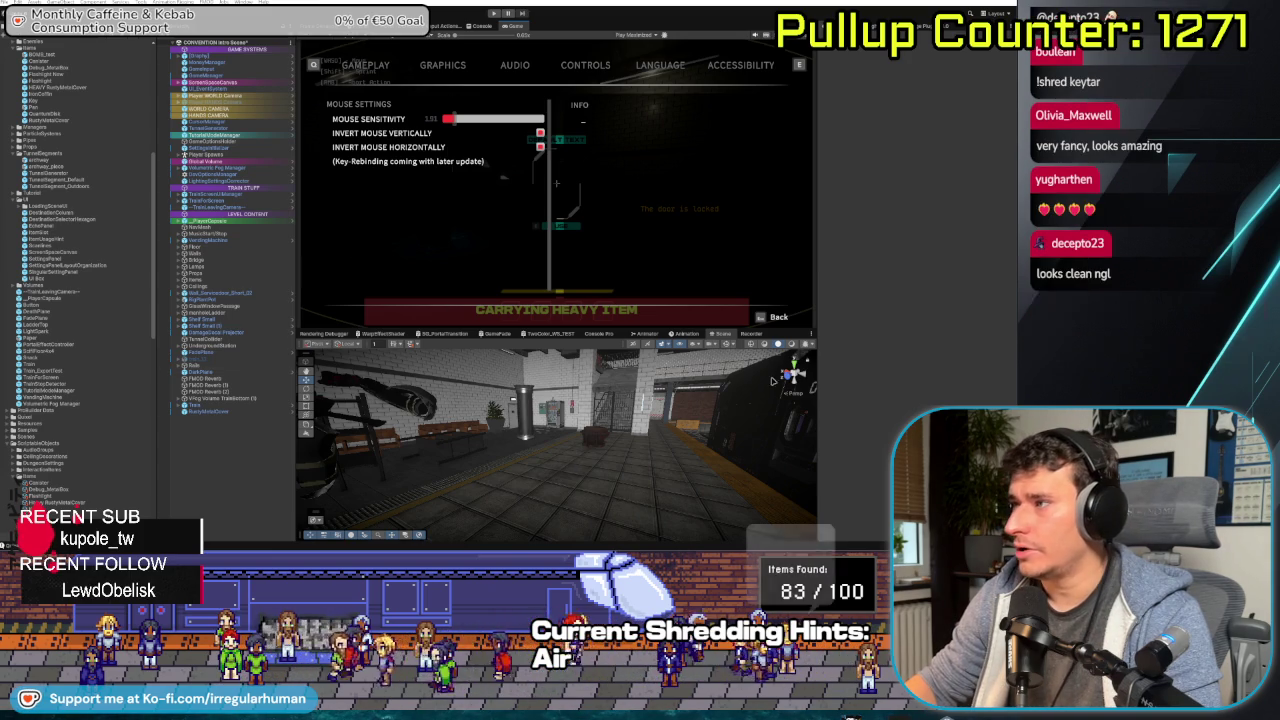
# - Switch the Scene view to 2D, zoom and pan onto the Mouse Settings panel, and heighten it
pyautogui.click(632, 345)
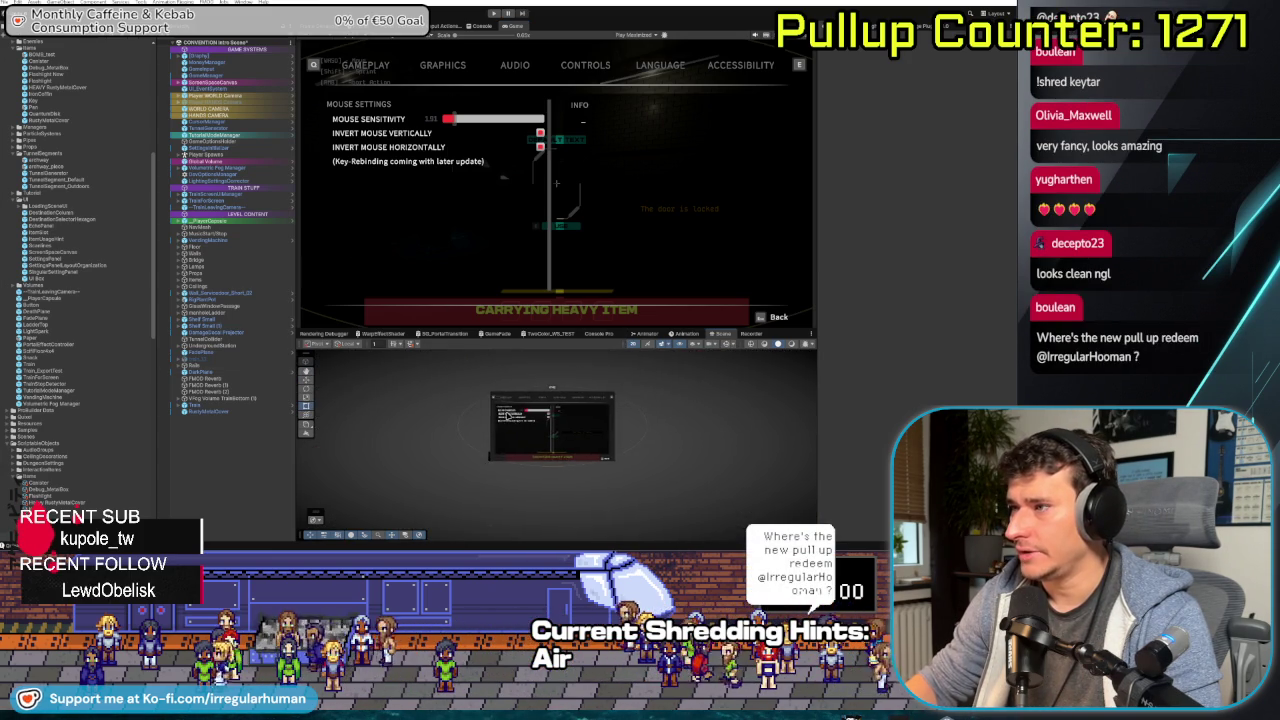
pyautogui.scroll(5, 560, 418)
pyautogui.moveTo(560, 418); pyautogui.dragTo(510, 434)
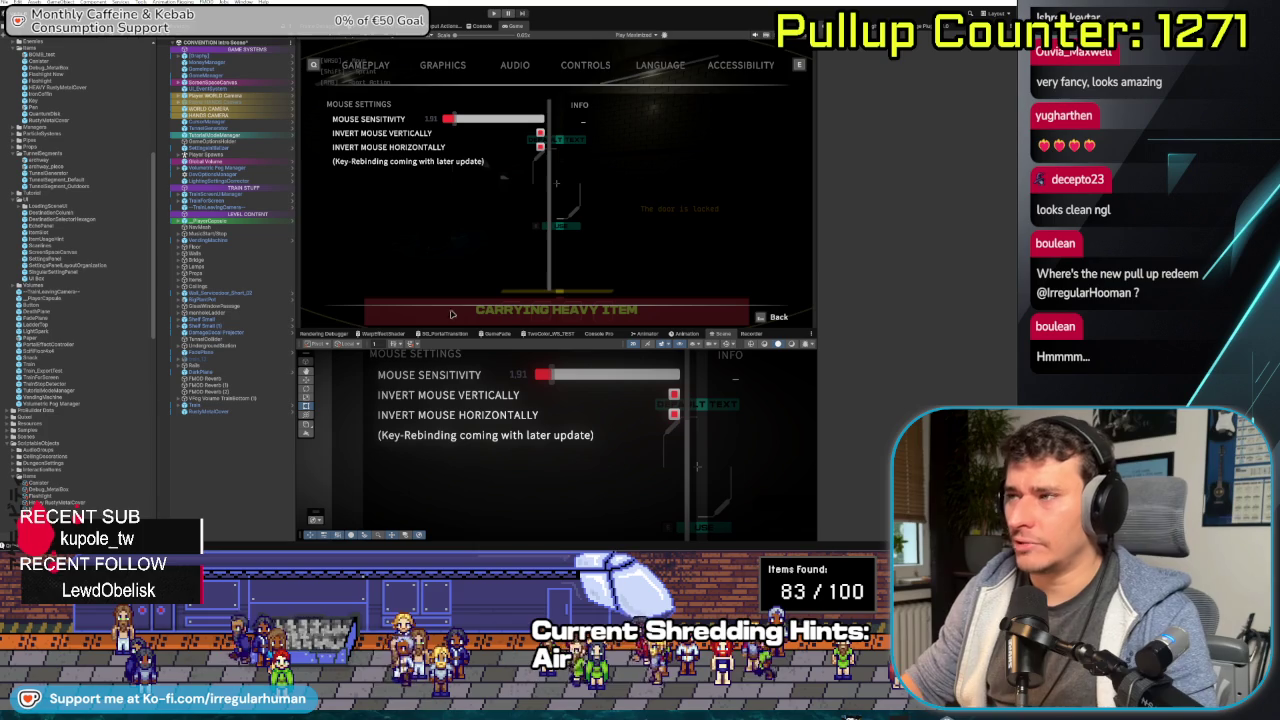
pyautogui.moveTo(512, 333)
pyautogui.mouseDown()
pyautogui.moveTo(512, 245)
pyautogui.moveTo(514, 267)
pyautogui.mouseUp()
pyautogui.scroll(-2, 515, 340)
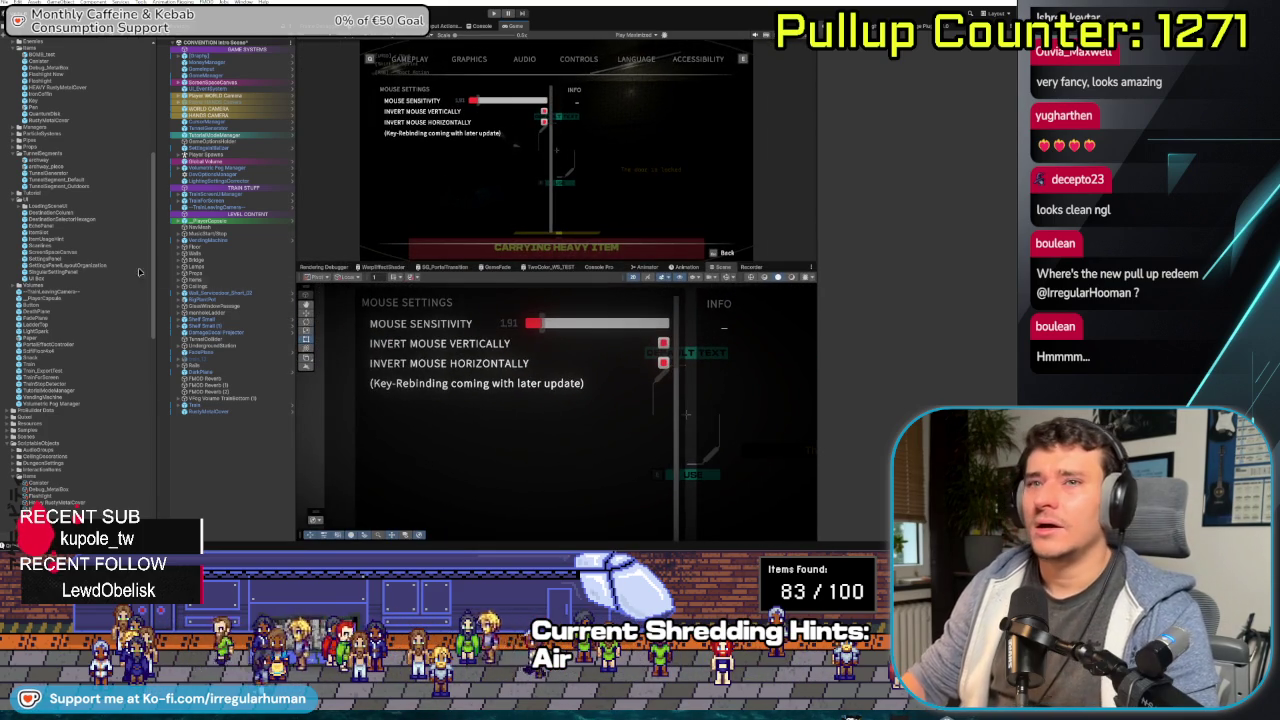